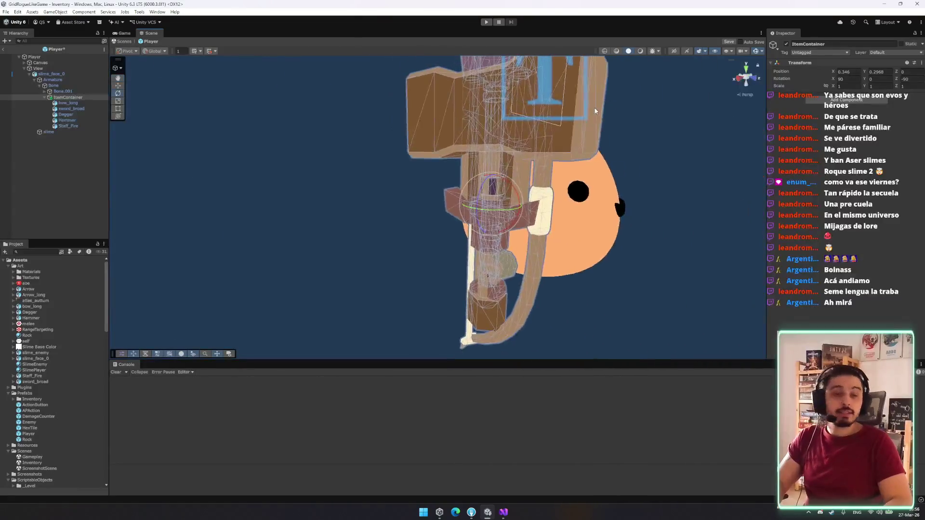
Step: Delete bow_long, sword_broad, Dagger, Hammer and Staff_Fire, then assign ItemContainer to Player's Item Container field
key("ctrl+z")
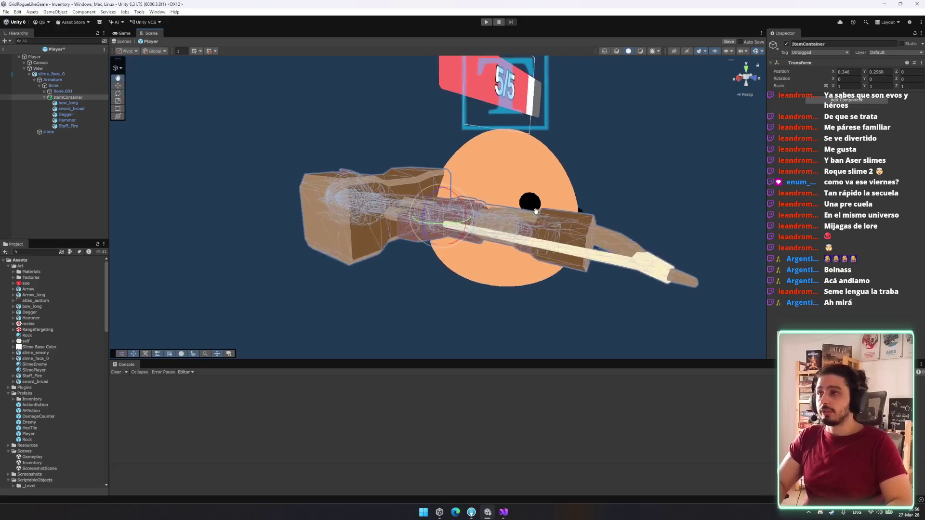
key("w")
key("f")
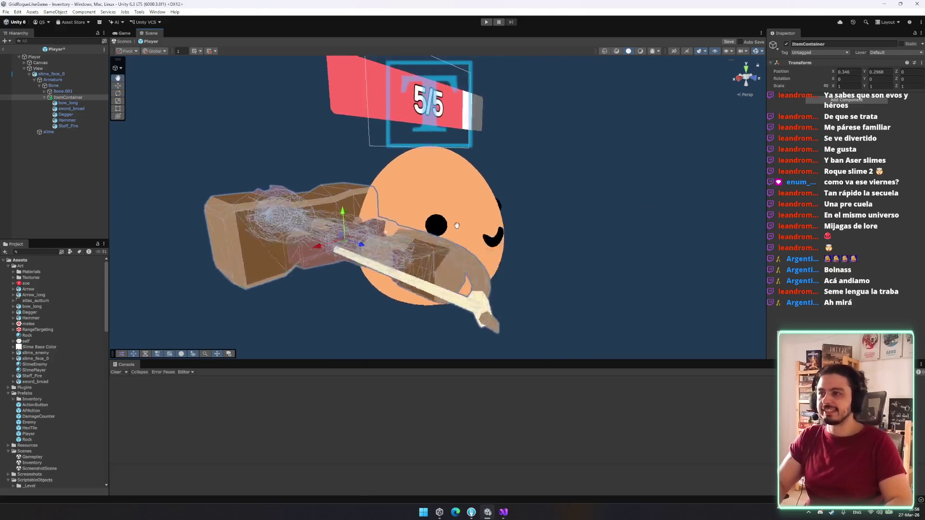
left_click(44, 103)
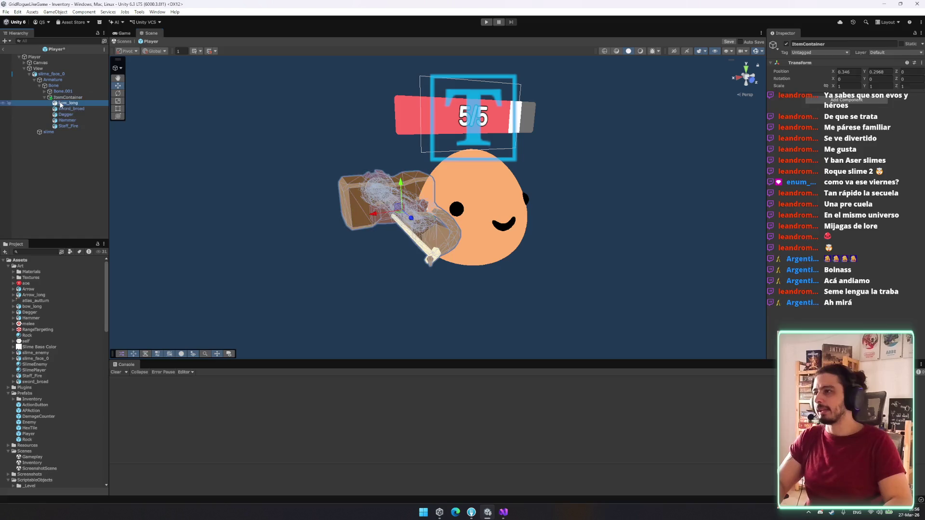
left_click(75, 127, "shift")
key("Delete")
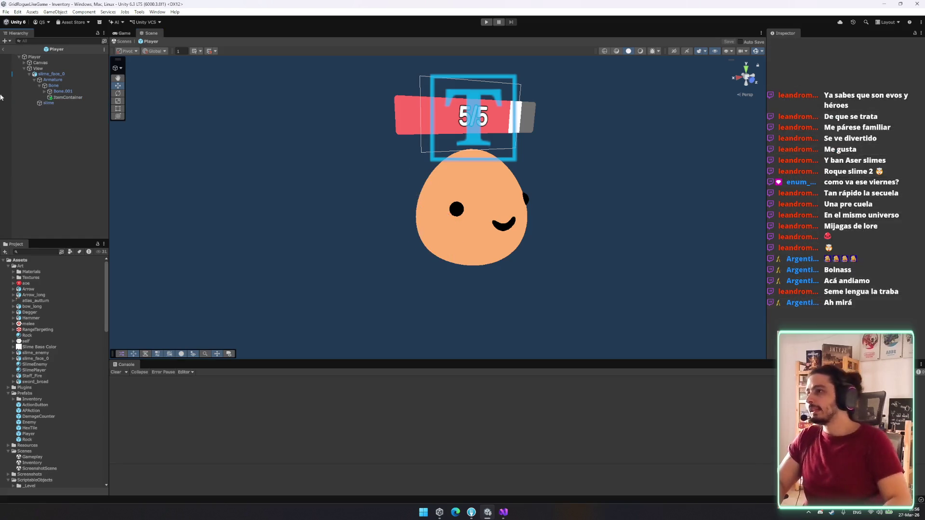
left_click(71, 57)
mouse_move(82, 99)
left_mouse_down()
mouse_move(819, 202)
mouse_move(859, 285)
mouse_move(862, 273)
left_mouse_up()
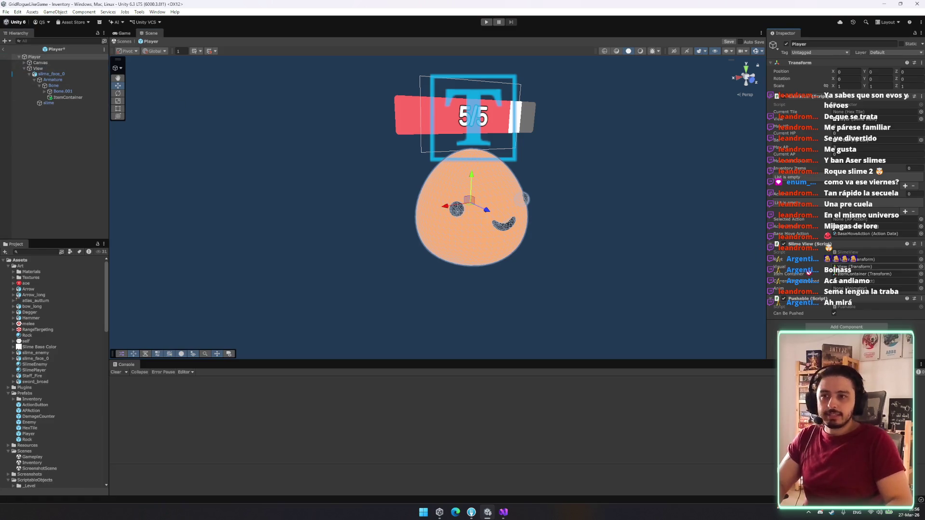
Step: Save the Player prefab and bring up the Animation timeline
key("ctrl+s")
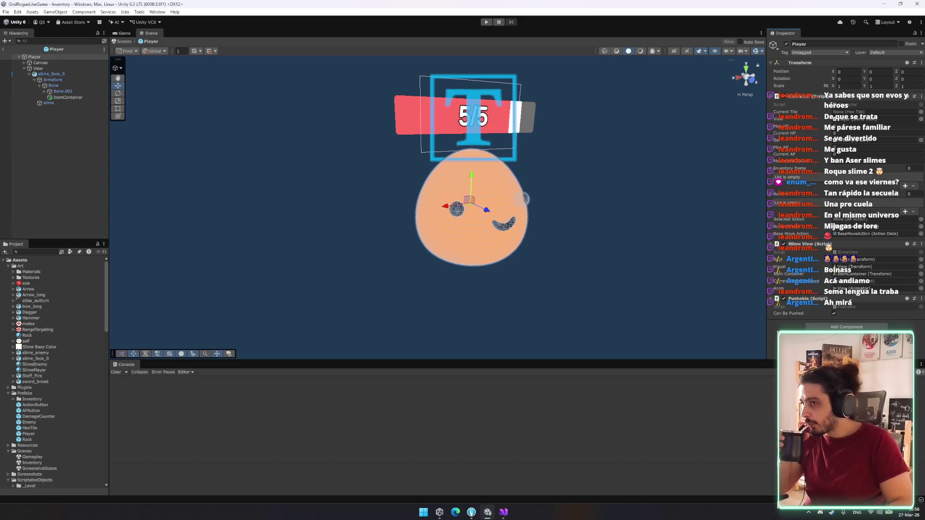
mouse_move(585, 265)
left_mouse_down()
mouse_move(492, 254)
mouse_move(458, 269)
mouse_move(456, 238)
left_mouse_up()
left_click(43, 412)
Step: Place bow_long under ItemContainer inside a new parent object named BowItem
left_click_drag(44, 342, 82, 100)
key("ctrl+shift+g")
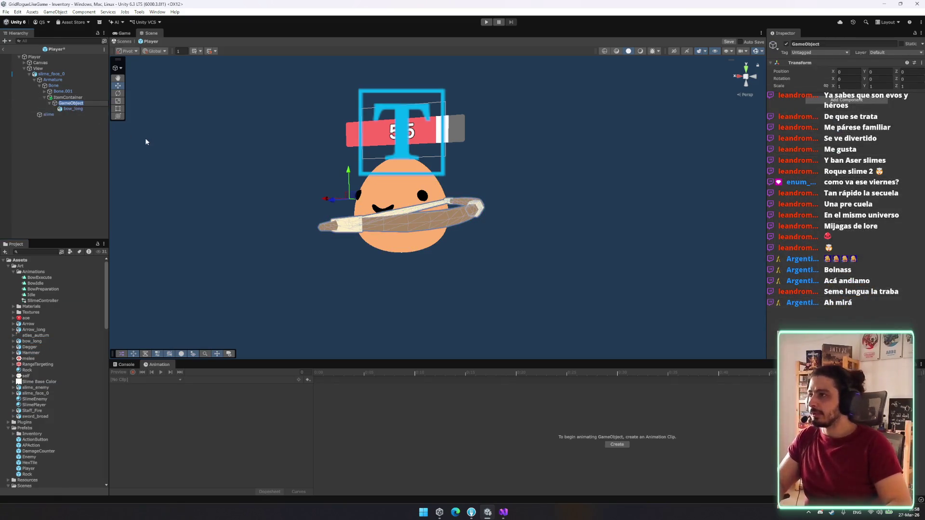
key("BackSpace")
type("BowE")
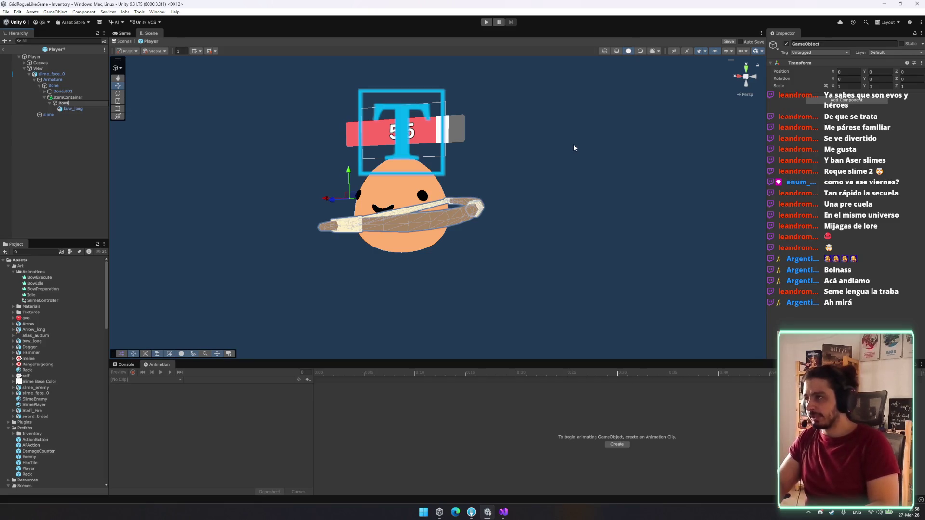
type("Item")
key("Return")
left_click(728, 43)
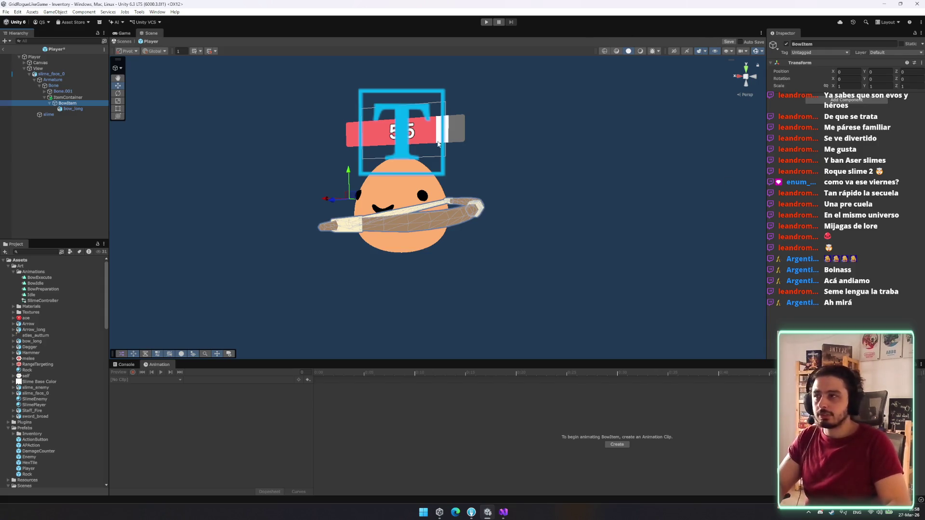
Step: Reset bow_long's position to 0,0,0 and reselect BowItem
left_click(68, 109)
right_click(823, 90)
left_click(848, 89)
left_click(66, 99)
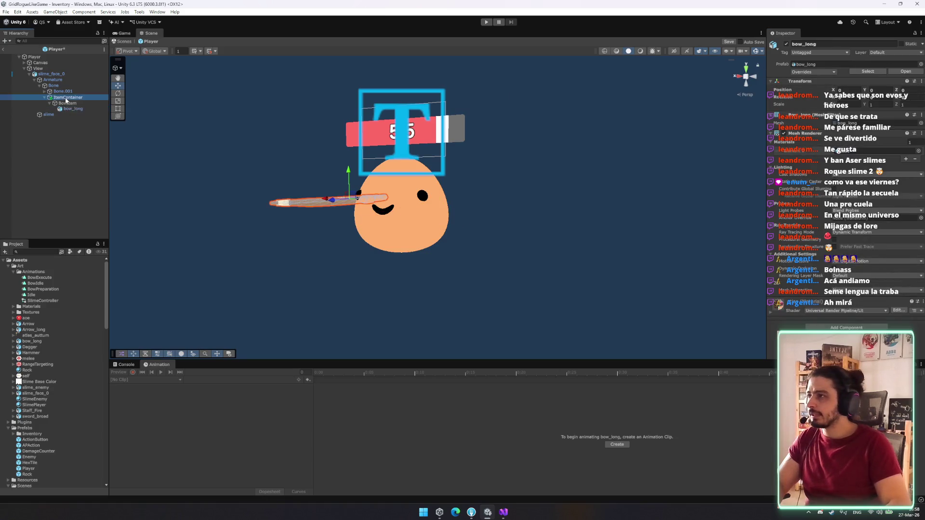
left_click(66, 103)
scroll(345, 194, "up", 5)
scroll(345, 194, "down", 2)
Step: Try rotating the bow upright with the Rotate tool, undoing the last tilt
key("e")
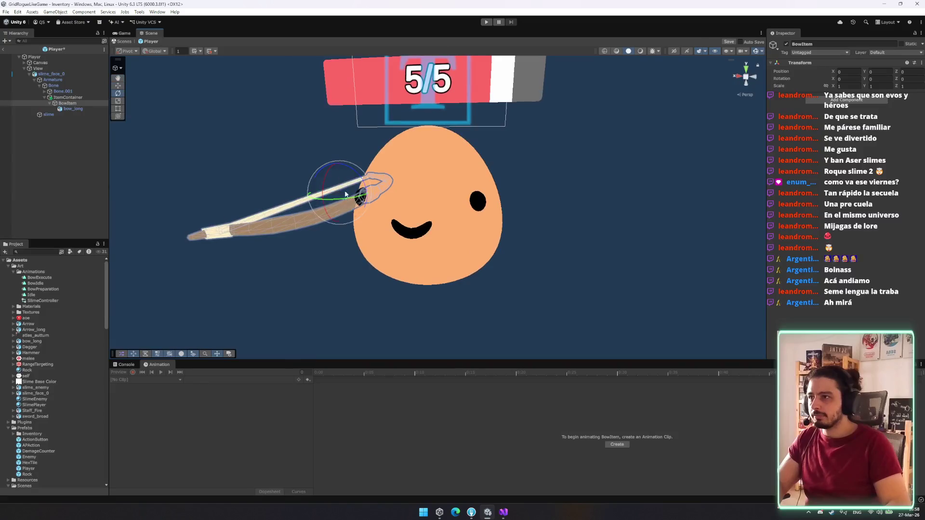
mouse_move(362, 182)
left_mouse_down()
mouse_move(282, 99)
mouse_move(332, 183)
mouse_move(320, 192)
mouse_move(311, 239)
mouse_move(313, 232)
left_mouse_up()
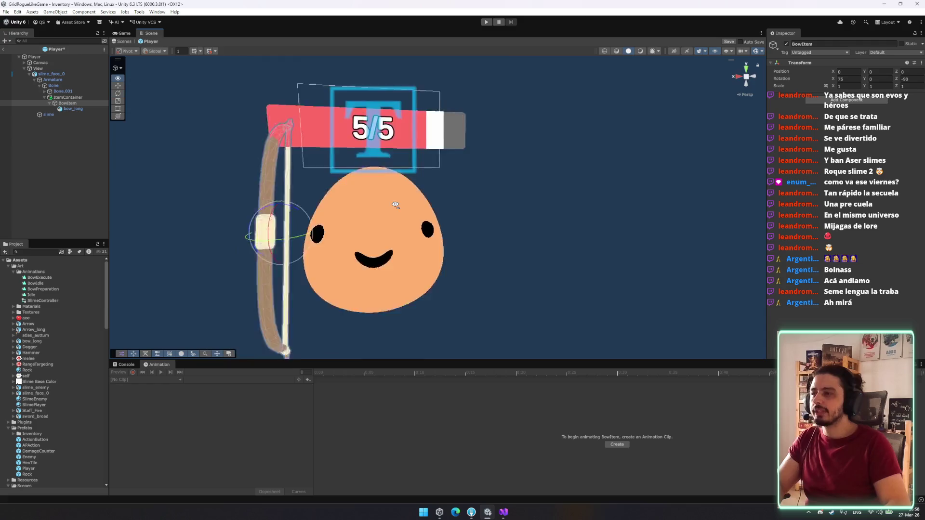
mouse_move(386, 198)
left_mouse_down()
mouse_move(386, 212)
mouse_move(385, 173)
mouse_move(387, 198)
mouse_move(392, 183)
mouse_move(421, 187)
left_mouse_up()
key("w")
key("e")
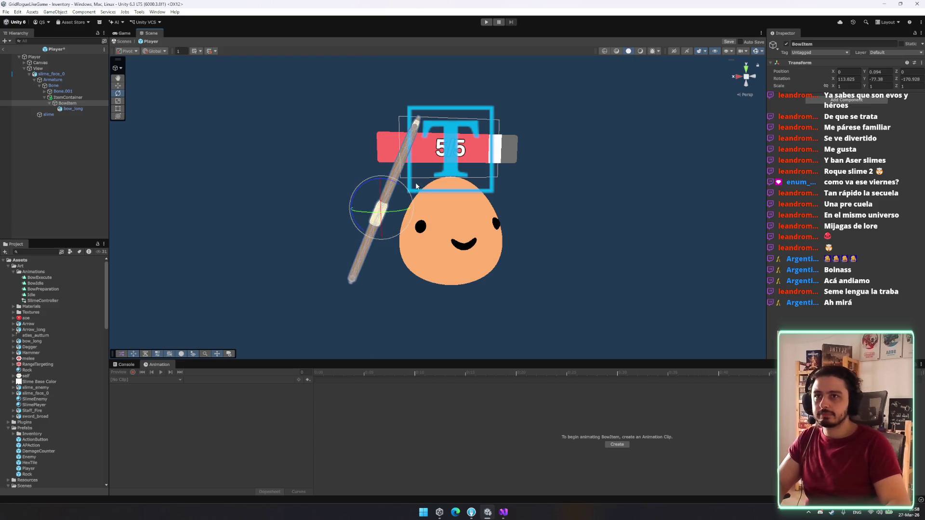
key("ctrl+z")
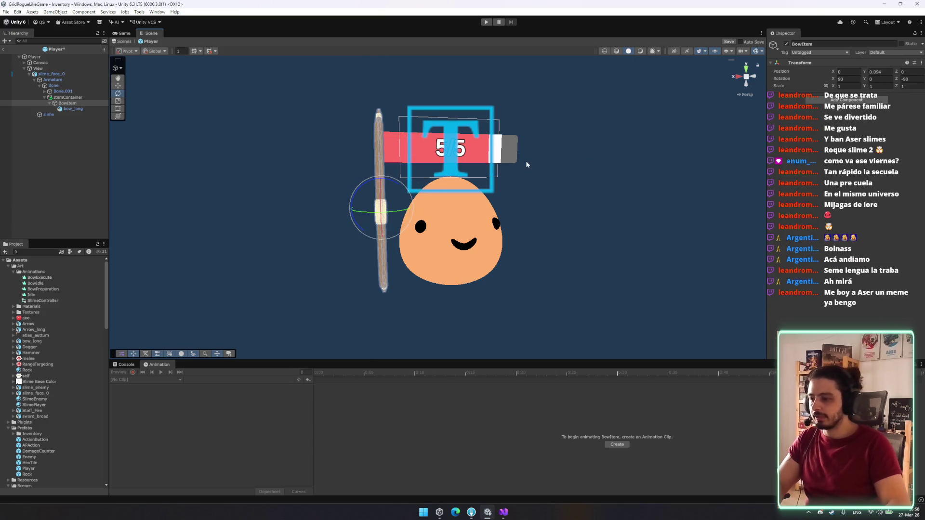
Step: Reset BowItem's transform and turn bow_long 90 degrees on Z
right_click(844, 63)
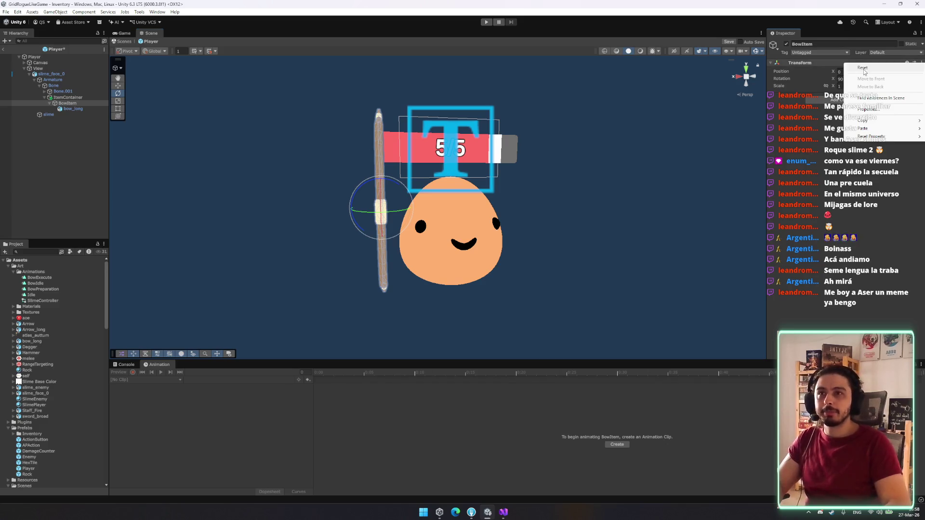
left_click(865, 72)
left_click(48, 110)
left_click_drag(385, 212, 475, 220)
mouse_move(396, 238)
left_mouse_down()
mouse_move(462, 240)
mouse_move(350, 272)
mouse_move(280, 260)
left_mouse_up()
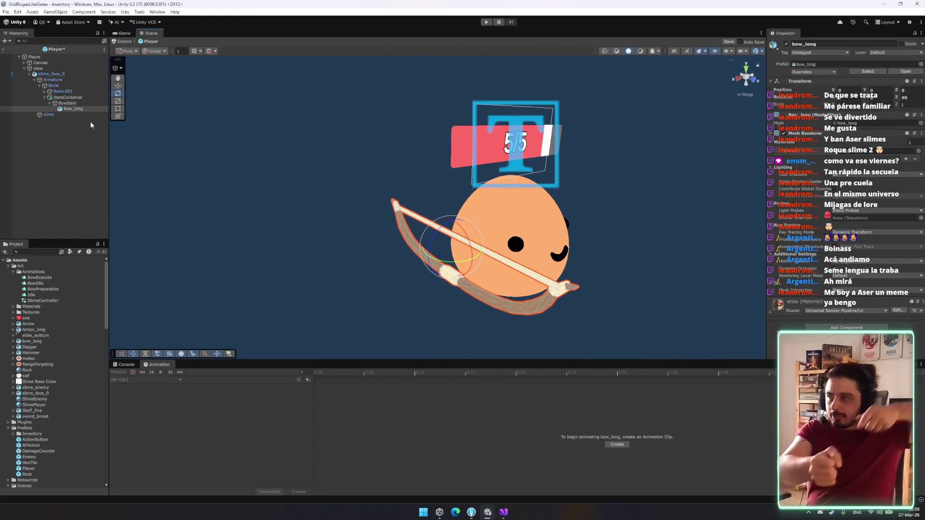
left_click(67, 103)
left_click(73, 110)
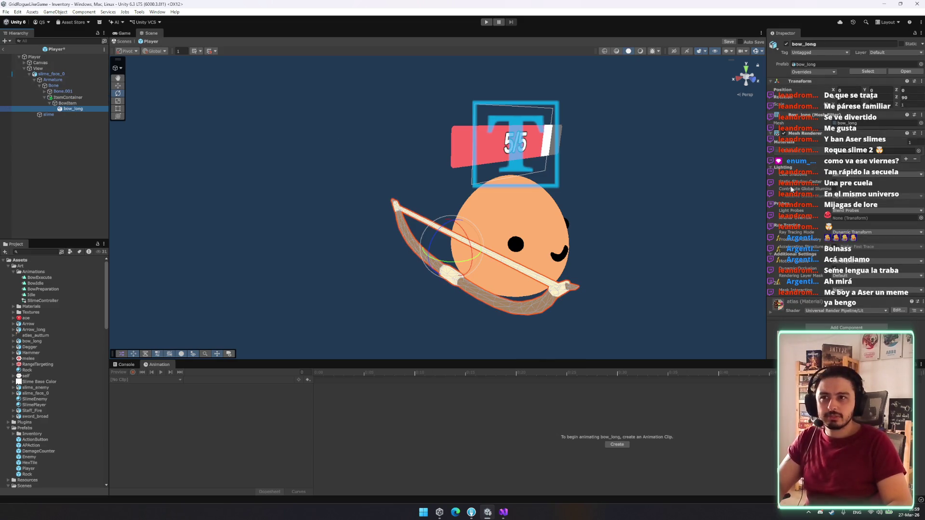
mouse_move(602, 246)
left_mouse_down()
mouse_move(613, 260)
mouse_move(588, 252)
mouse_move(605, 243)
left_mouse_up()
key("r")
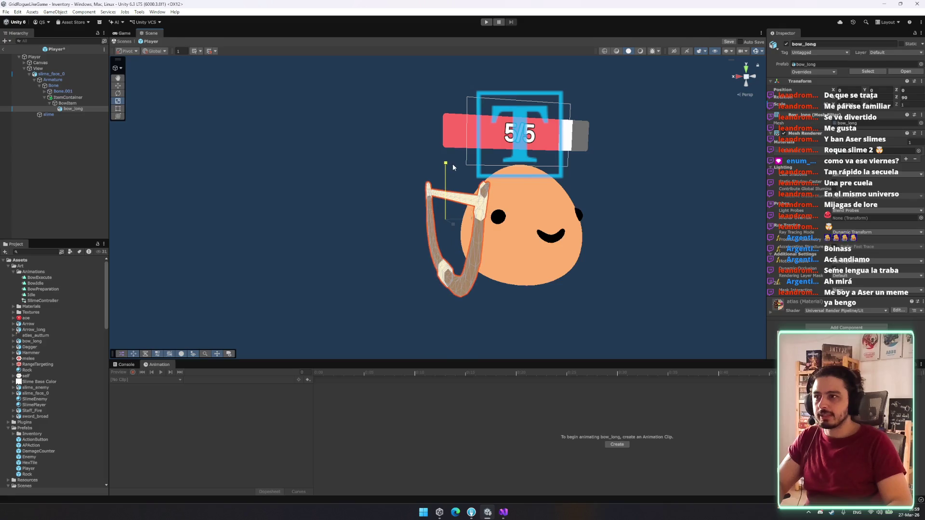
key("z")
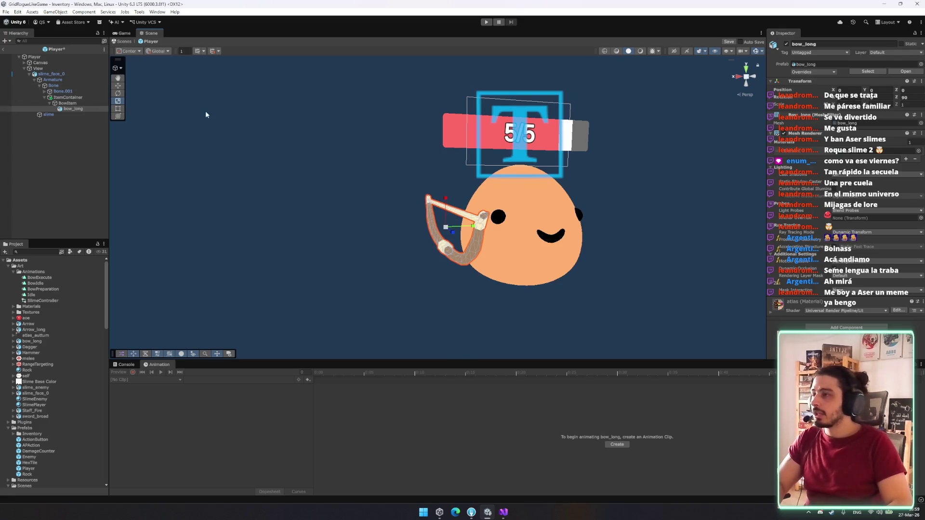
key("e")
left_click_drag(449, 205, 448, 166)
left_click(67, 103)
key("z")
key("x")
key("r")
key("ctrl+z")
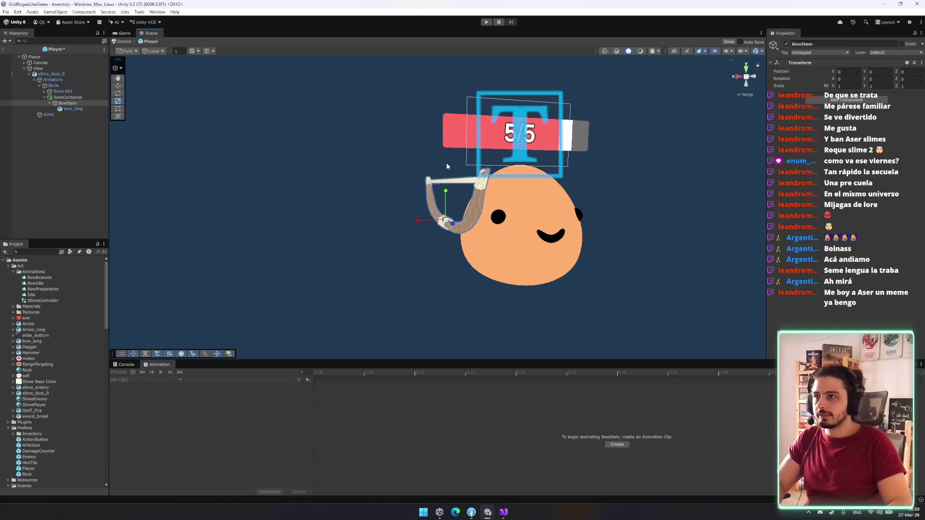
left_click(436, 205)
key("z")
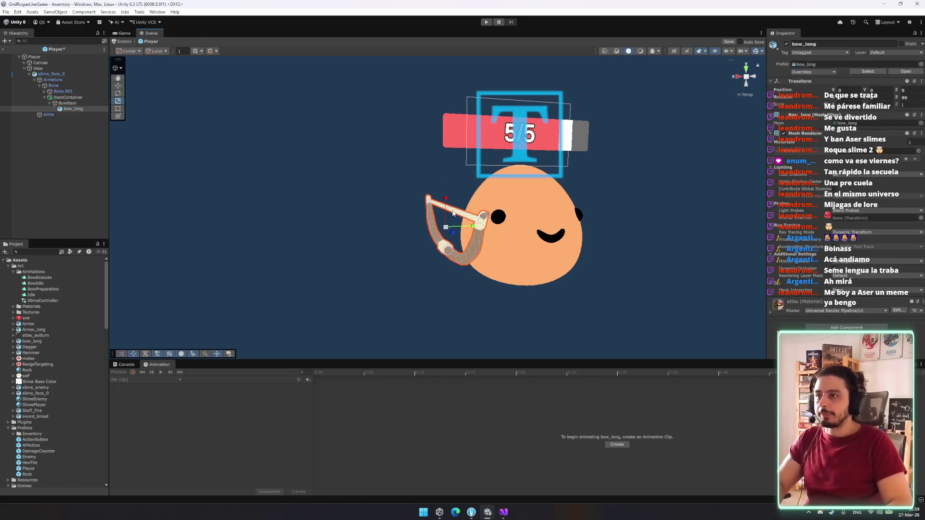
left_click(67, 103)
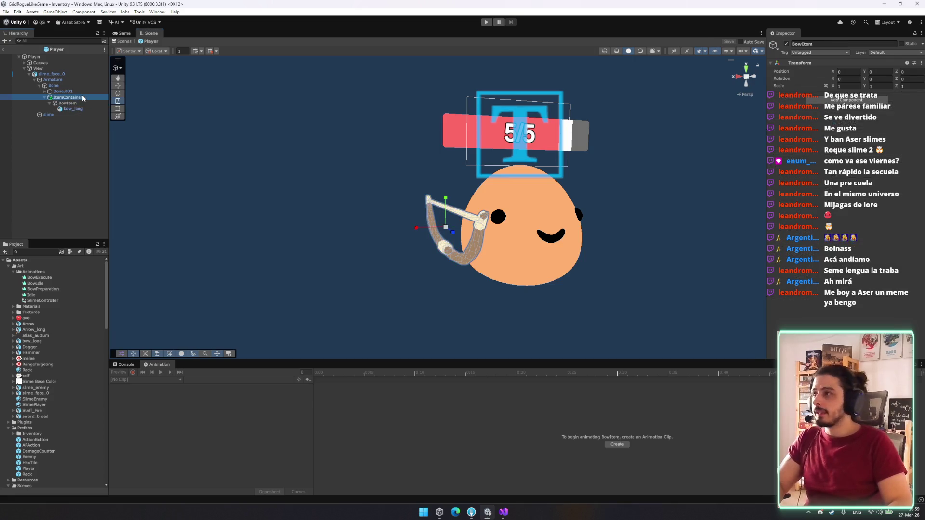
left_click(73, 109)
mouse_move(627, 207)
left_mouse_down()
mouse_move(554, 209)
mouse_move(675, 209)
left_mouse_up()
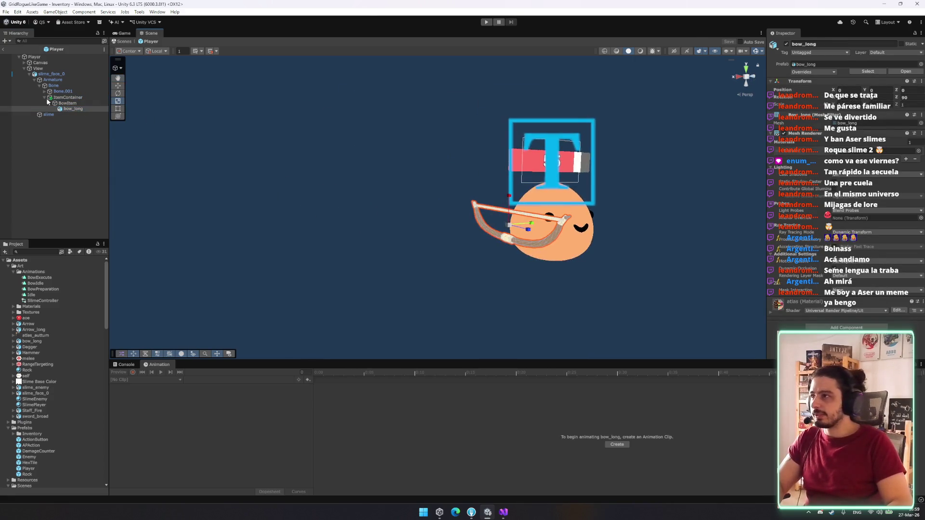
left_click(67, 103)
scroll(73, 383, "down", 3)
scroll(74, 382, "down", 2)
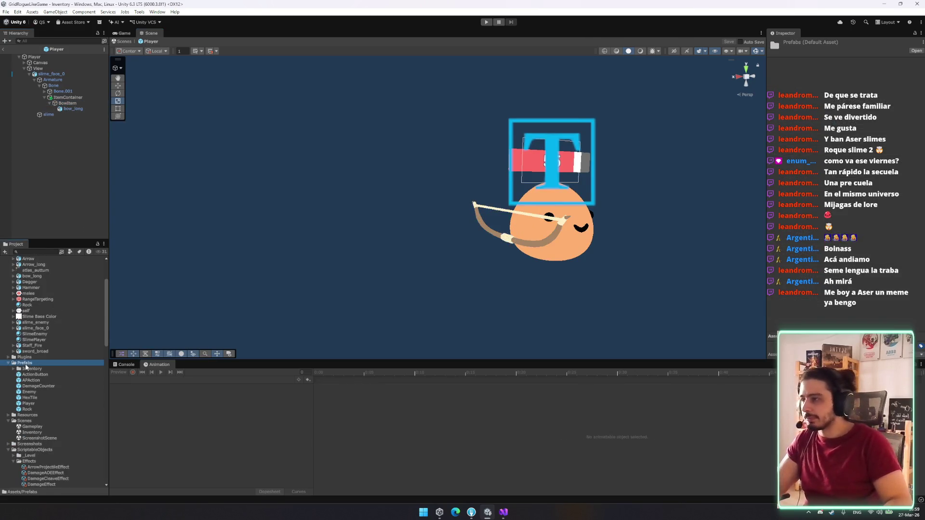
Step: Create an ItemsModels folder inside Prefabs
right_click(25, 363)
mouse_move(116, 159)
left_click(160, 160)
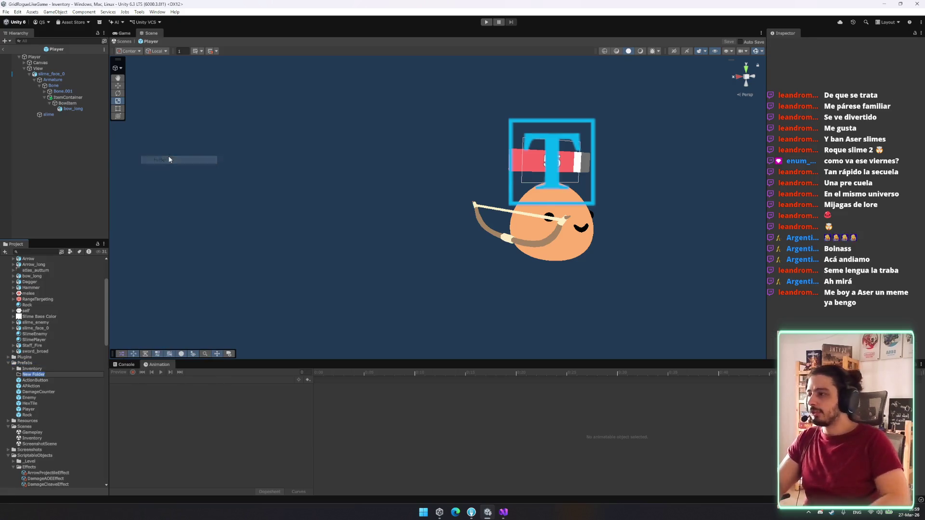
type("Items")
key("Return")
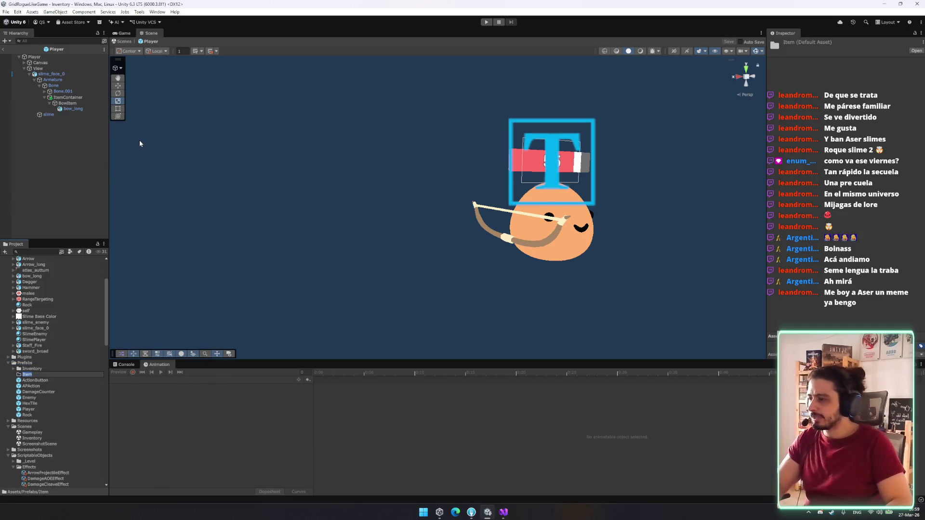
key("Return")
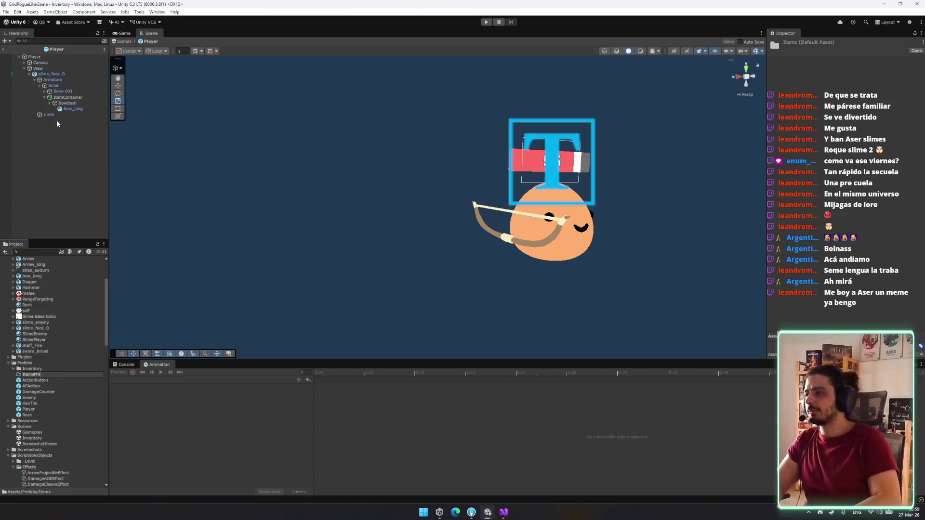
type("odels")
key("Return")
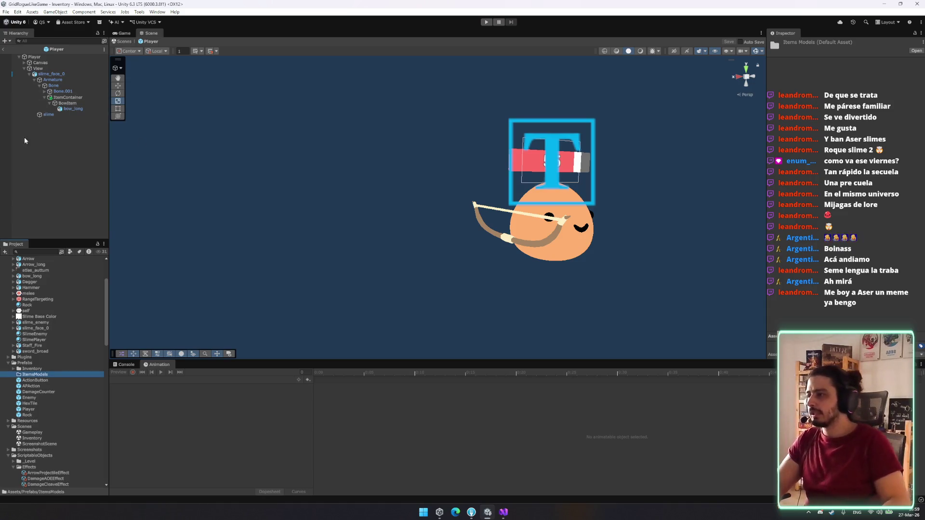
Step: Save BowItem as a prefab in ItemsModels and set it as Bow Visual's Item Prefab
left_click(72, 105)
left_click_drag(71, 105, 61, 411)
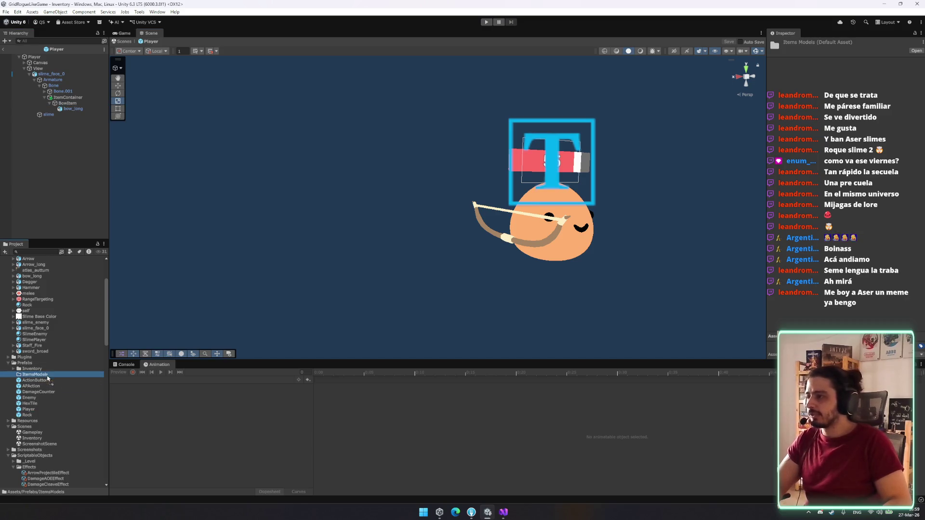
left_click_drag(48, 379, 48, 378)
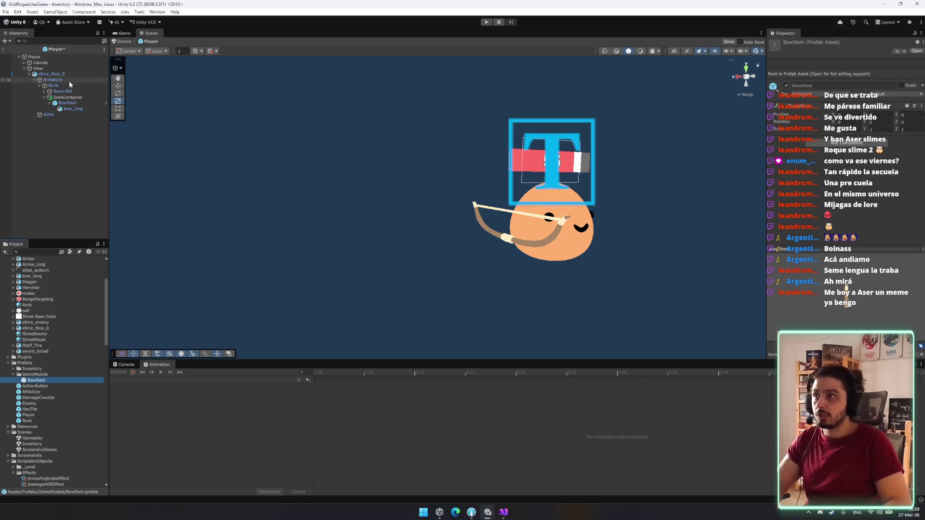
scroll(36, 337, "down", 10)
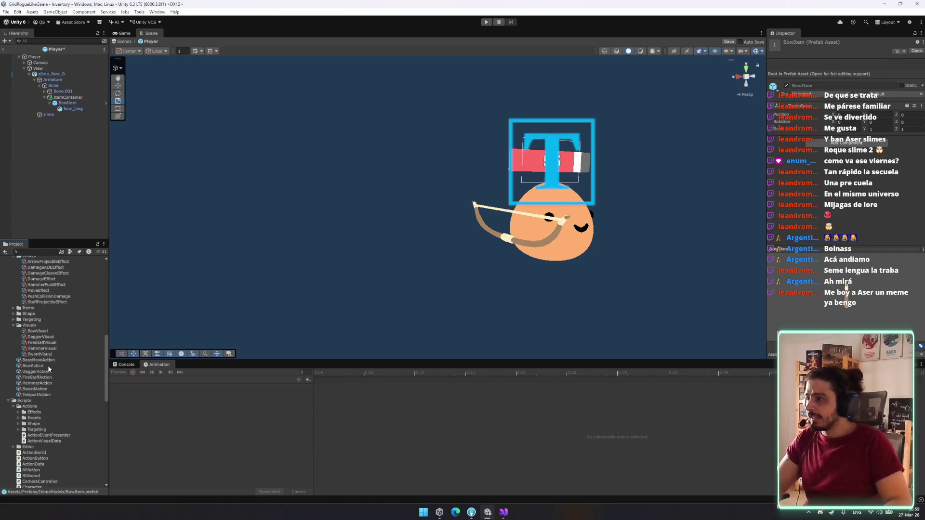
left_click(47, 332)
scroll(47, 333, "up", 5)
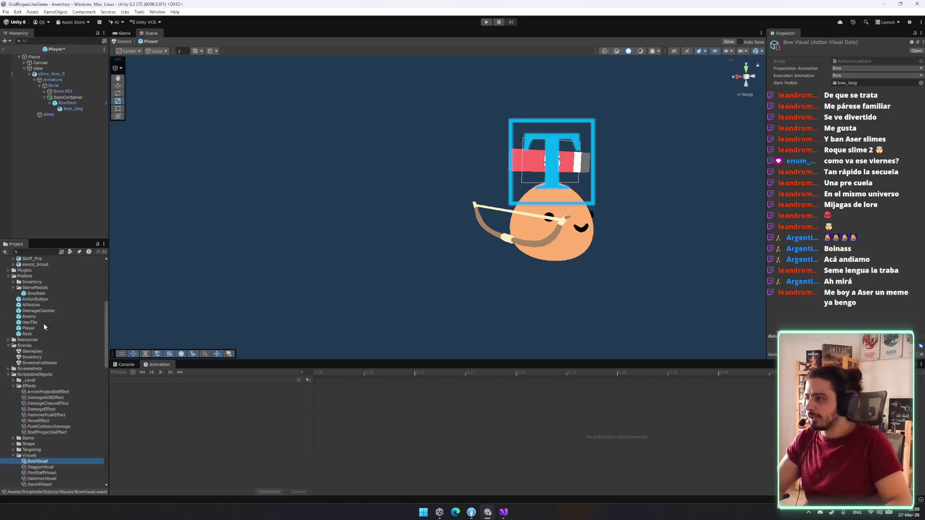
left_click_drag(38, 296, 862, 83)
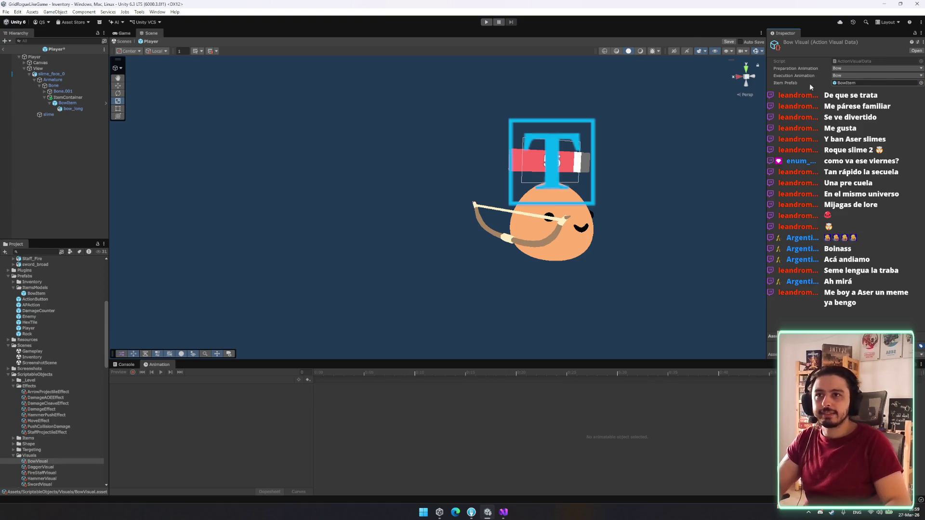
Step: Save the Player prefab and select its View object holding the animator
key("ctrl+s")
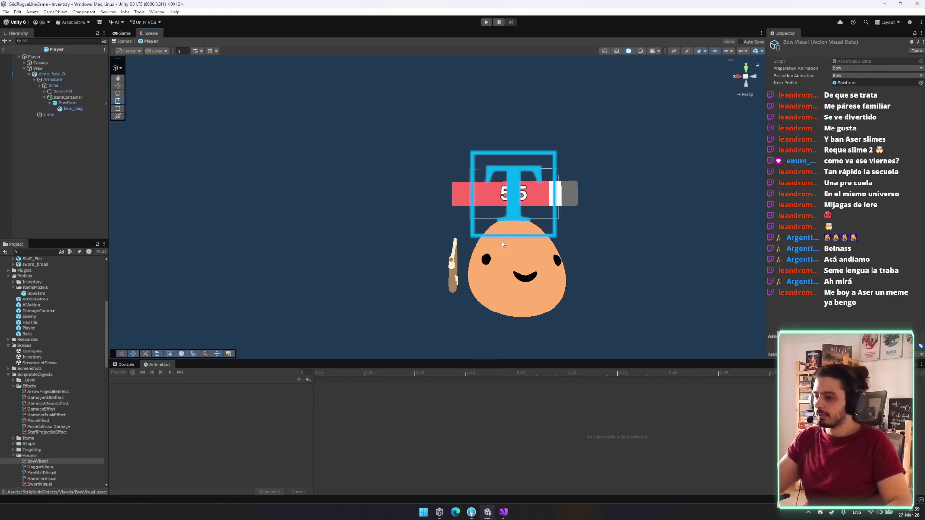
left_click(53, 56)
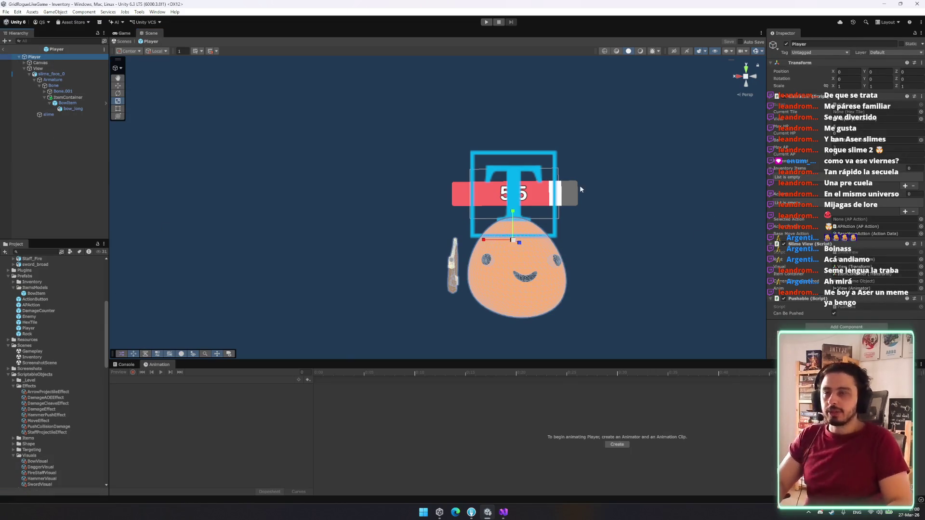
left_click(50, 68)
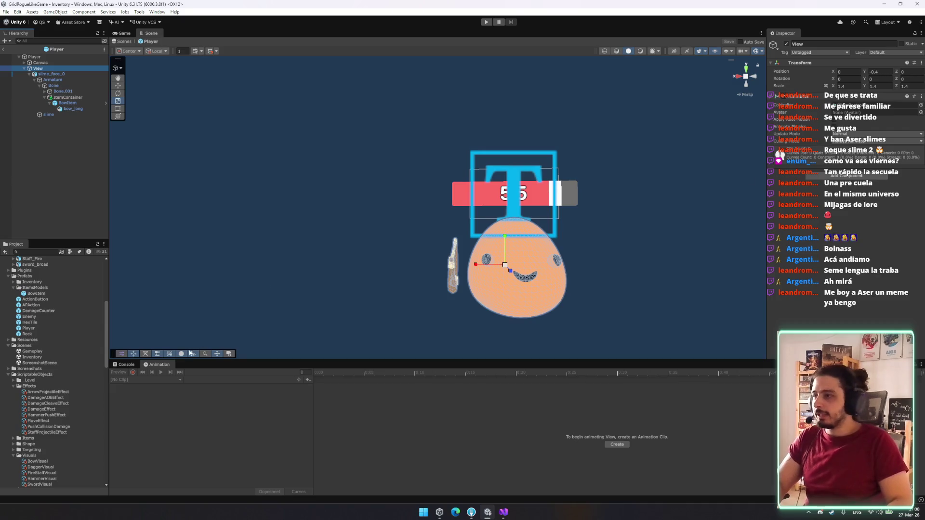
Step: Open the SlimeController animator and add Idle as the default state
double_click(858, 105)
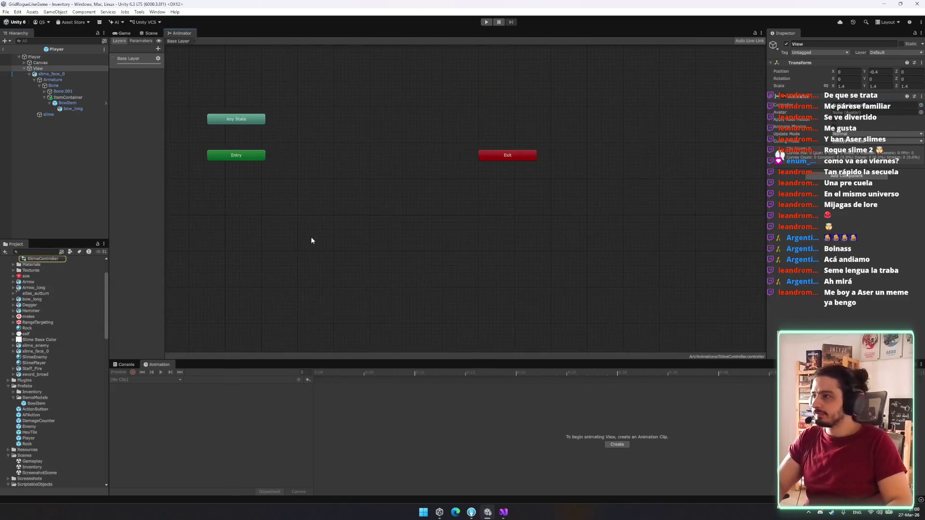
scroll(54, 289, "up", 2)
mouse_move(41, 295)
left_mouse_down()
mouse_move(306, 252)
mouse_move(379, 212)
left_mouse_up()
left_click(158, 49)
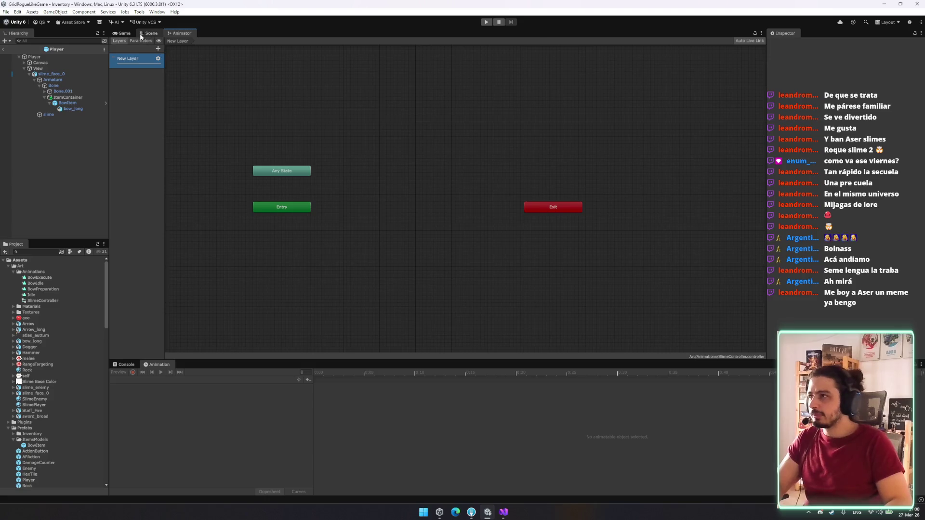
left_click(150, 33)
left_click(123, 33)
left_click(147, 33)
left_click(128, 42)
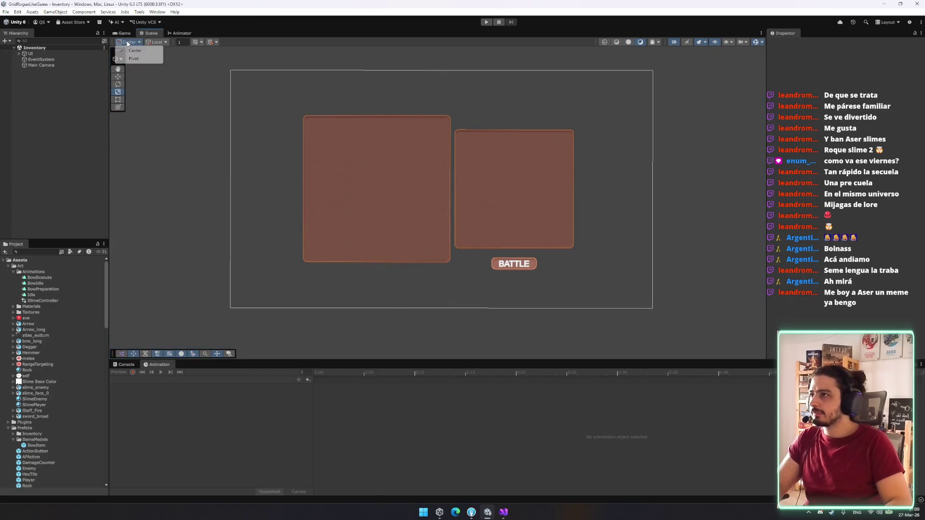
left_click(181, 33)
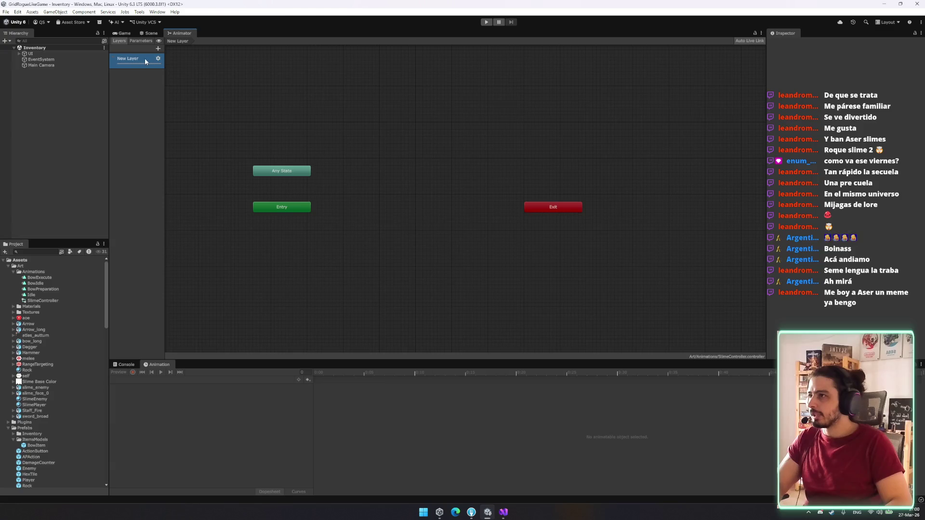
left_click_drag(36, 294, 370, 230)
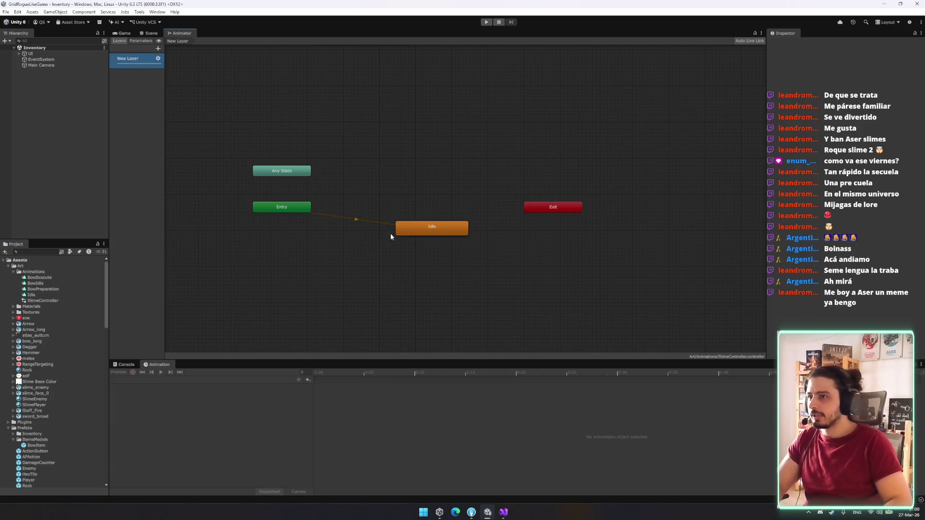
Step: Add a trigger parameter named Bow
left_click(157, 48)
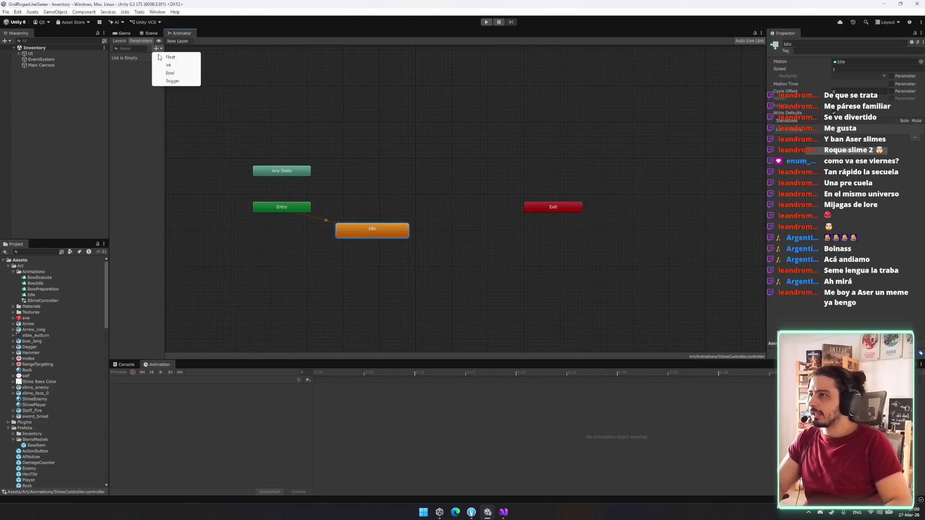
left_click(181, 81)
type("Bow")
key("Return")
Step: Add BowPreparation, BowIdle and BowExecute states from their clips and arrange them
left_click(50, 290)
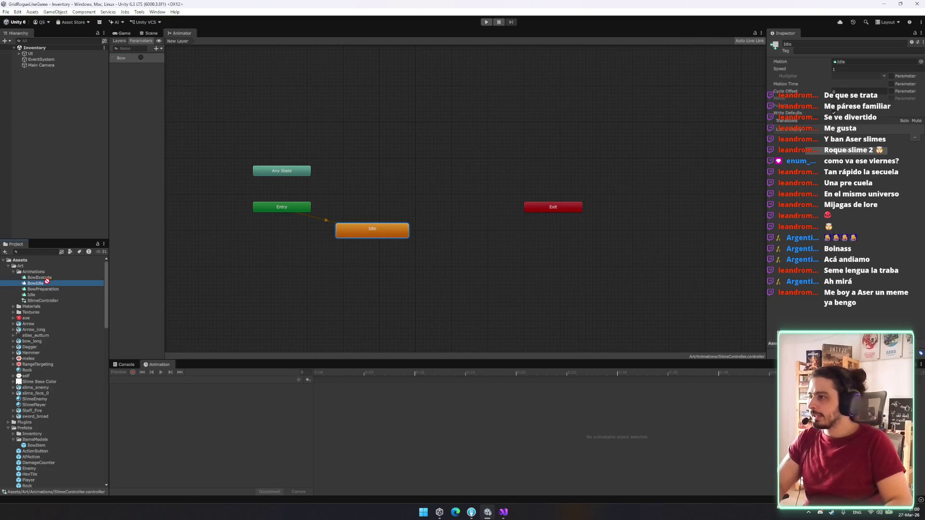
mouse_move(52, 290)
left_mouse_down()
mouse_move(362, 164)
mouse_move(435, 212)
left_mouse_up()
right_click(312, 172)
mouse_move(366, 177)
left_click(410, 178)
key("Delete")
mouse_move(36, 284)
left_mouse_down()
mouse_move(193, 231)
mouse_move(508, 182)
left_mouse_up()
left_click_drag(47, 278, 460, 121)
mouse_move(508, 182)
left_mouse_down()
mouse_move(440, 186)
mouse_move(463, 179)
left_mouse_up()
mouse_move(384, 166)
left_mouse_down()
mouse_move(393, 178)
mouse_move(386, 160)
left_mouse_up()
Step: Connect Any State to BowPreparation with a transition requiring the Bow trigger
right_click(287, 172)
left_click(304, 176)
left_click(369, 157)
left_click(347, 166)
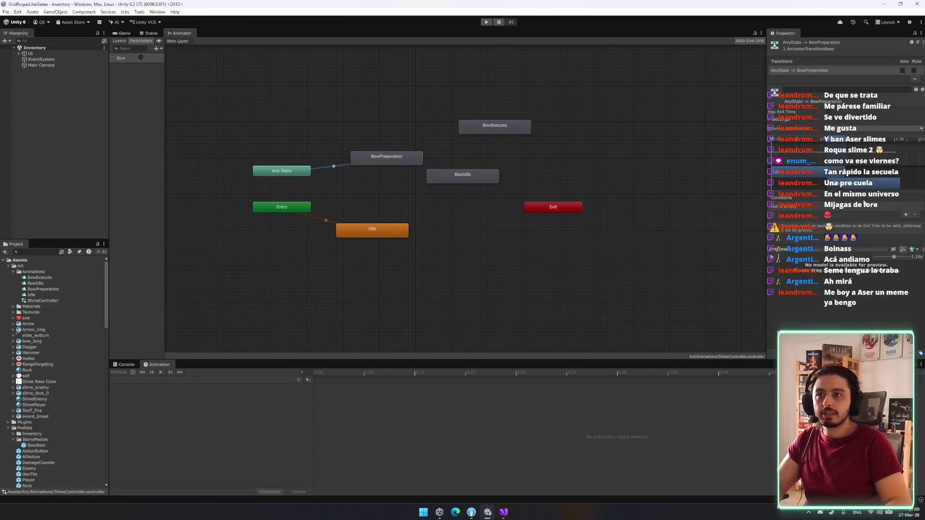
left_click(905, 215)
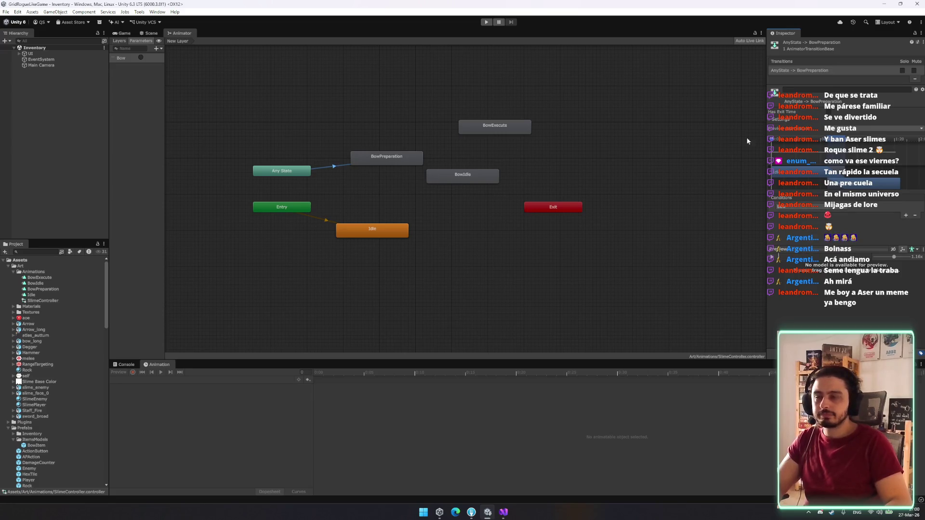
Step: Chain transitions from BowPreparation to BowIdle and from BowIdle to BowExecute
left_click(395, 165)
right_click(392, 162)
left_click(409, 168)
left_click(464, 175)
left_click_drag(465, 176, 474, 168)
right_click(474, 169)
left_click(532, 174)
left_click(508, 130)
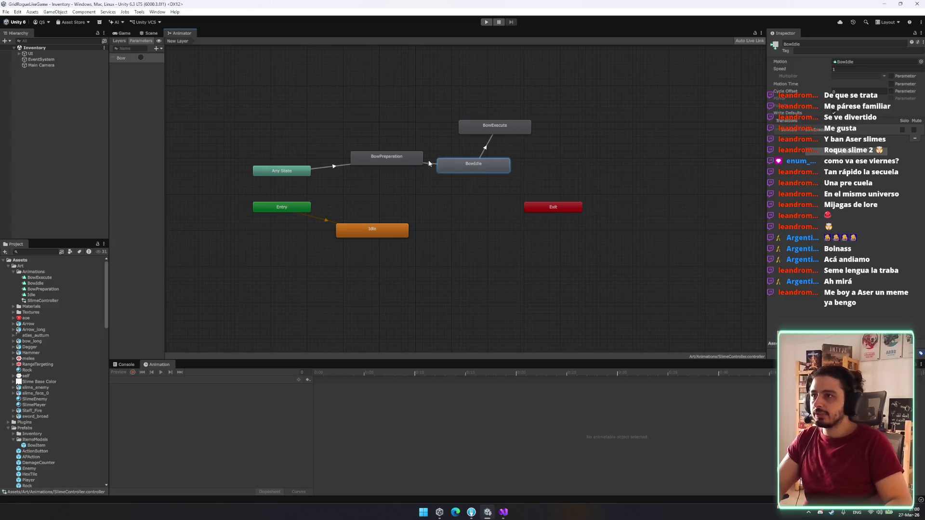
Step: Review the BowPreparation to BowIdle timing and place BowExecute below BowIdle
left_click(432, 163)
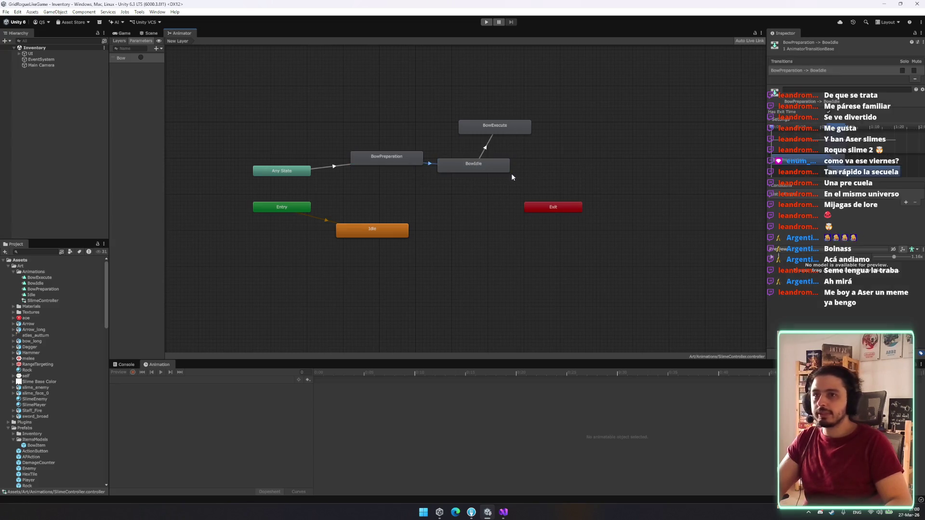
left_click(785, 121)
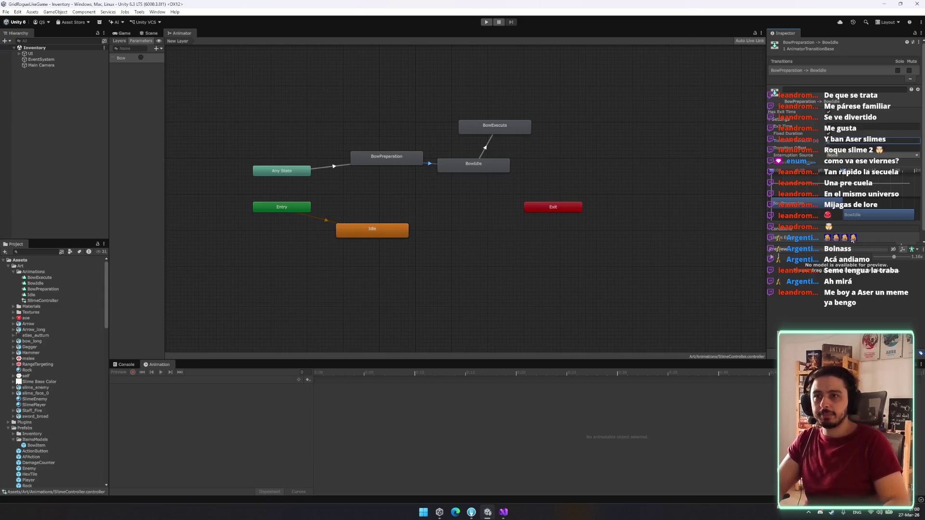
scroll(852, 239, "down", 1)
left_click_drag(475, 167, 473, 156)
mouse_move(495, 117)
left_mouse_down()
mouse_move(457, 76)
mouse_move(463, 201)
mouse_move(475, 187)
left_mouse_up()
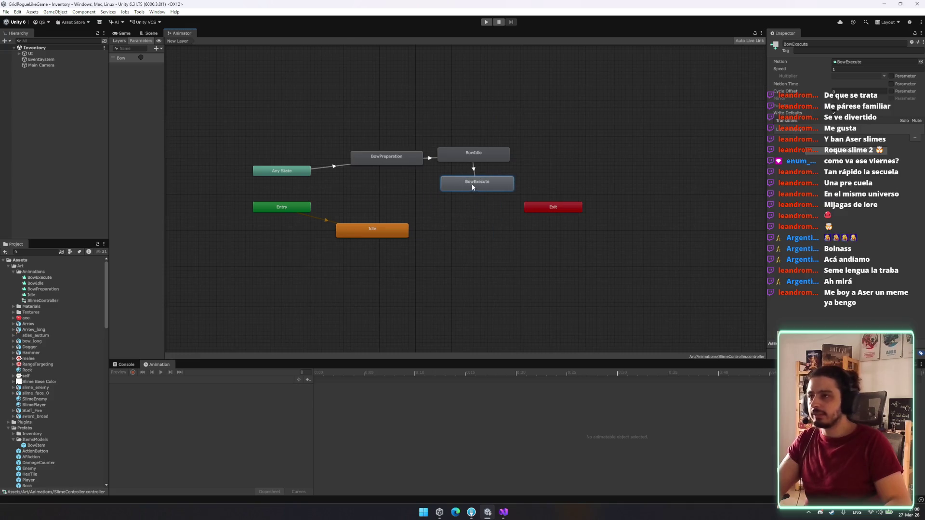
left_click(474, 169)
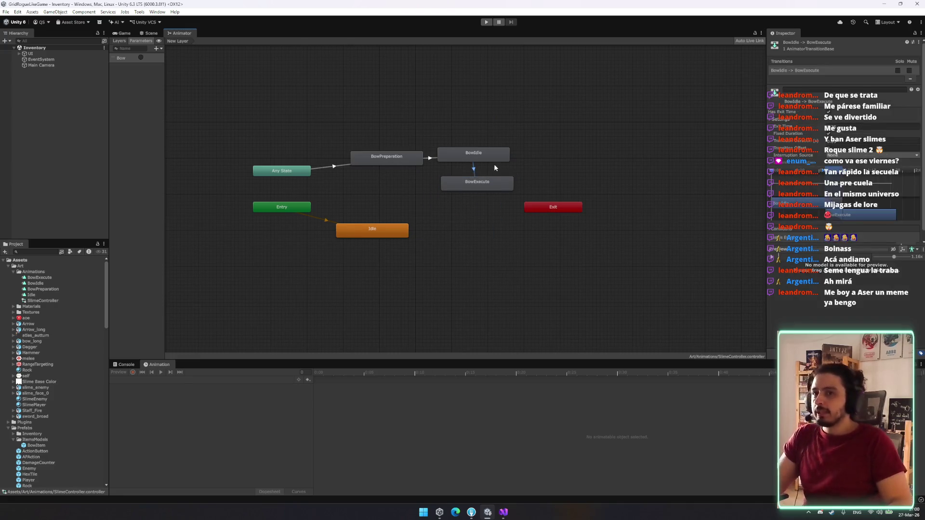
left_click(157, 48)
Step: Add an execute trigger parameter and move BowExecute above BowIdle
left_click(172, 81)
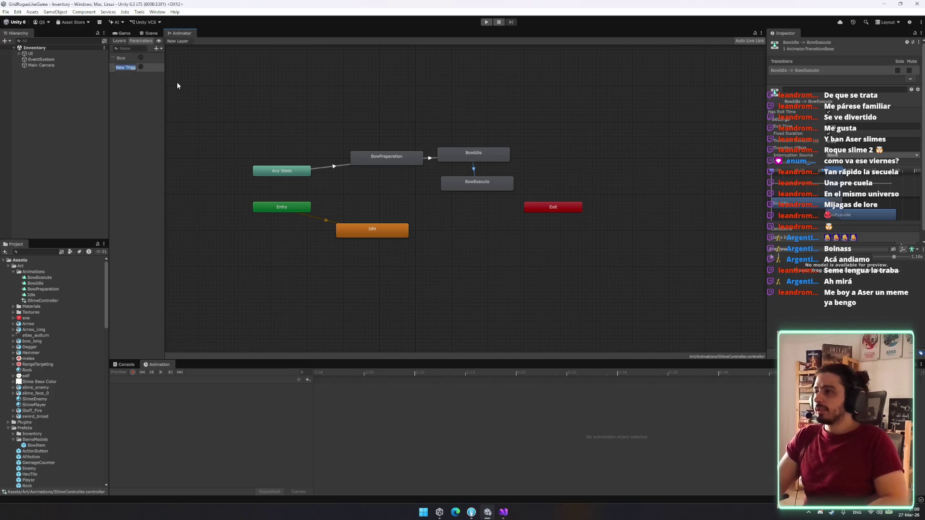
type("execute")
key("Return")
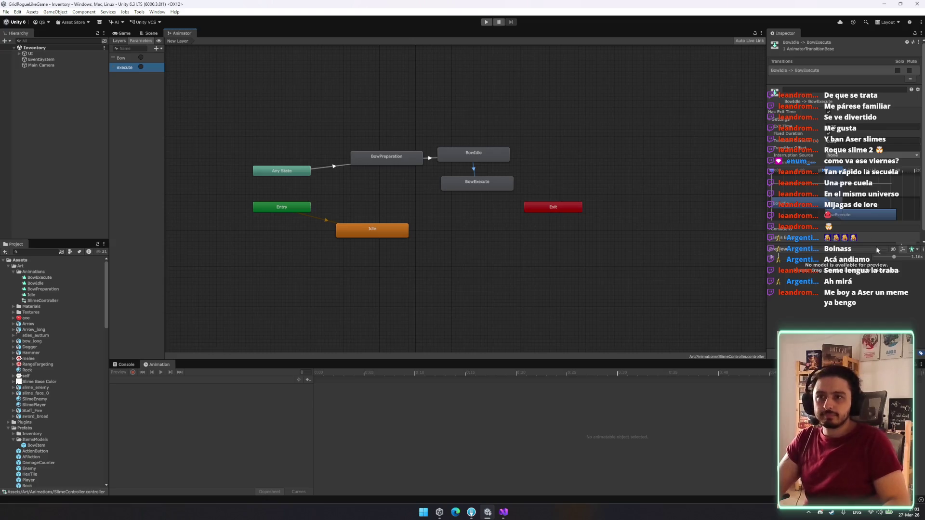
scroll(463, 175, "down", 3)
left_click_drag(452, 177, 440, 102)
left_click_drag(489, 129, 454, 100)
Step: Select the BowIdle to BowExecute transition, then view PlayPreparation in EntityView.cs
scroll(441, 159, "up", 5)
scroll(435, 155, "down", 4)
scroll(447, 144, "up", 1)
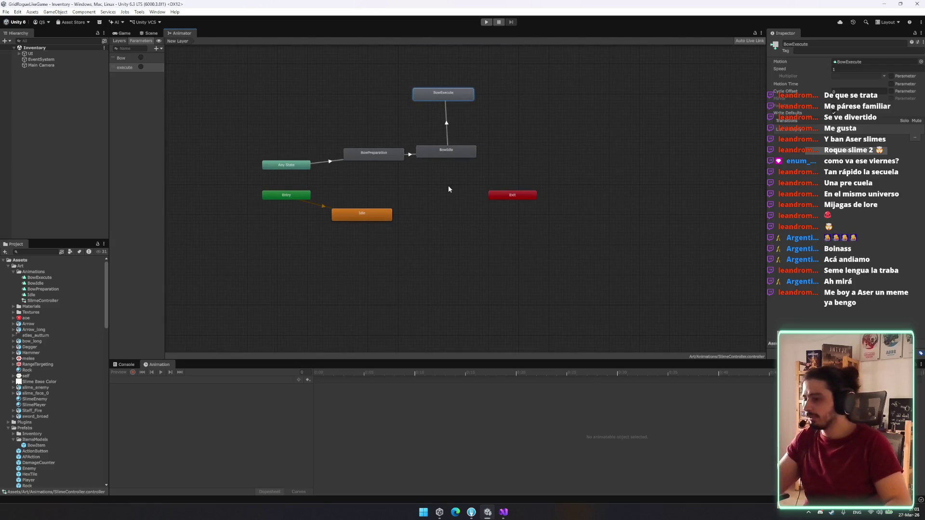
mouse_move(371, 163)
left_mouse_down()
mouse_move(386, 171)
mouse_move(389, 160)
mouse_move(380, 163)
left_mouse_up()
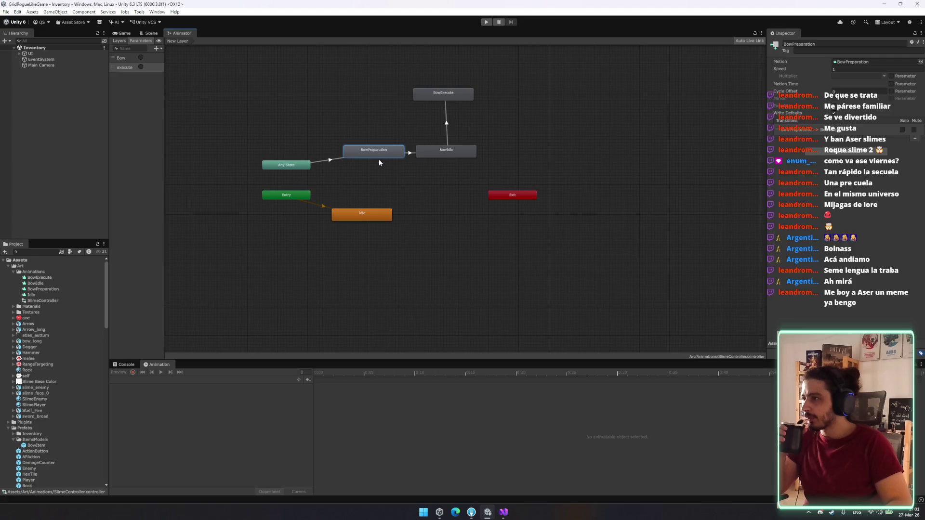
left_click(448, 125)
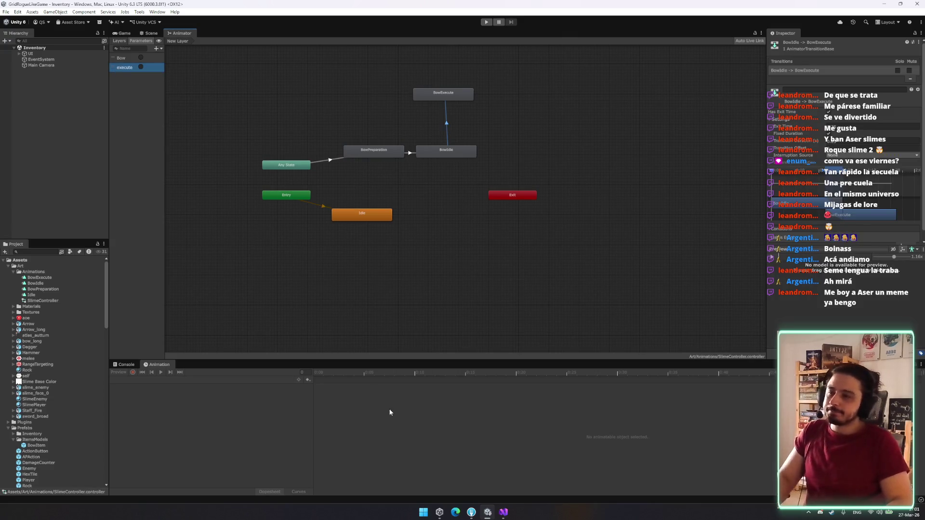
left_click(504, 512)
left_click(193, 261)
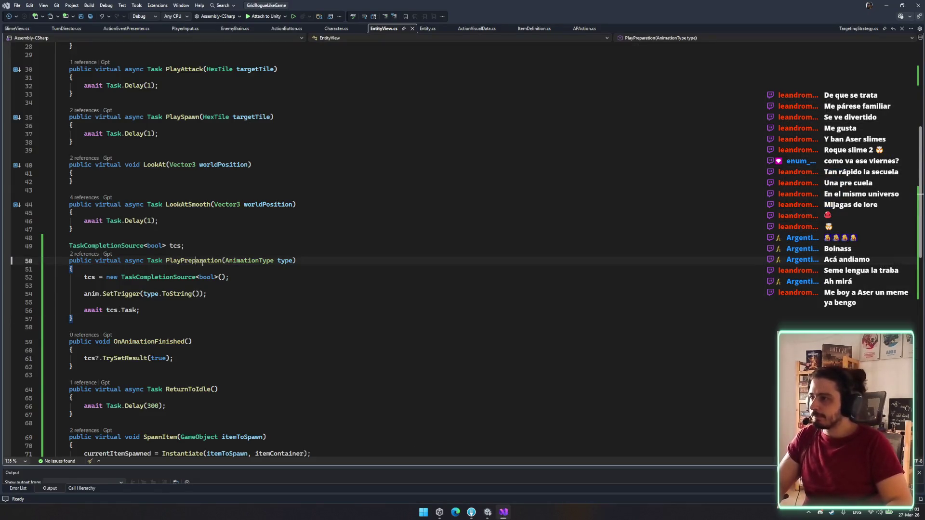
Step: Jump from PlayExecution's signature to the AnimationType enum definition, then return to Unity
double_click(249, 261)
scroll(287, 268, "down", 9)
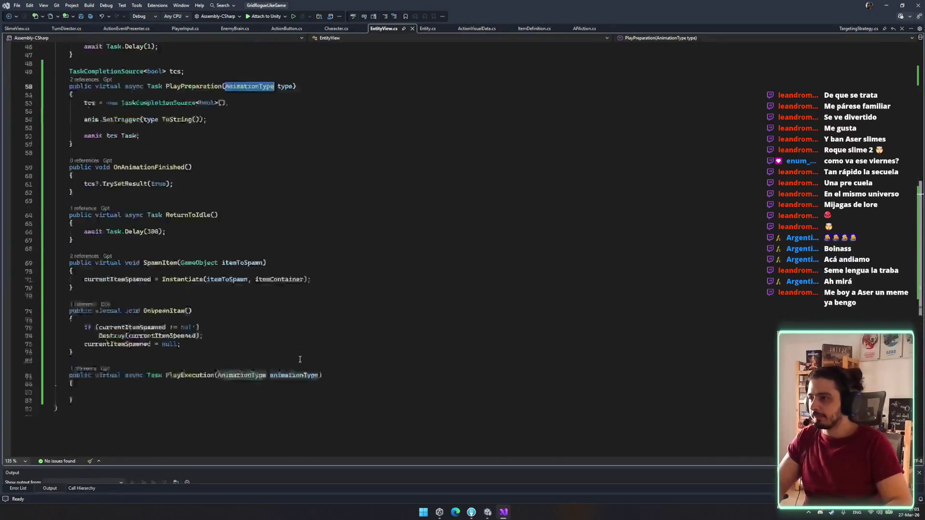
left_click(250, 301)
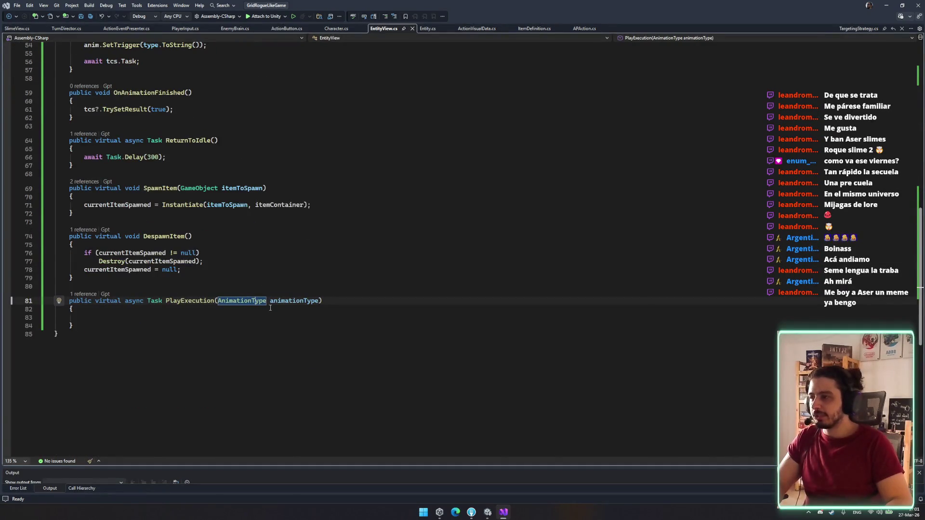
left_click(249, 302, "ctrl")
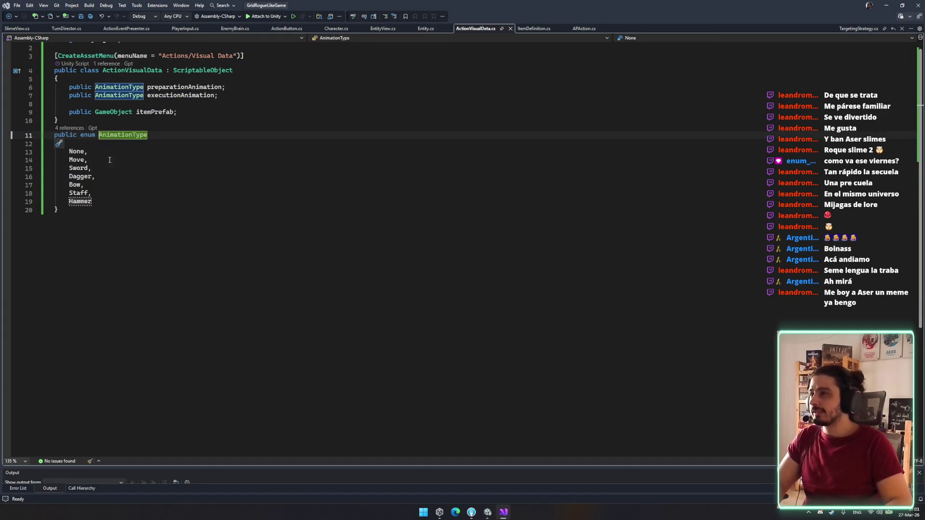
left_click(506, 511)
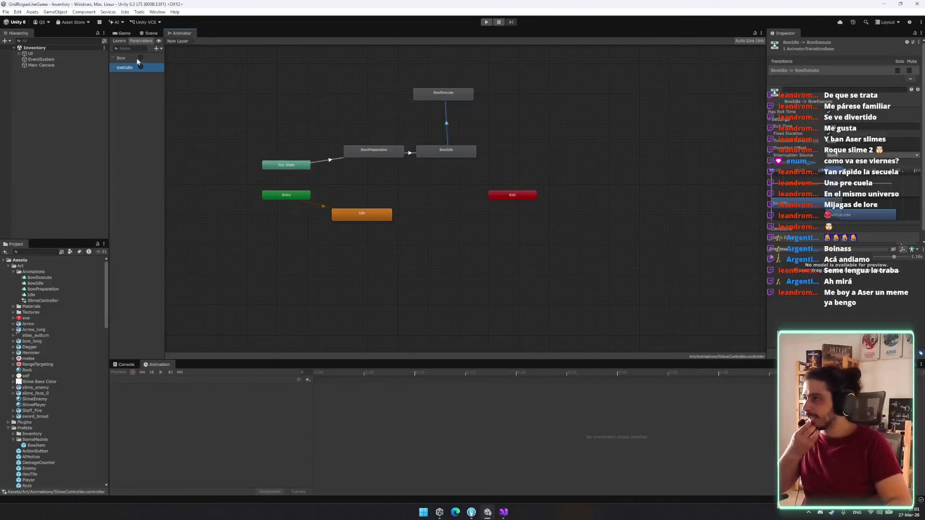
Step: Replace the execute trigger with a Bow_E trigger and move BowExecute below BowIdle
key("Delete")
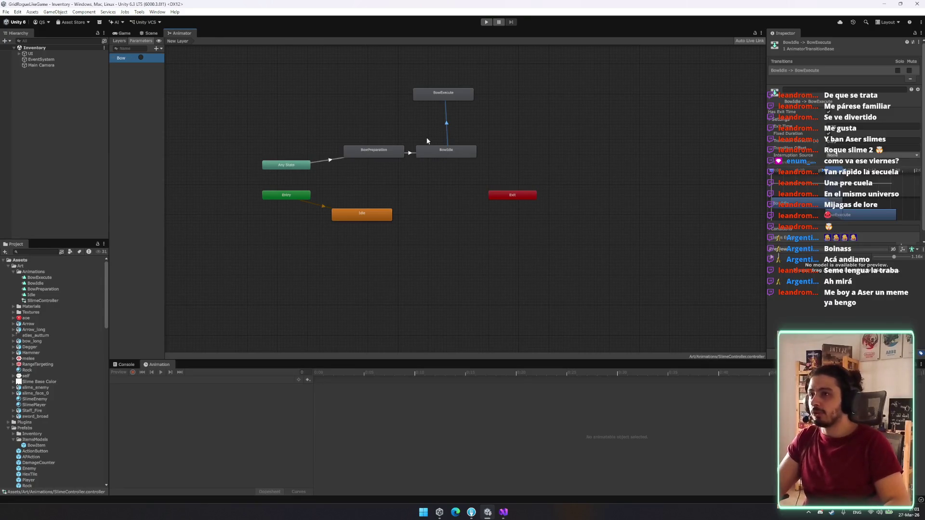
left_click(161, 48)
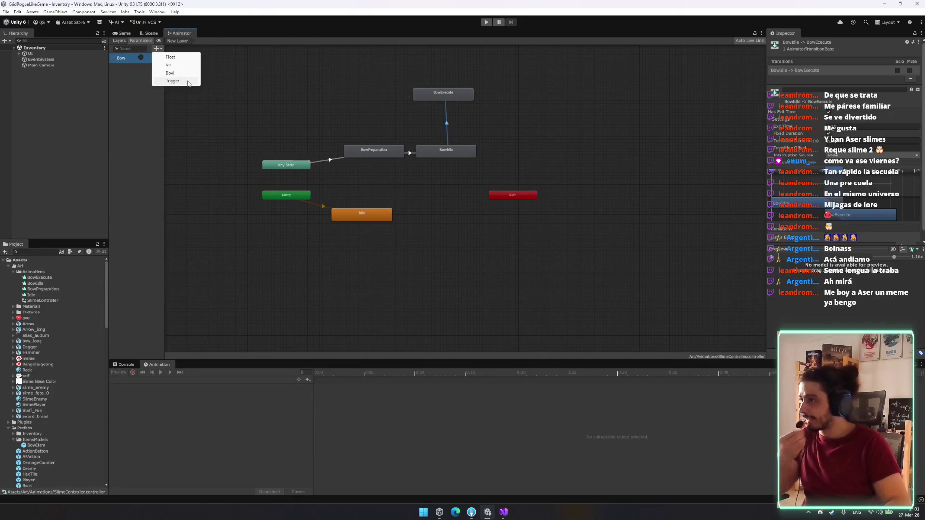
left_click(173, 81)
type("b")
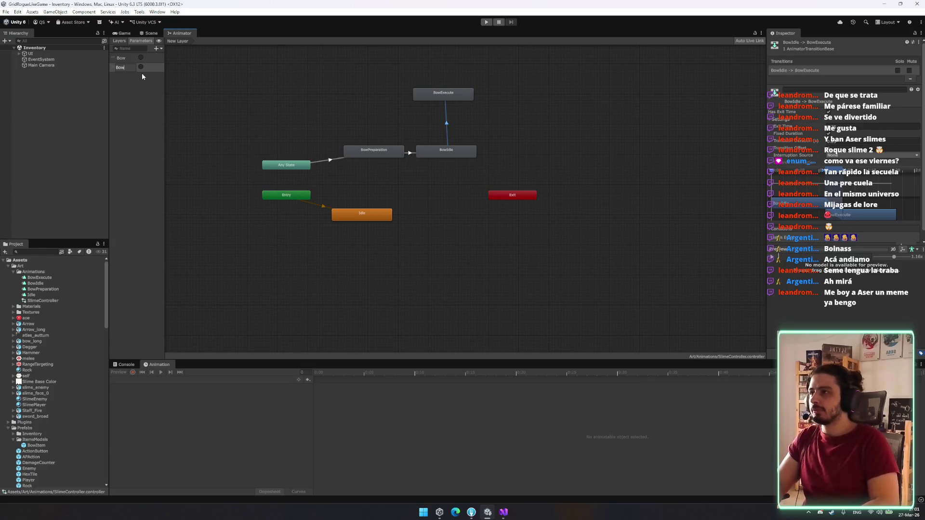
type("\\")
key("Return")
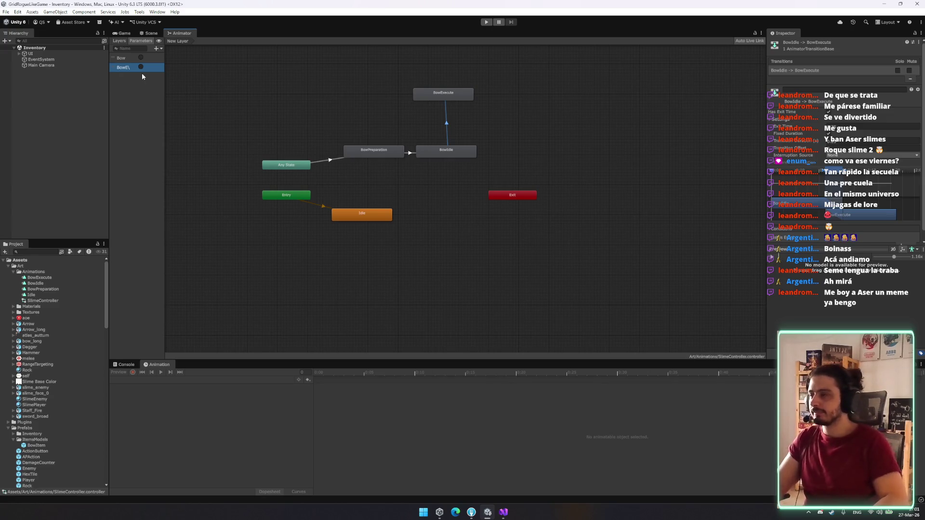
double_click(135, 68)
key("BackSpace")
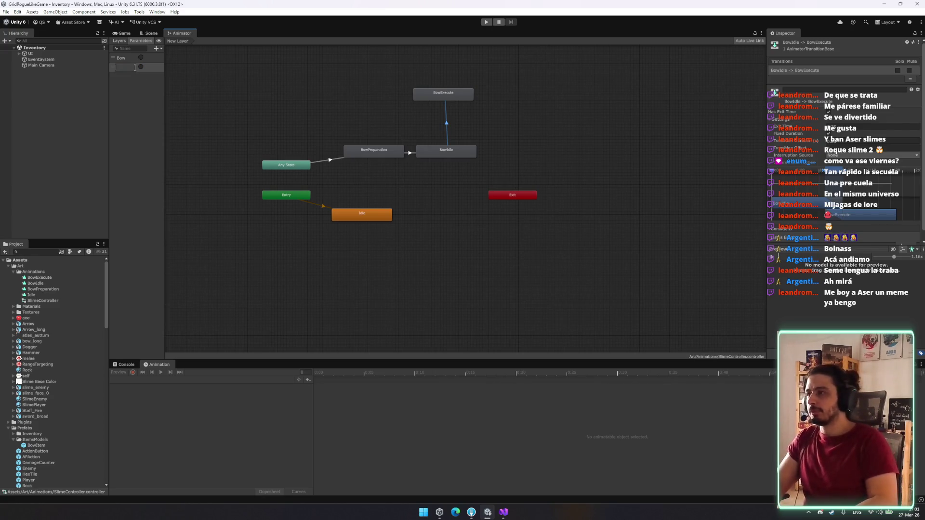
type("Bow_E")
key("Return")
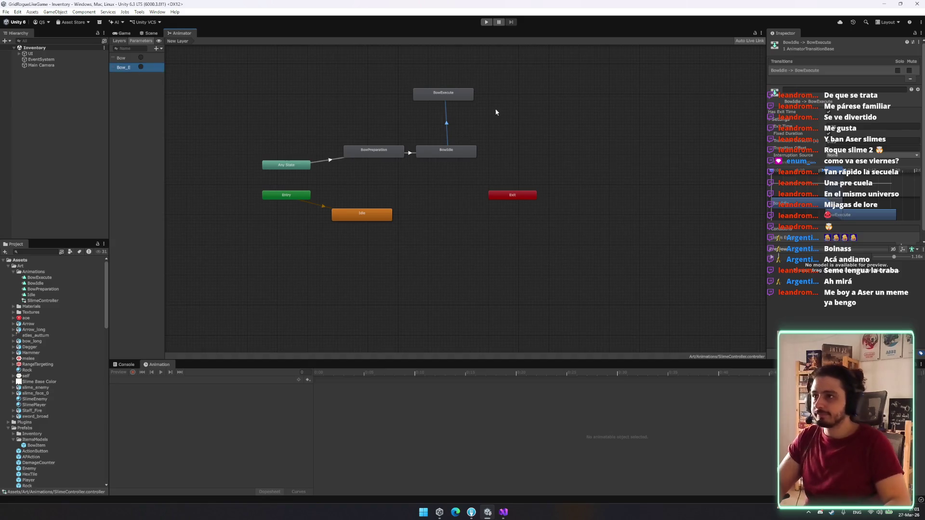
left_click_drag(450, 96, 447, 166)
left_click(447, 174)
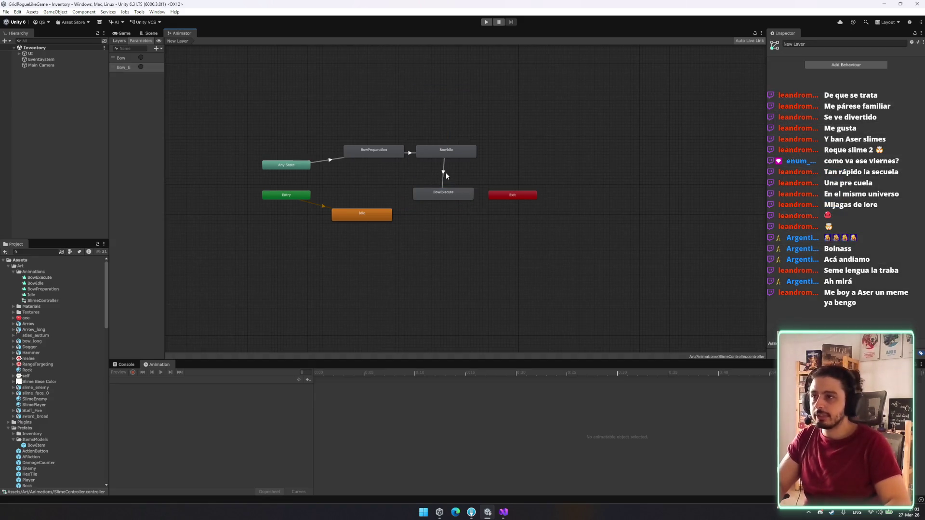
Step: Create a transition from Any State to BowExecute, conditioned on a trigger parameter
left_click(307, 166)
right_click(313, 169)
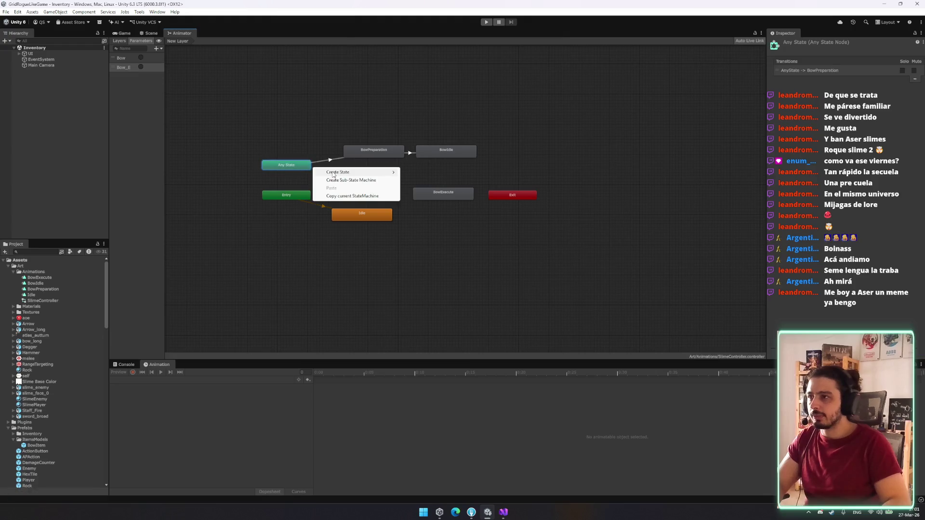
left_click(340, 173)
left_click(300, 166)
right_click(300, 167)
left_click(423, 196)
left_click(373, 183)
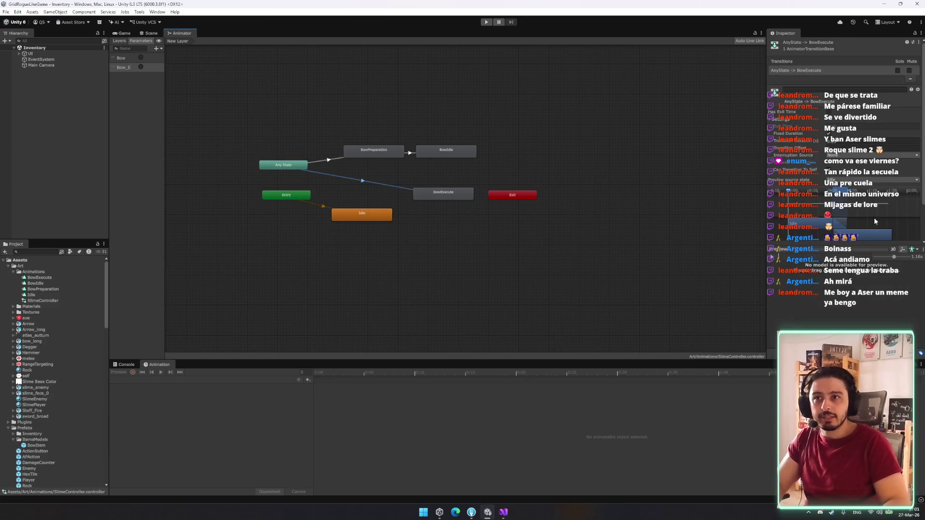
scroll(869, 236, "down", 3)
left_click(841, 229)
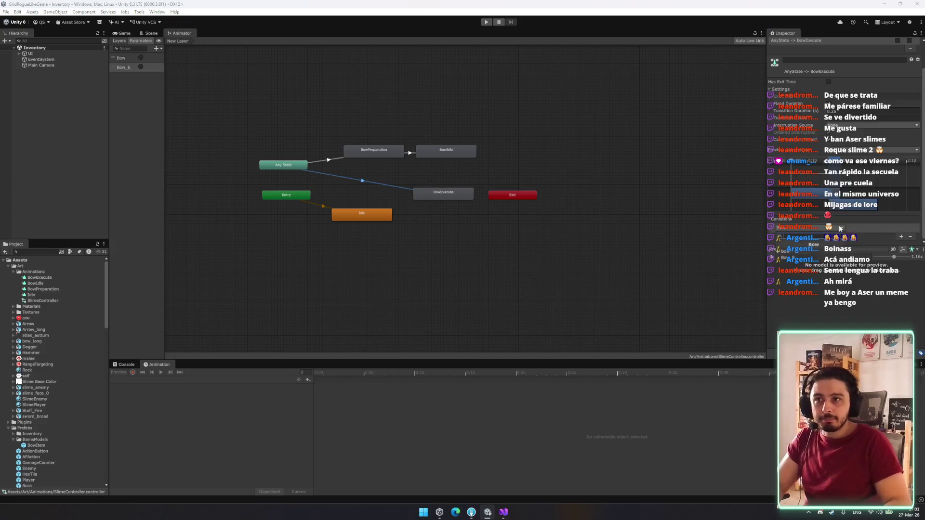
left_click(816, 255)
Step: Add a transition from BowExecute back to Idle
left_click_drag(456, 196, 381, 181)
right_click(381, 180)
left_click(400, 186)
left_click(366, 214)
Step: Move Entry and Idle to the lower left, and BowExecute up beside BowPreparation
mouse_move(250, 167)
left_mouse_down()
mouse_move(288, 170)
mouse_move(259, 150)
mouse_move(256, 158)
left_mouse_up()
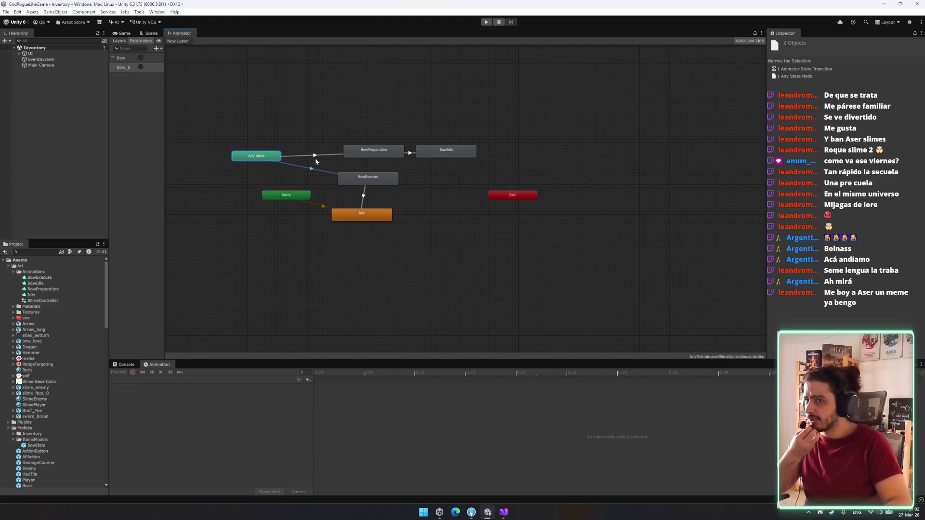
left_click(374, 151)
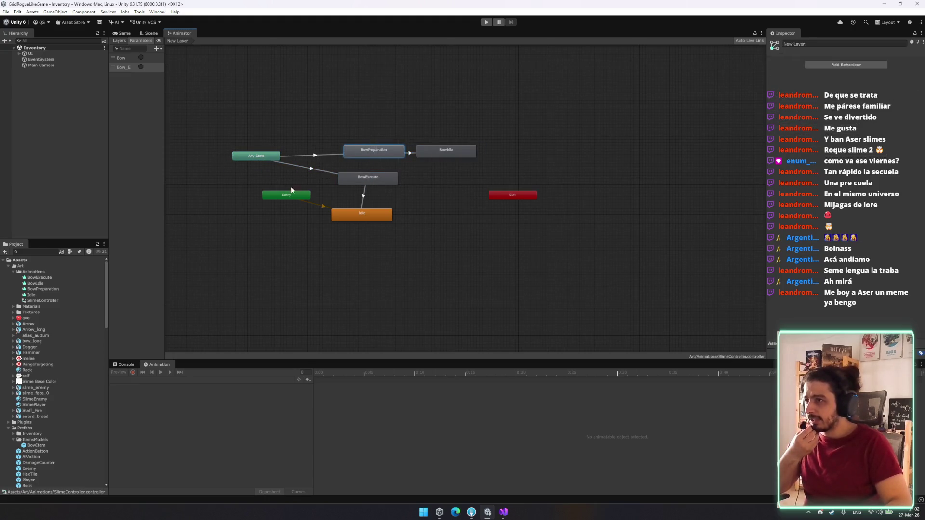
left_click_drag(288, 197, 197, 250)
mouse_move(380, 217)
left_mouse_down()
mouse_move(301, 266)
mouse_move(353, 265)
left_mouse_up()
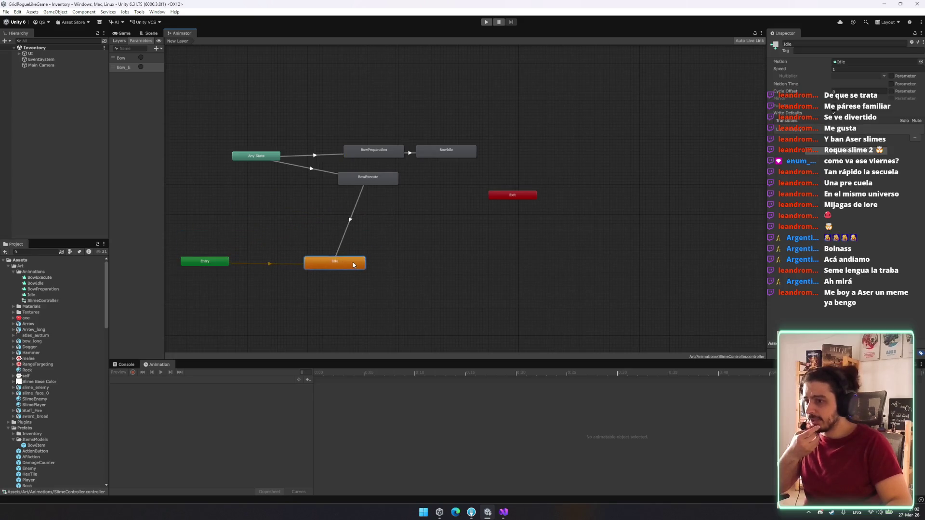
left_click_drag(379, 180, 385, 170)
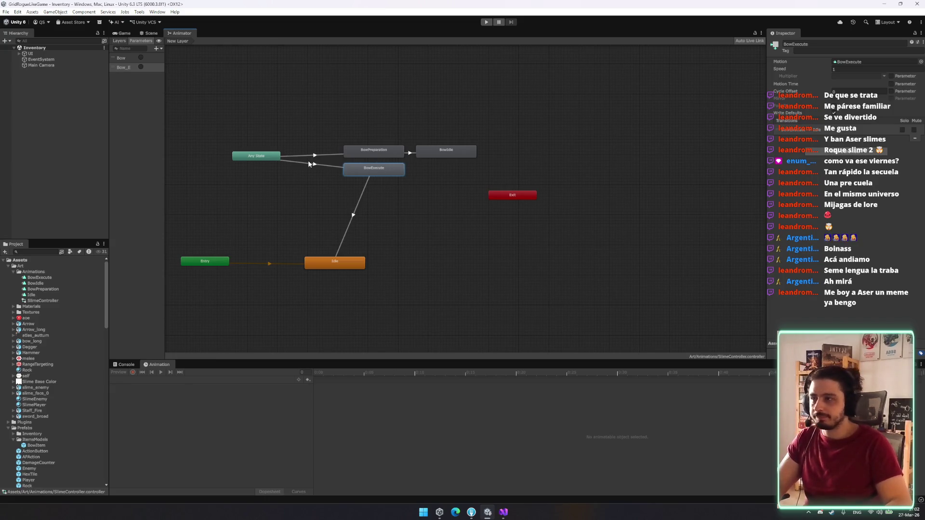
left_click(310, 165)
scroll(833, 186, "down", 1)
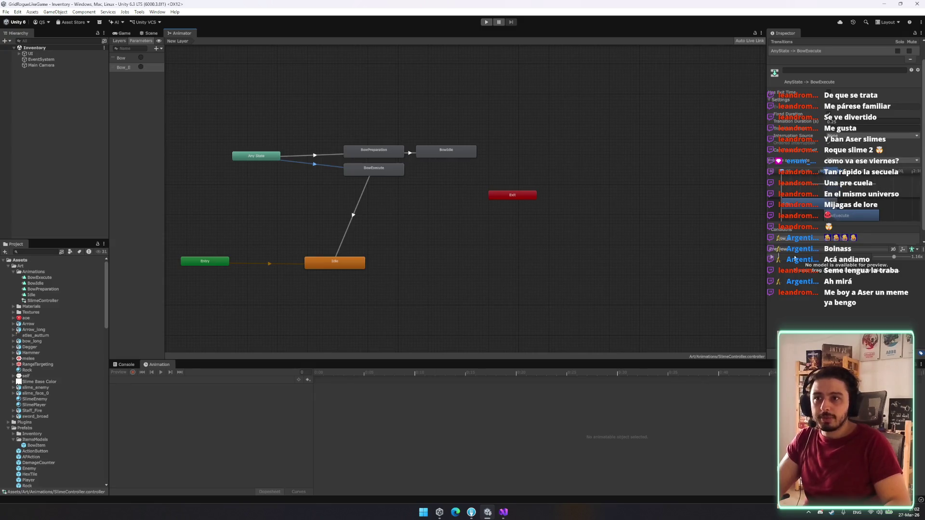
scroll(800, 216, "up", 1)
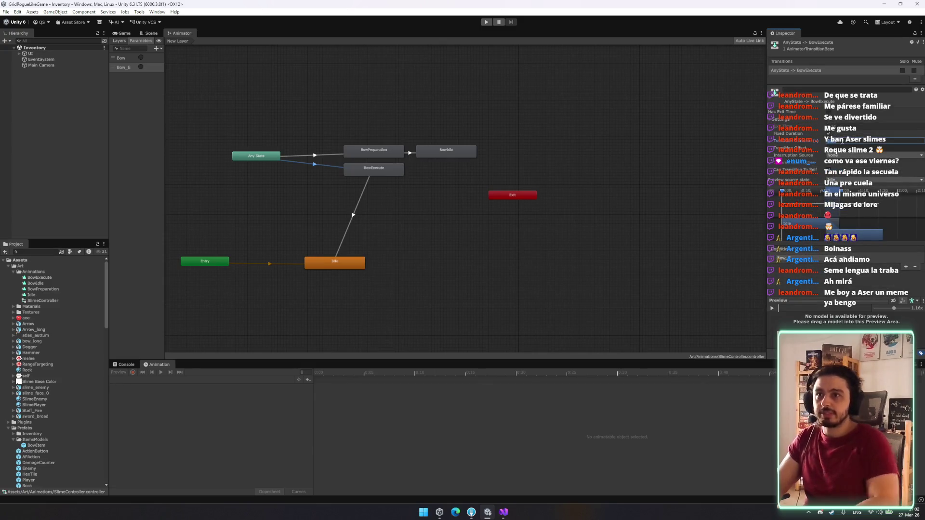
left_click(315, 157)
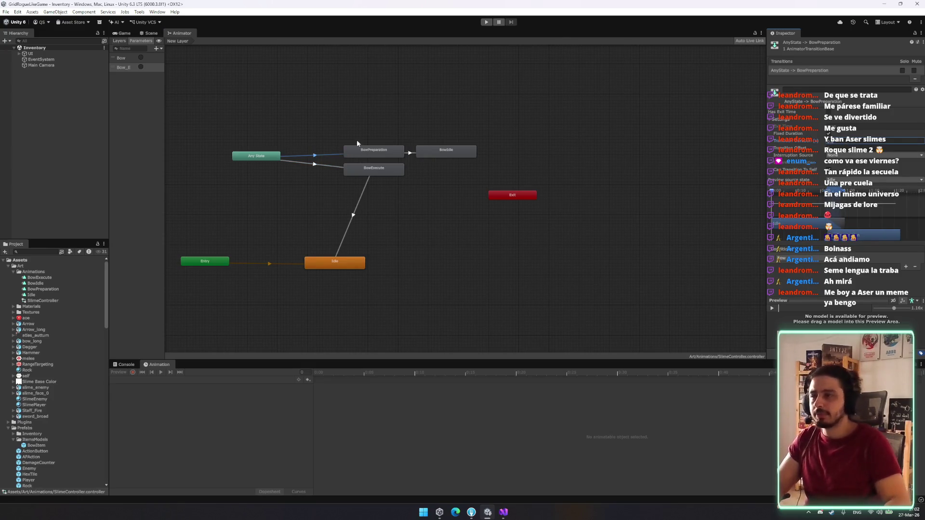
left_click_drag(379, 172, 377, 179)
left_click(410, 155)
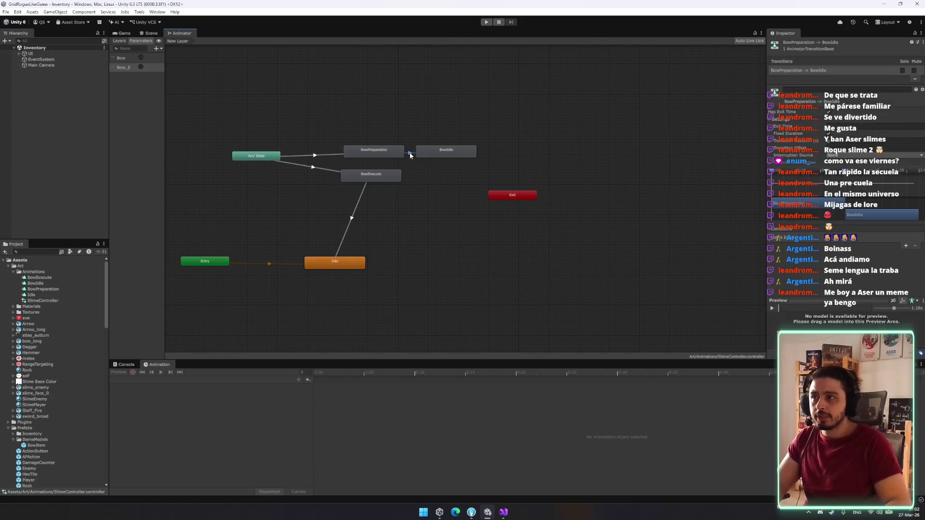
left_click(432, 152)
left_click(345, 241)
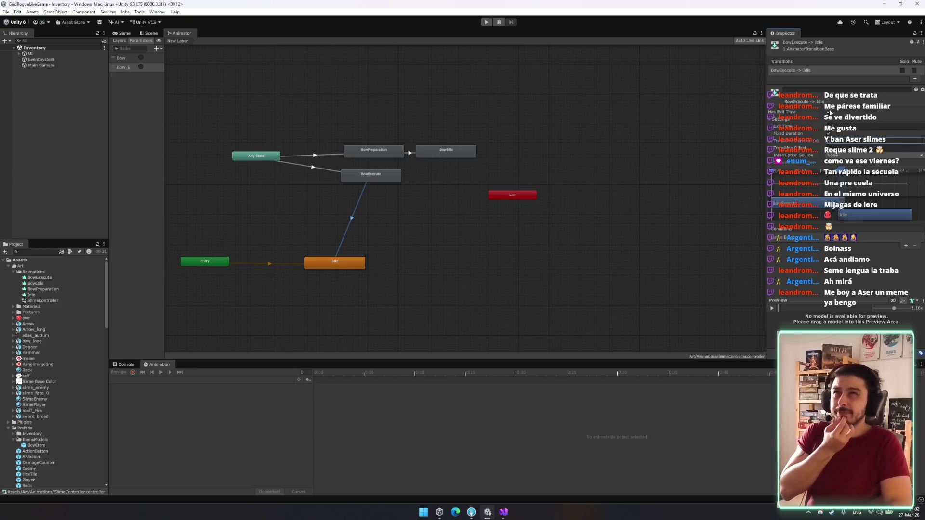
left_click(455, 182)
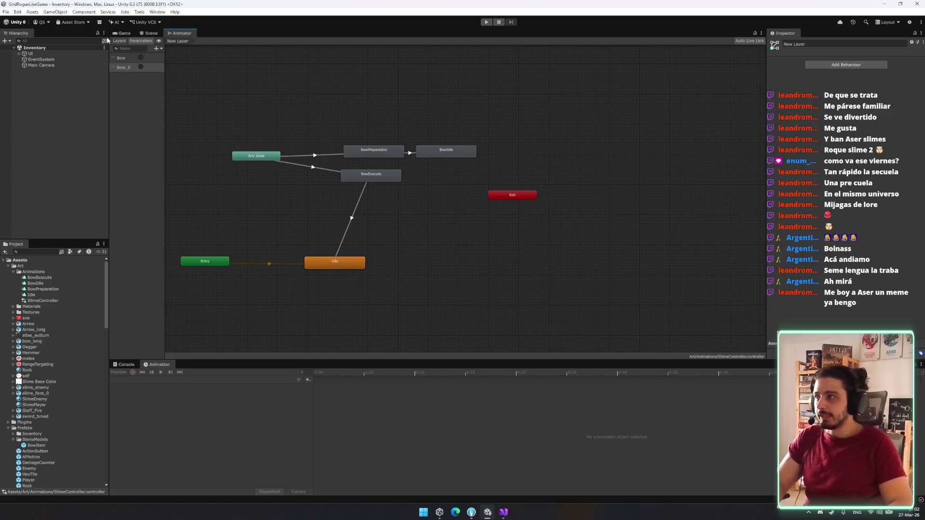
left_click(148, 34)
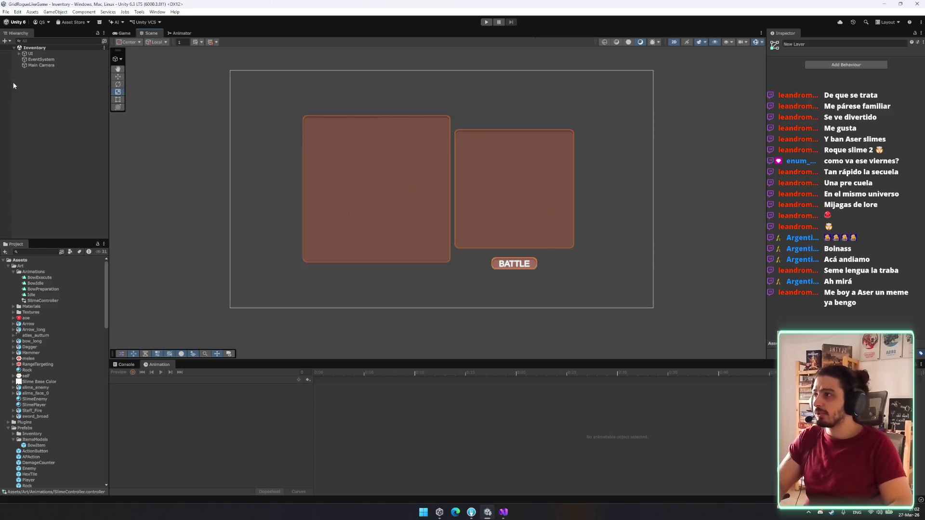
Step: Find 'player' in Project, open the Player prefab, and bring up View's animation clip list
left_click(36, 169)
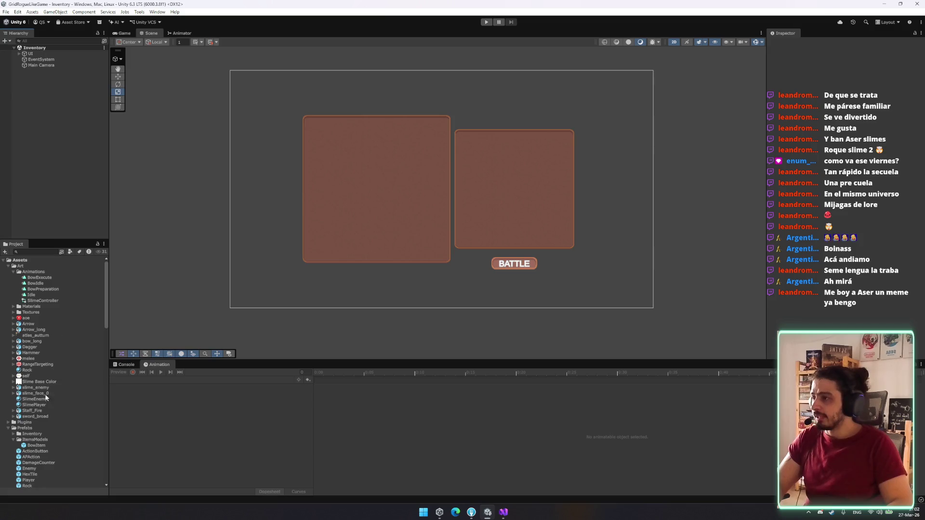
left_click(38, 252)
type("player")
left_click(31, 267)
double_click(31, 269)
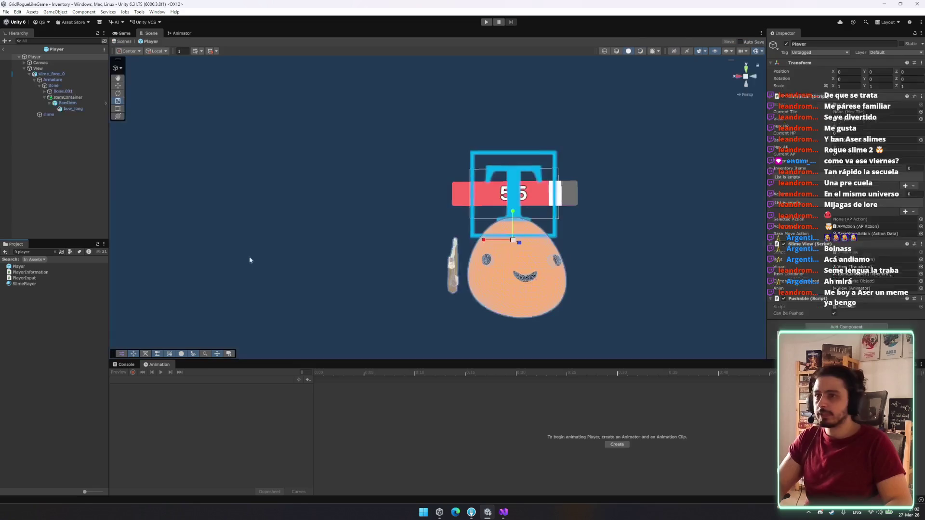
key("w")
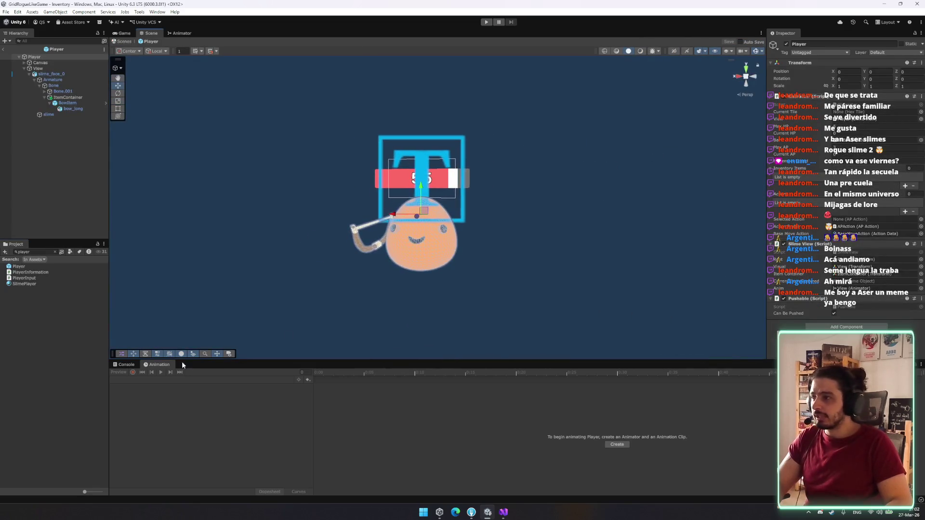
left_click(57, 67)
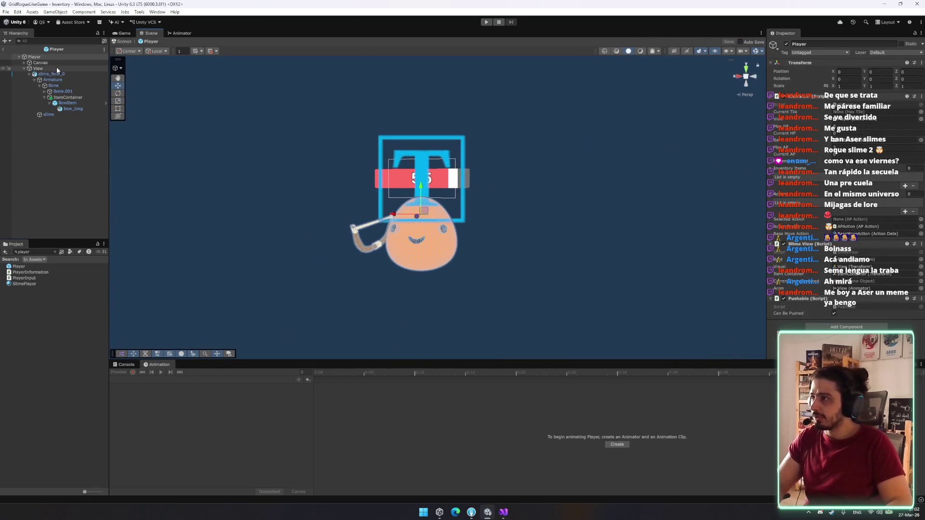
left_click(180, 380)
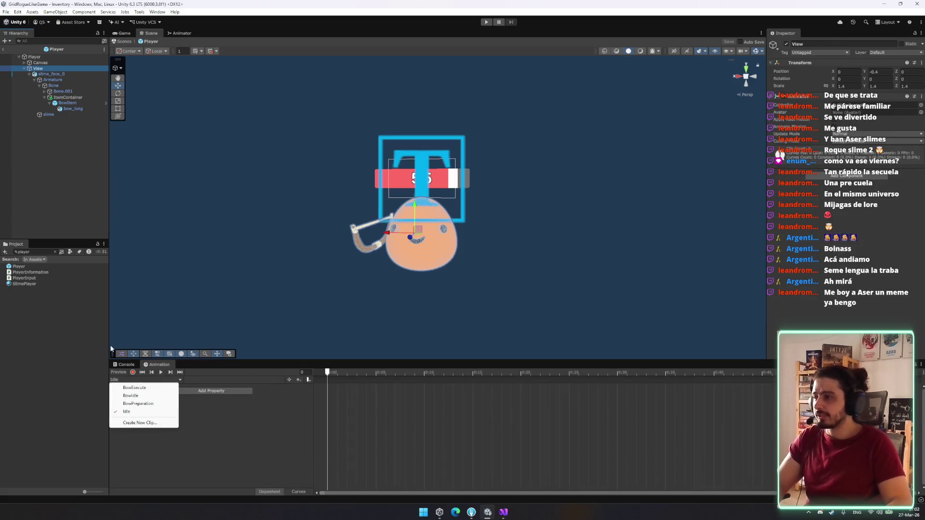
Step: In the Idle clip, record a squashed Bone scale key around frame 16
left_click(133, 372)
left_click(473, 373)
left_click(481, 375)
left_click(53, 85)
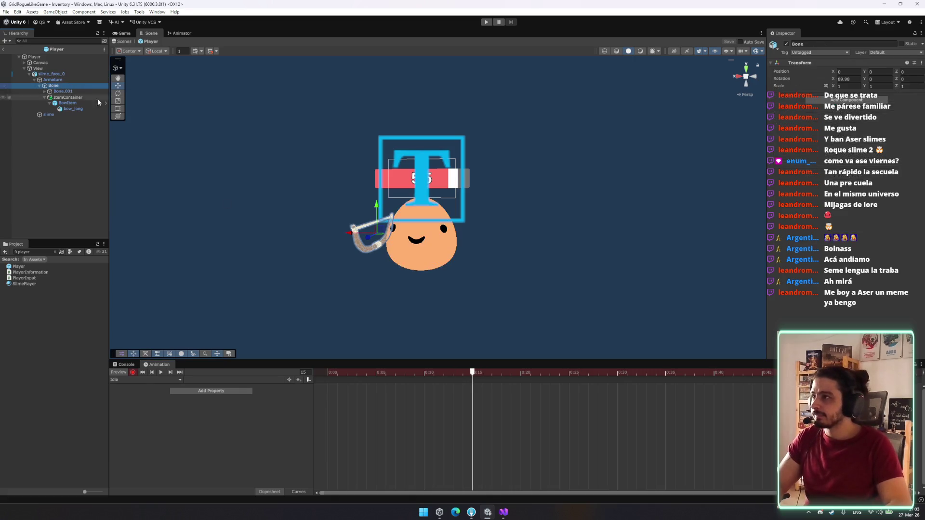
key("r")
key("z")
key("x")
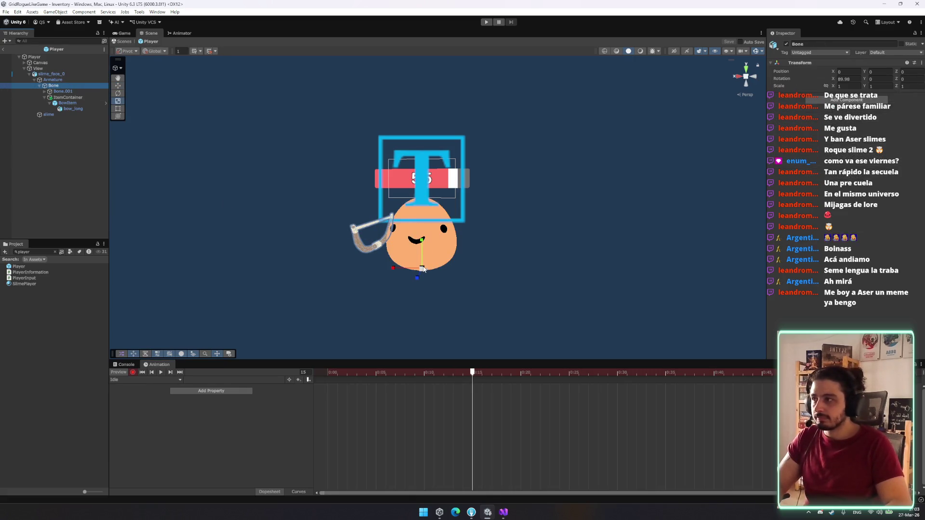
left_click(423, 241)
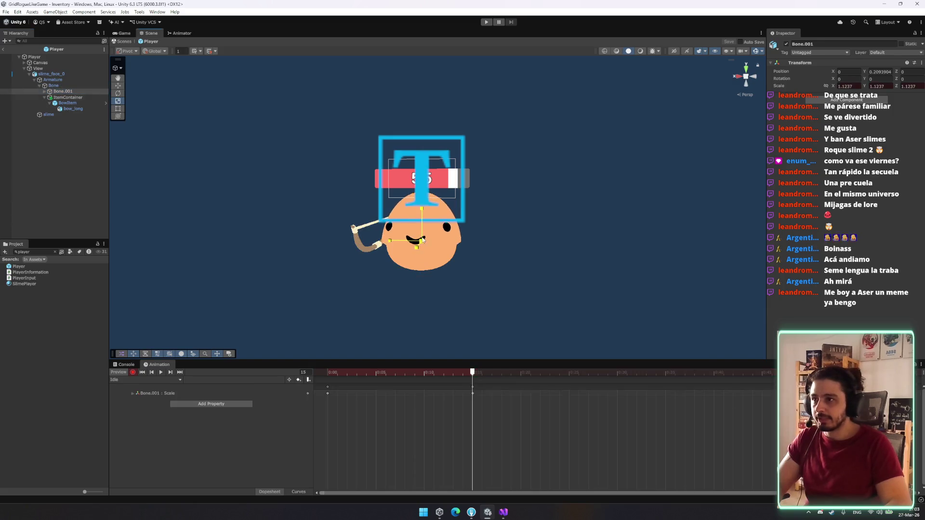
left_click(458, 250)
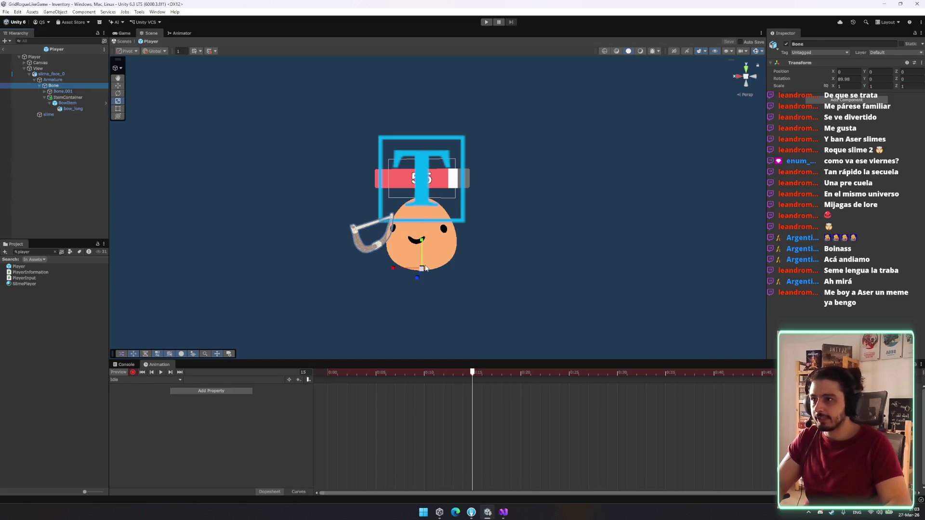
left_click_drag(426, 269, 424, 266)
Step: Rotate Bone.001 to tilt the slime's face slightly
left_click(68, 98)
key("f")
key("Up")
key("e")
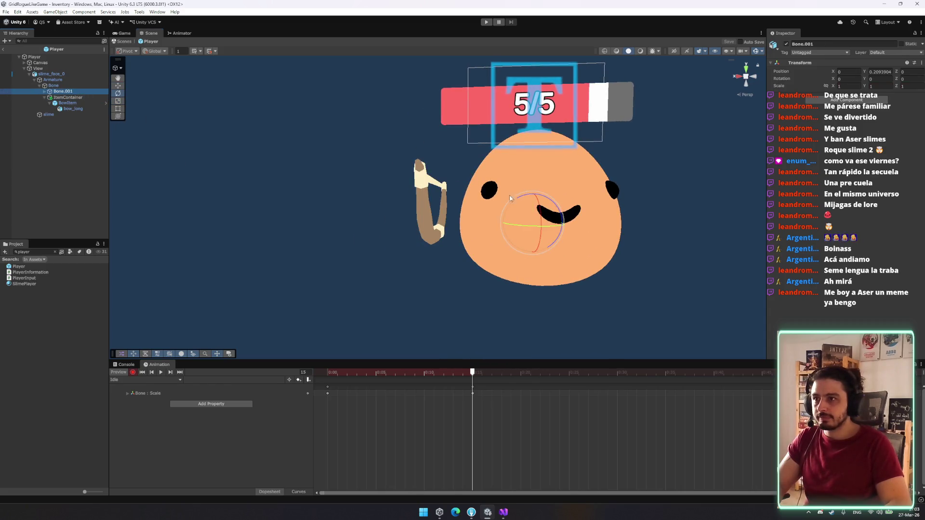
left_click_drag(508, 194, 506, 212)
Step: Copy the 0:00 keyframes to 0:25 and shift the 0:15 keys to 0:12
left_click_drag(351, 412, 318, 384)
key("ctrl+c")
left_click_drag(472, 372, 569, 372)
key("ctrl+v")
left_click(620, 374)
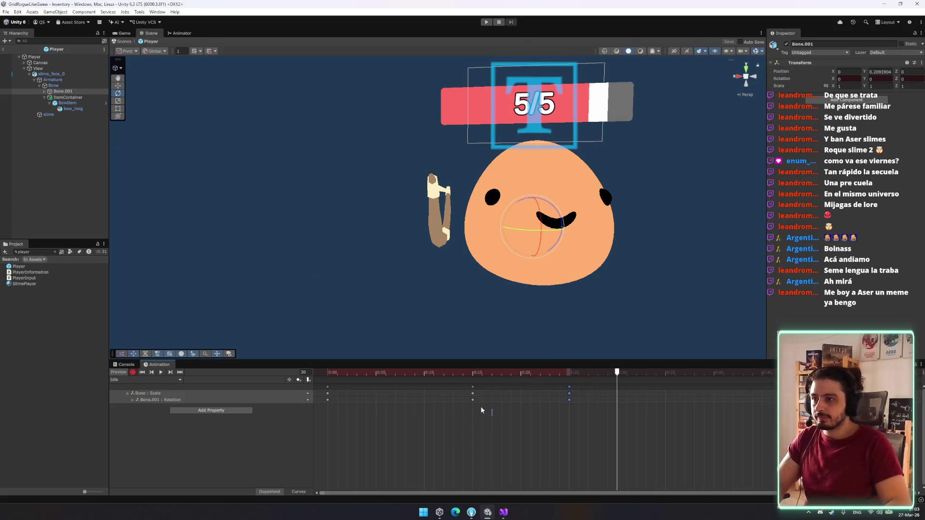
left_click_drag(473, 392, 442, 390)
left_click_drag(558, 409, 360, 425)
Step: Key a Bone.001 face tilt at frame 30, undoing the accidental scale change
left_click(560, 199)
left_click_drag(559, 199, 534, 228)
key("r")
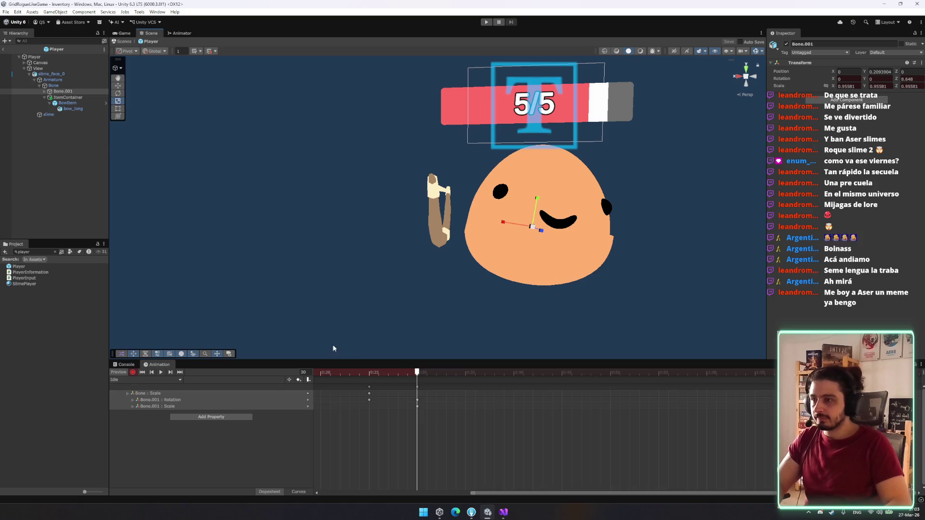
key("ctrl+z")
Step: Paste the Bone scale key at 0:35
left_click(369, 394)
mouse_move(424, 381)
left_mouse_down()
mouse_move(481, 375)
mouse_move(465, 376)
left_mouse_up()
key("ctrl+v")
left_click_drag(369, 389, 361, 407)
key("comma")
key("comma")
key("space")
Step: Paste scale keys at 0:05 and 0:45, then preview the Idle animation
scroll(409, 415, "down", 3)
left_click_drag(373, 429, 328, 390)
key("ctrl+v")
left_click_drag(516, 372, 556, 374)
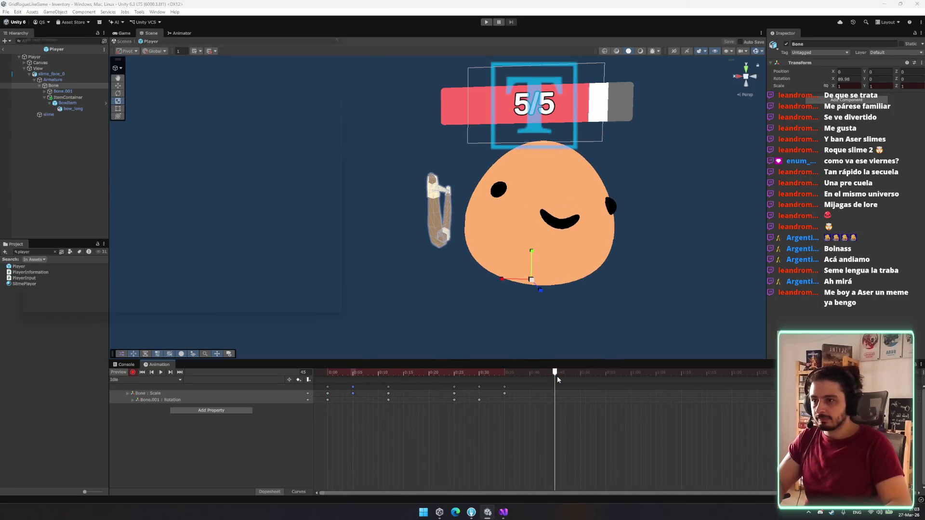
key("ctrl+v")
key("Escape")
left_click(388, 372)
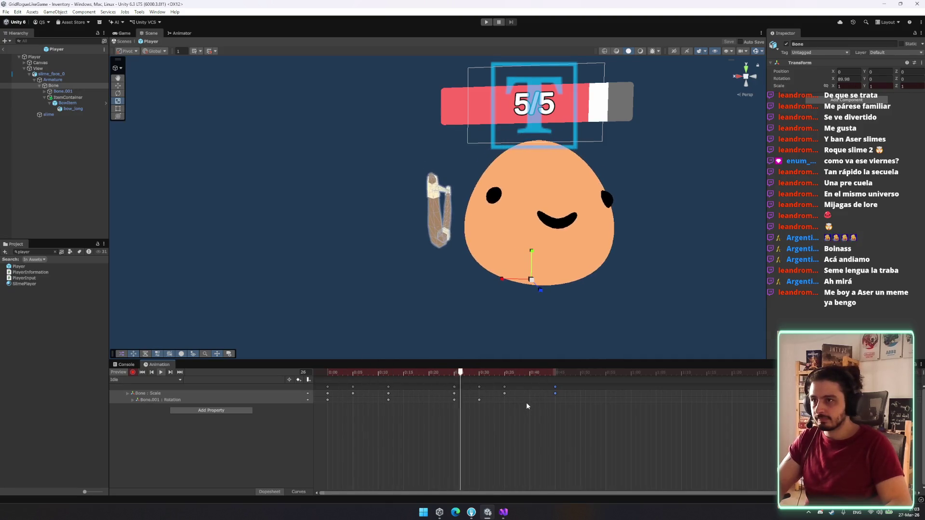
left_click(325, 374)
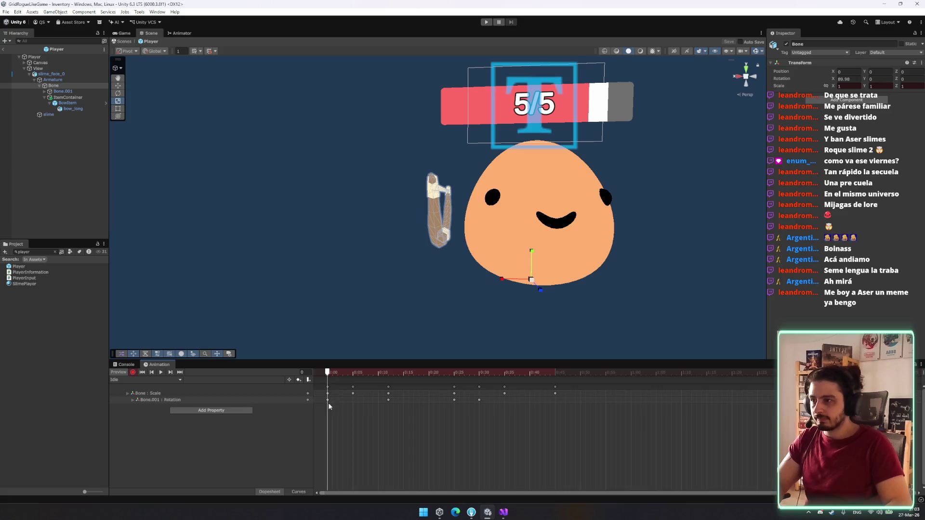
Step: Play the Idle preview from frame 45 to review the Bone keys
left_click_drag(333, 411, 324, 383)
left_click(556, 372)
key("space")
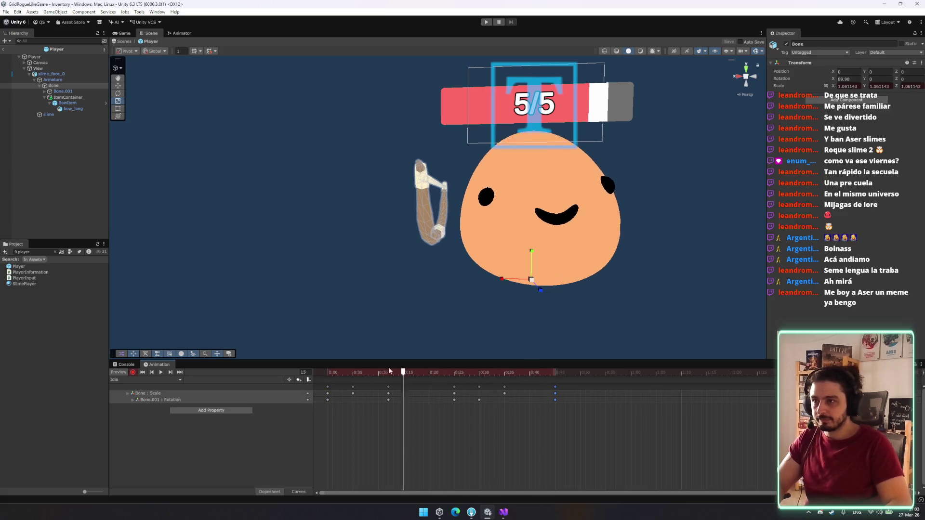
left_click(513, 412)
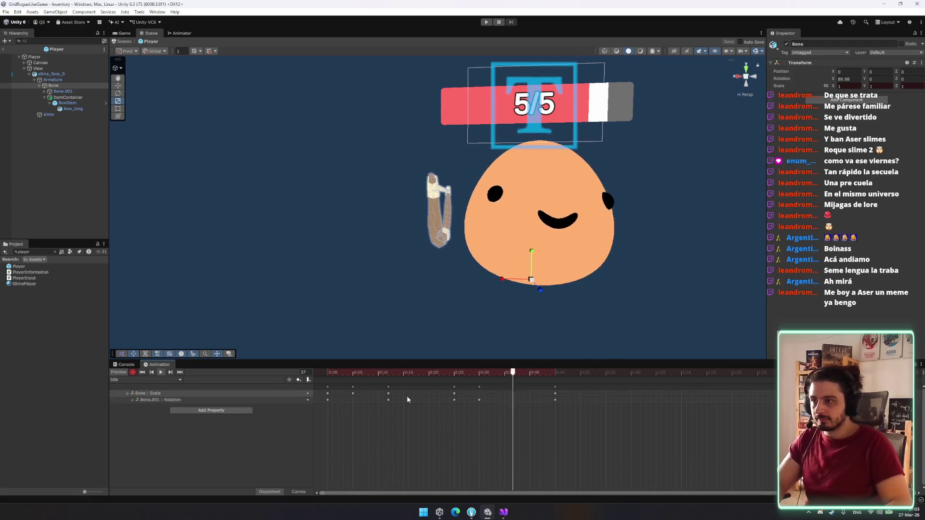
left_click(388, 373)
Step: Delete the Bone.001 rotation track, then restore it with undo
left_click_drag(324, 400, 598, 410)
key("Delete")
key("space")
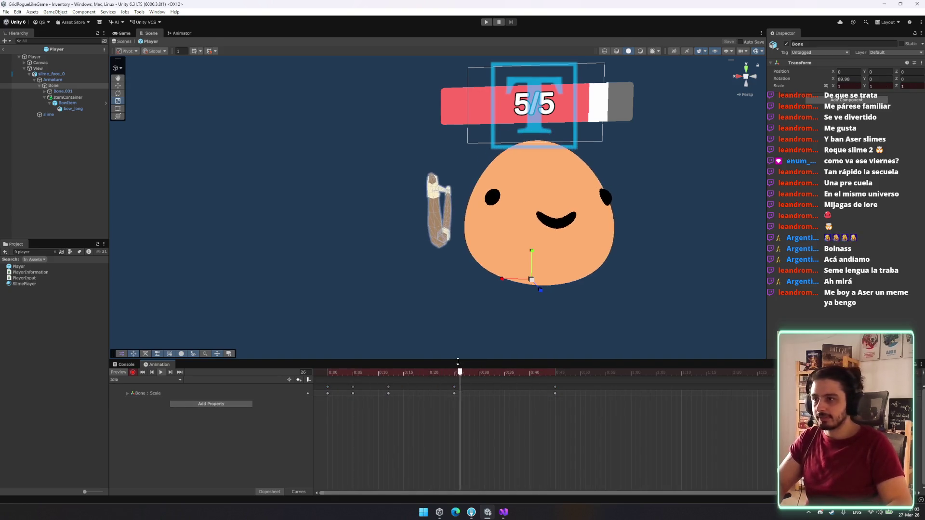
key("ctrl+z")
left_click_drag(572, 391, 363, 399)
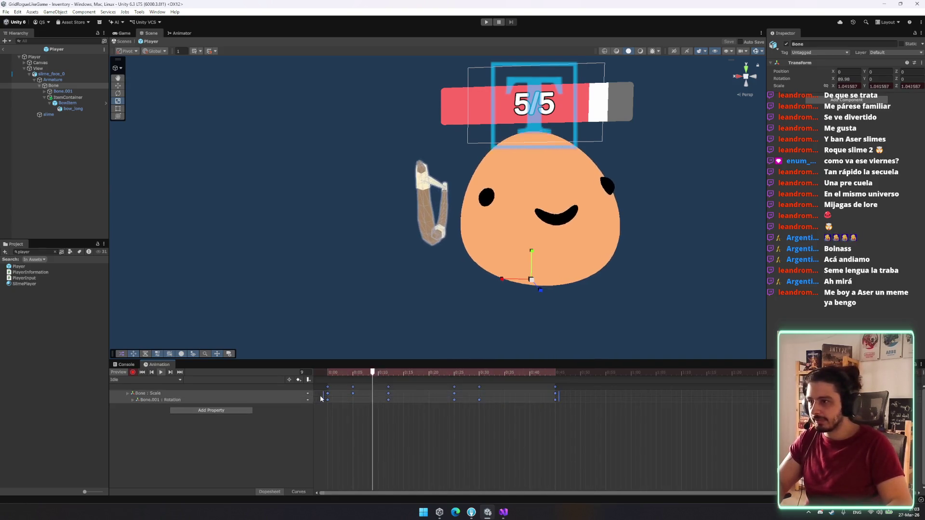
key("ctrl+a")
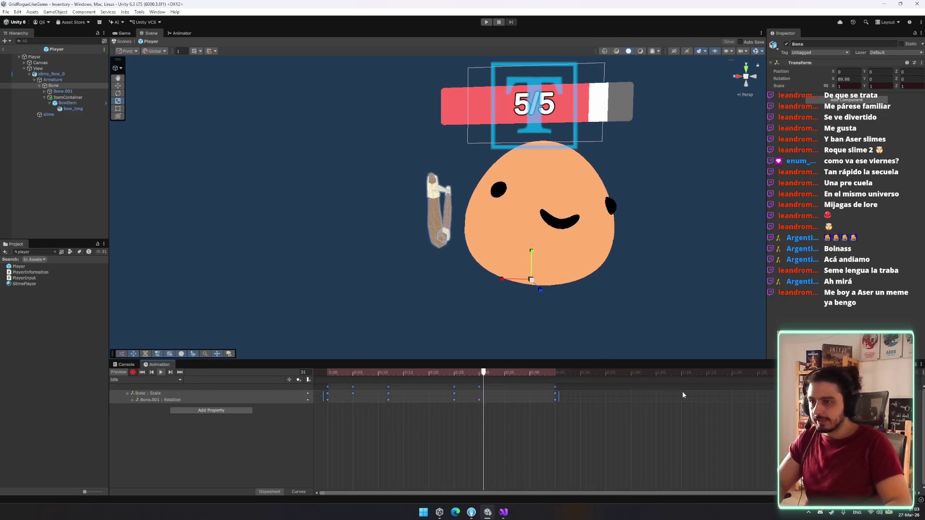
left_click(679, 392)
Step: Delete the Bone : Scale track and move the Bone.001 rotation key to 0:20
left_click_drag(580, 394, 318, 396)
key("Delete")
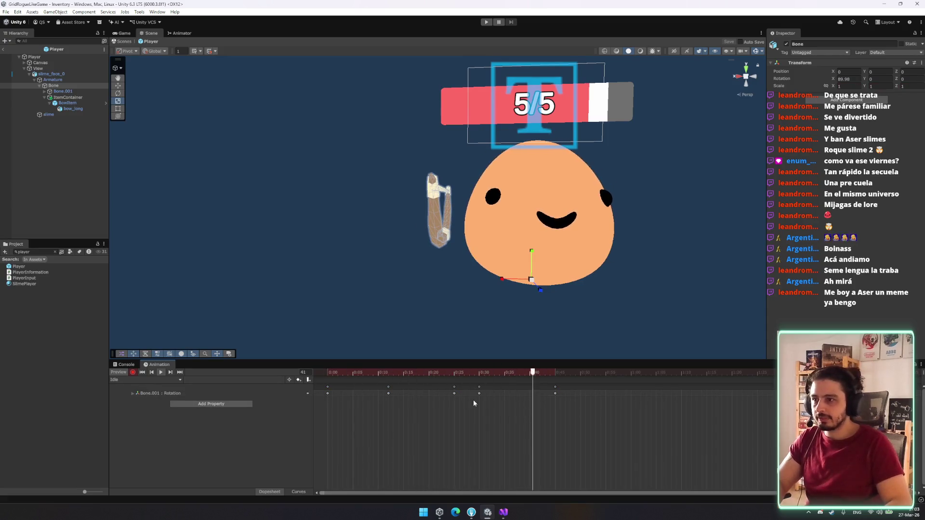
left_click_drag(453, 387, 435, 388)
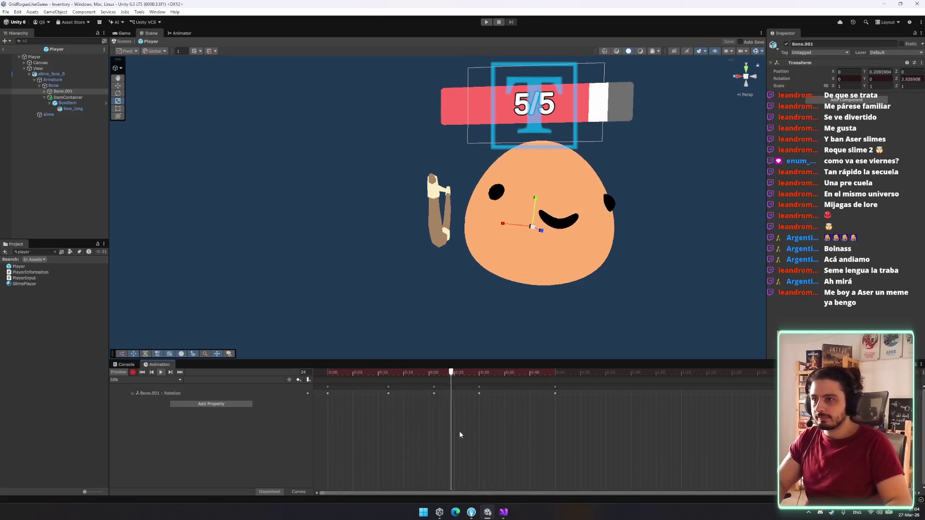
left_click(434, 374)
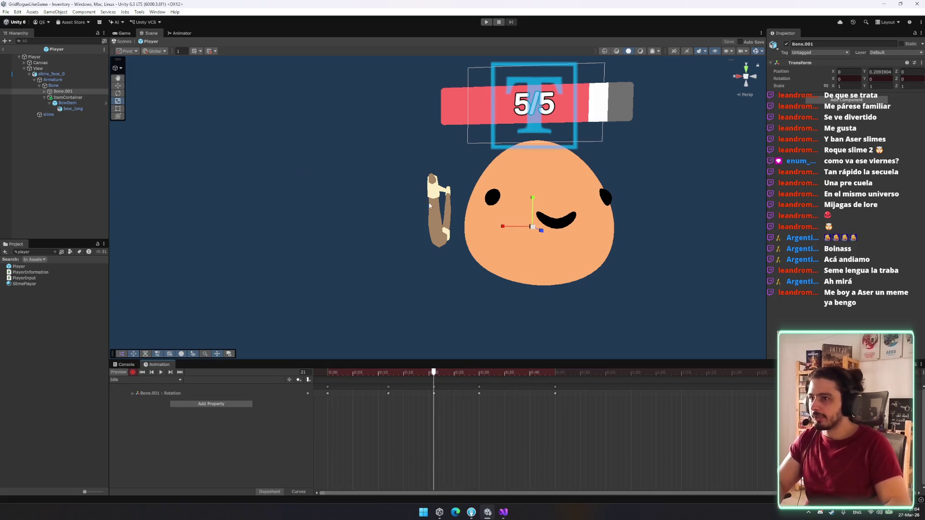
Step: Re-key the Bone scale with a slight enlargement using the Scale tool
left_click_drag(532, 232, 533, 193)
key("w")
key("ctrl+z")
key("ctrl+z")
key("ctrl+z")
key("r")
left_click_drag(532, 280, 529, 280)
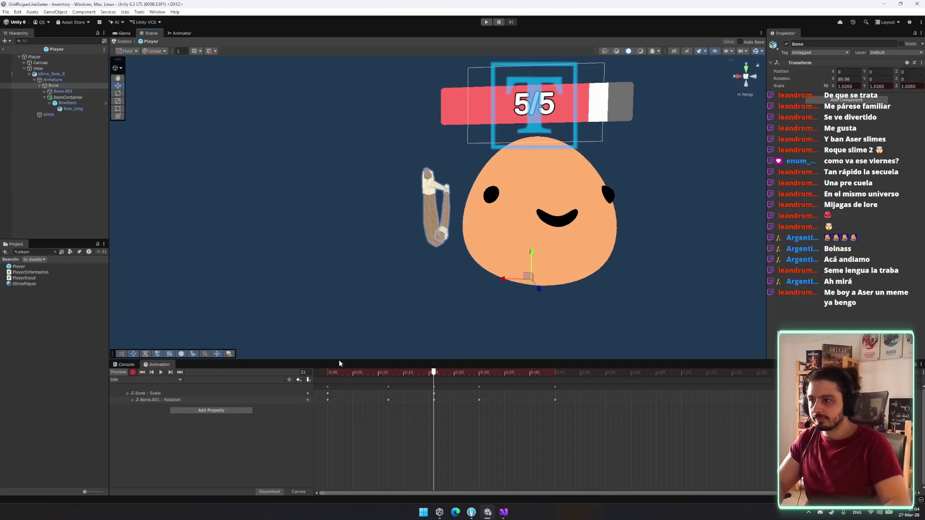
Step: Play back the revised Idle clip preview
left_click(328, 393)
left_click(555, 383)
key("space")
left_click(412, 424)
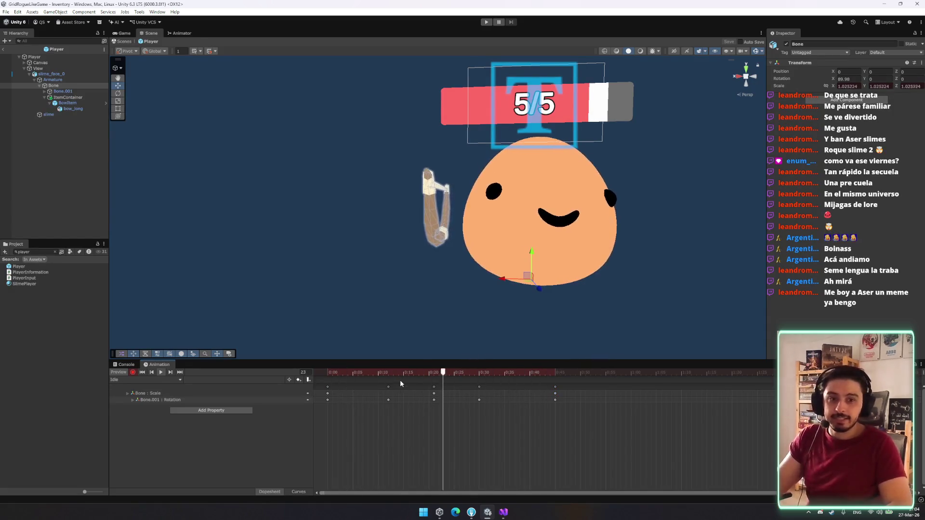
left_click(147, 380)
Step: Switch to the BowPreparation clip with recording on and the playhead at frame 22
left_click(143, 404)
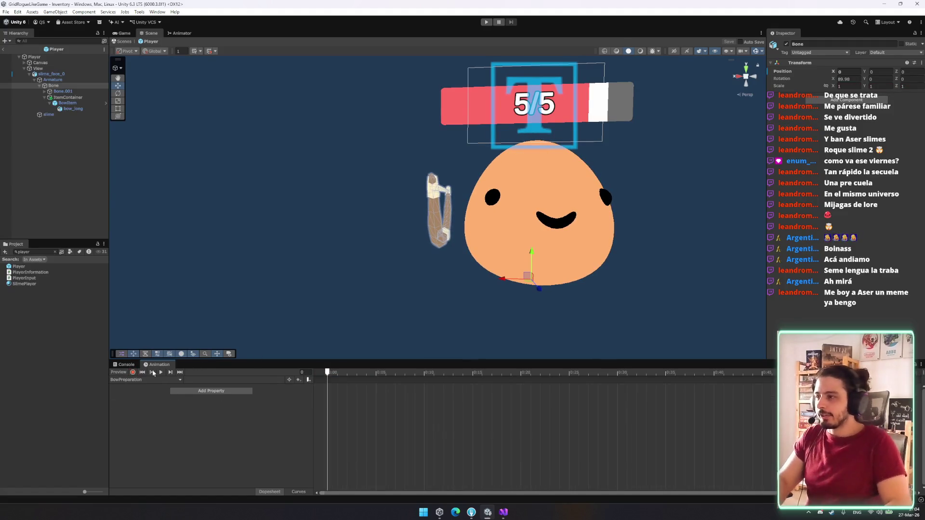
left_click(134, 372)
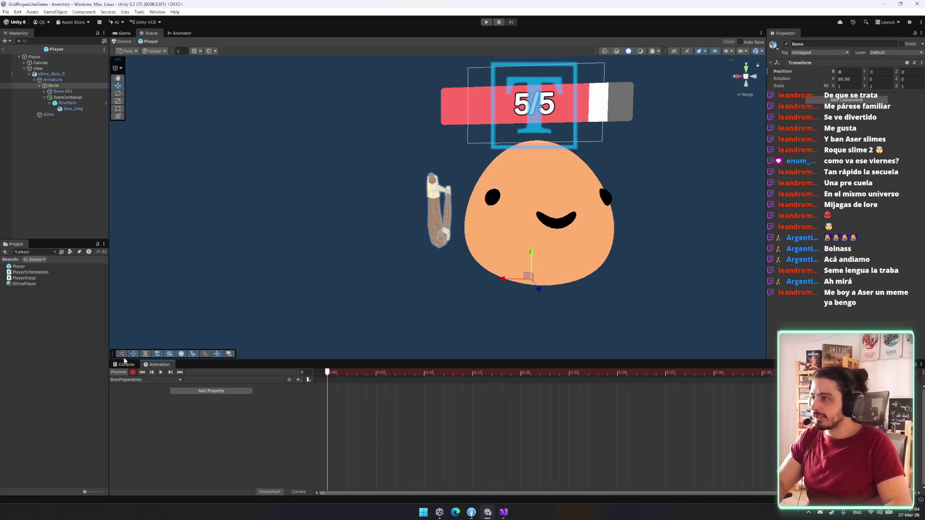
left_click(117, 372)
left_click(122, 372)
left_click(126, 373)
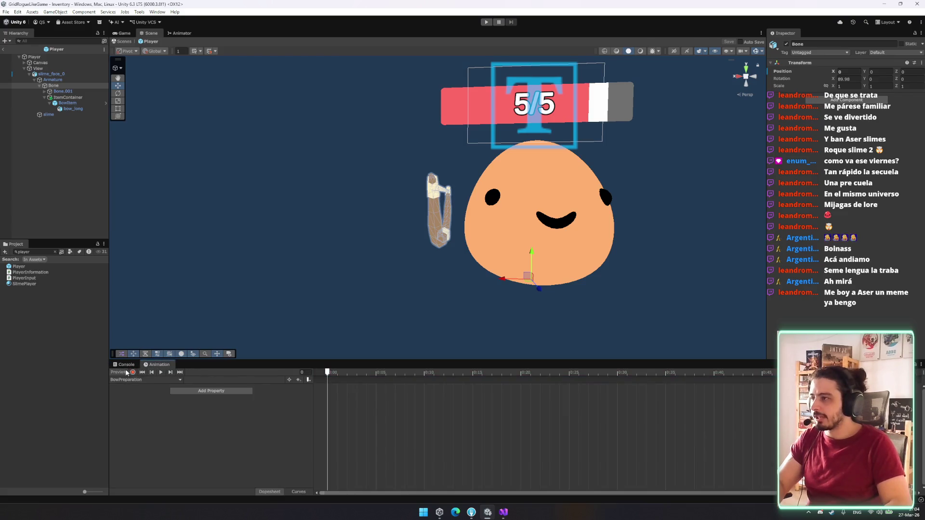
left_click(134, 372)
left_click_drag(378, 380, 553, 381)
Step: Rotate BowItem from horizontal to vertical and move it across the slime
left_click(67, 102)
left_click_drag(531, 277, 433, 239)
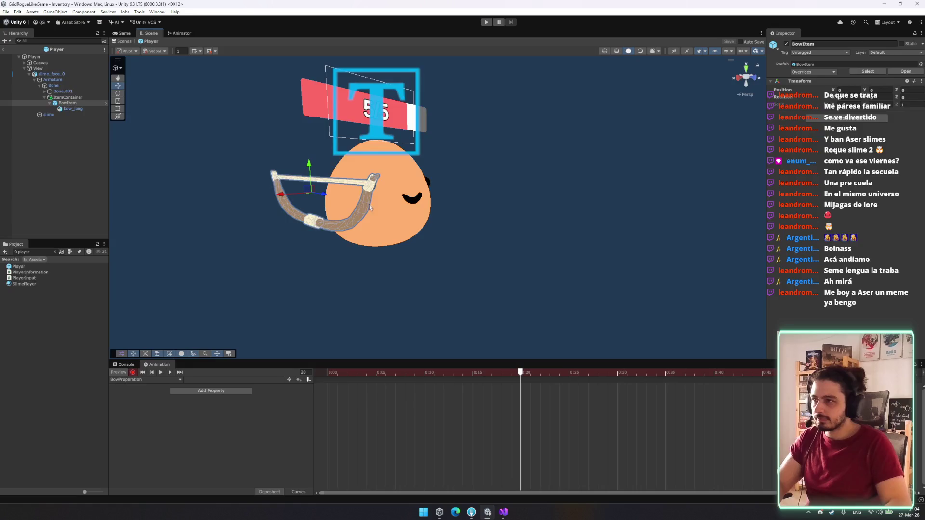
key("e")
left_click_drag(330, 186, 297, 117)
key("w")
left_click_drag(318, 197, 380, 204)
Step: Fine-tune the bow's rotation and raise it slightly using local-axis handles
key("x")
scroll(434, 248, "up", 3)
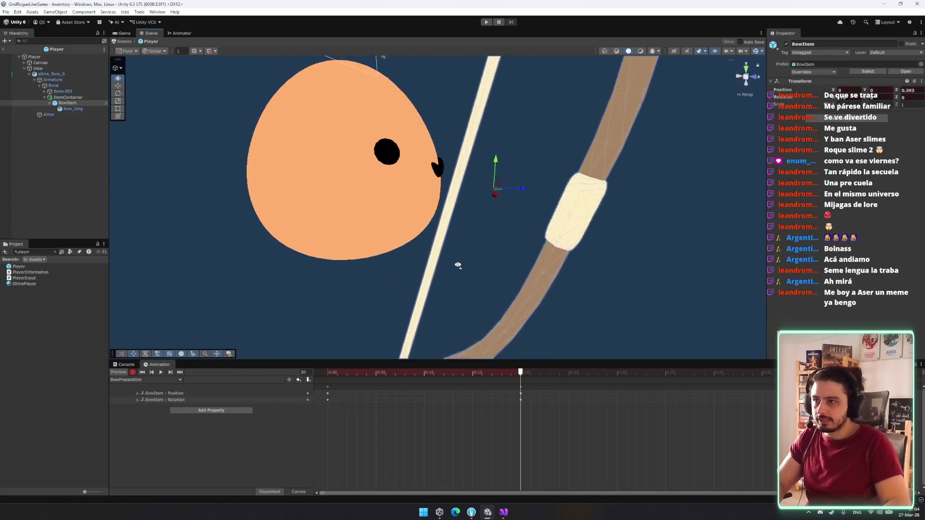
scroll(459, 264, "down", 2)
mouse_move(441, 201)
left_mouse_down()
mouse_move(454, 199)
mouse_move(446, 155)
mouse_move(457, 155)
mouse_move(399, 140)
left_mouse_up()
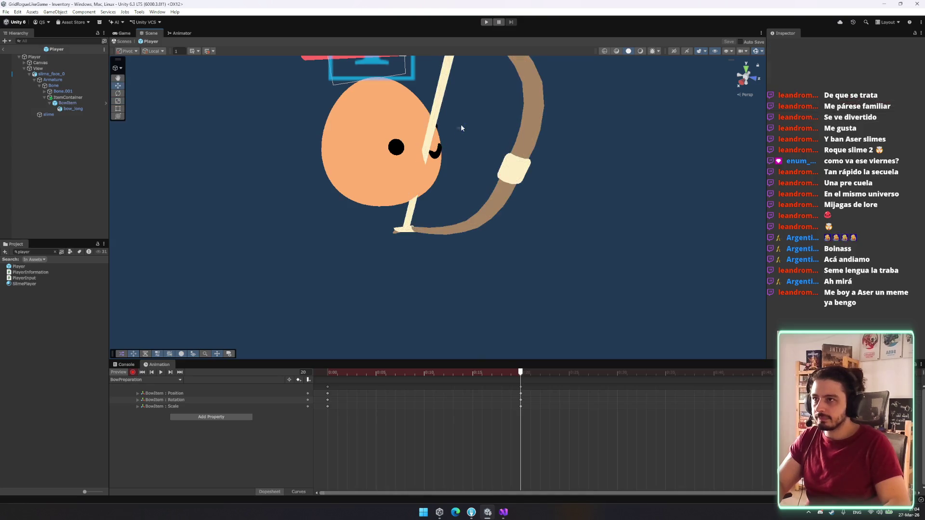
mouse_move(464, 127)
left_mouse_down()
mouse_move(468, 106)
mouse_move(463, 143)
mouse_move(431, 168)
mouse_move(351, 145)
mouse_move(376, 161)
mouse_move(250, 144)
mouse_move(376, 198)
mouse_move(358, 201)
mouse_move(378, 190)
mouse_move(371, 186)
left_mouse_up()
key("e")
key("e")
key("w")
Step: Flatten the bow to about 0.72 depth scale and preview the clip
mouse_move(359, 154)
left_mouse_down()
mouse_move(359, 162)
mouse_move(368, 154)
left_mouse_up()
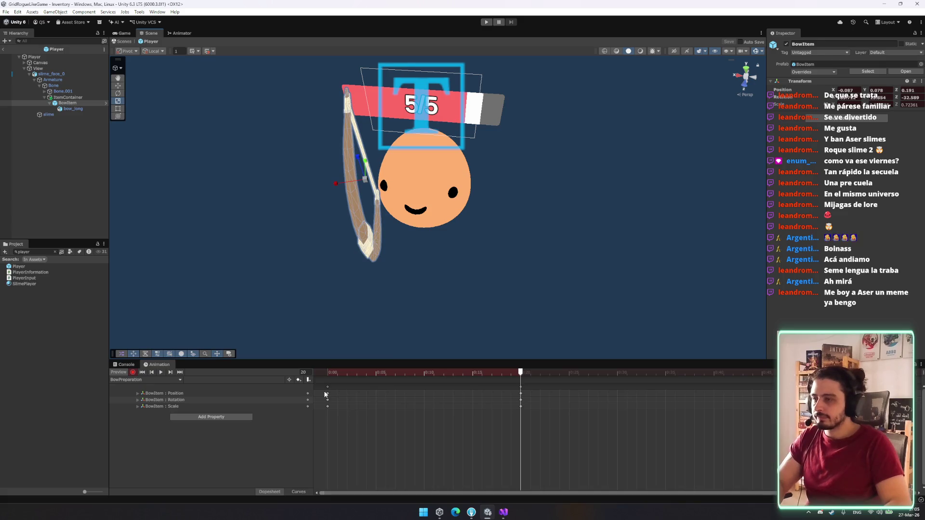
key("space")
mouse_move(448, 217)
left_mouse_down()
mouse_move(476, 198)
mouse_move(491, 246)
left_mouse_up()
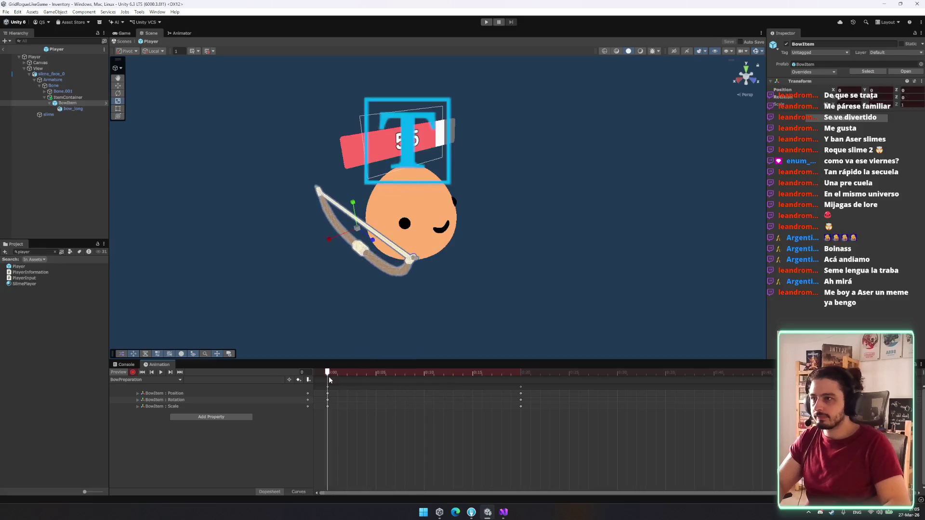
mouse_move(347, 374)
left_mouse_down()
mouse_move(329, 382)
mouse_move(339, 410)
left_mouse_up()
Step: Adjust the bow's depth scale at frame 6 and scrub to frame 14
mouse_move(379, 373)
left_mouse_down()
mouse_move(465, 375)
mouse_move(329, 381)
mouse_move(411, 379)
mouse_move(519, 394)
left_mouse_up()
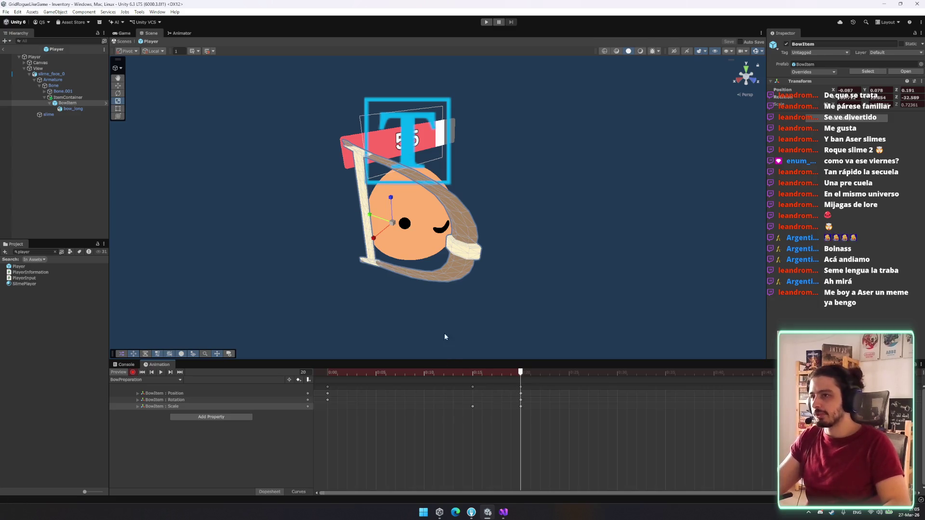
left_click_drag(393, 223, 409, 241)
key("e")
mouse_move(457, 379)
left_mouse_down()
mouse_move(337, 376)
mouse_move(502, 386)
left_mouse_up()
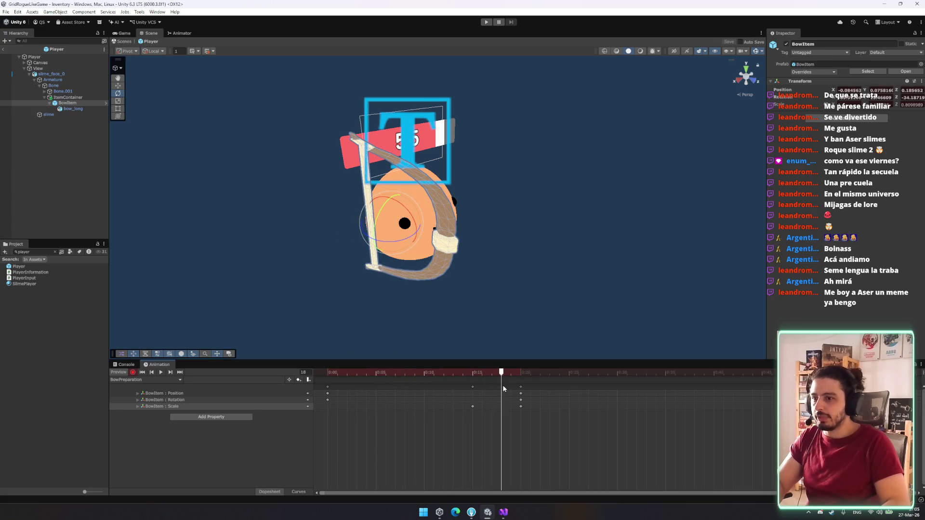
mouse_move(473, 300)
left_mouse_down()
mouse_move(400, 250)
mouse_move(482, 338)
left_mouse_up()
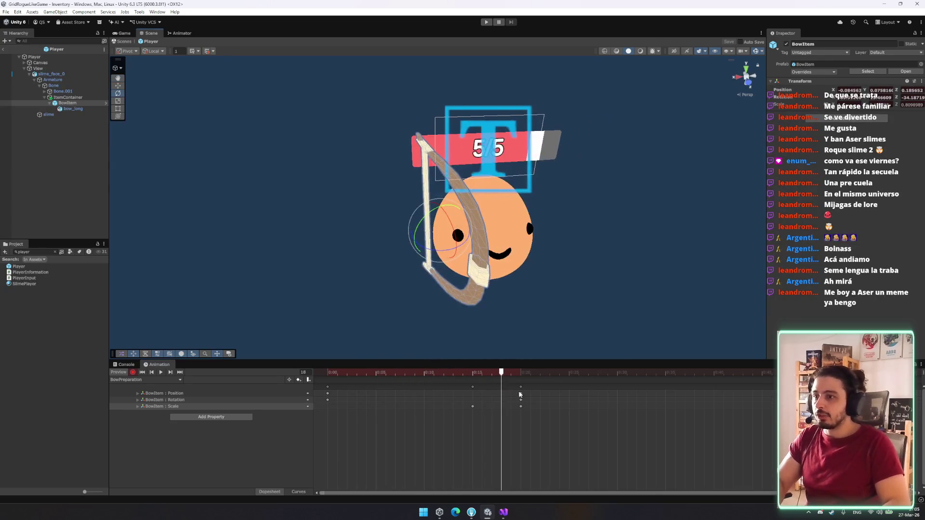
Step: Rotate the slime's Bone at frame 8 to turn its face toward the bow
left_click(520, 387)
left_click(403, 373)
left_click(414, 374)
left_click(37, 69)
left_click(64, 86)
mouse_move(414, 374)
left_mouse_down()
mouse_move(328, 372)
mouse_move(475, 372)
mouse_move(386, 374)
mouse_move(405, 374)
left_mouse_up()
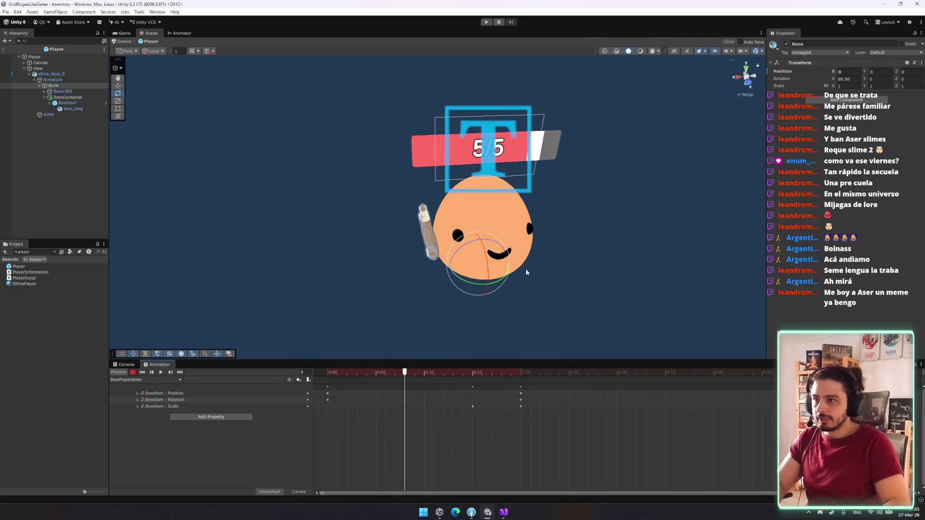
mouse_move(485, 272)
left_mouse_down()
mouse_move(457, 268)
mouse_move(462, 235)
left_mouse_up()
Step: Undo the Bone rotation, then pose Bone.001 face-forward at frame 15 and nudged up at frame 20
key("ctrl+z")
key("ctrl+z")
left_click(63, 91)
left_click_drag(408, 377, 472, 375)
mouse_move(488, 263)
left_mouse_down()
mouse_move(497, 240)
mouse_move(510, 248)
mouse_move(488, 221)
left_mouse_up()
left_click_drag(475, 372, 521, 372)
key("w")
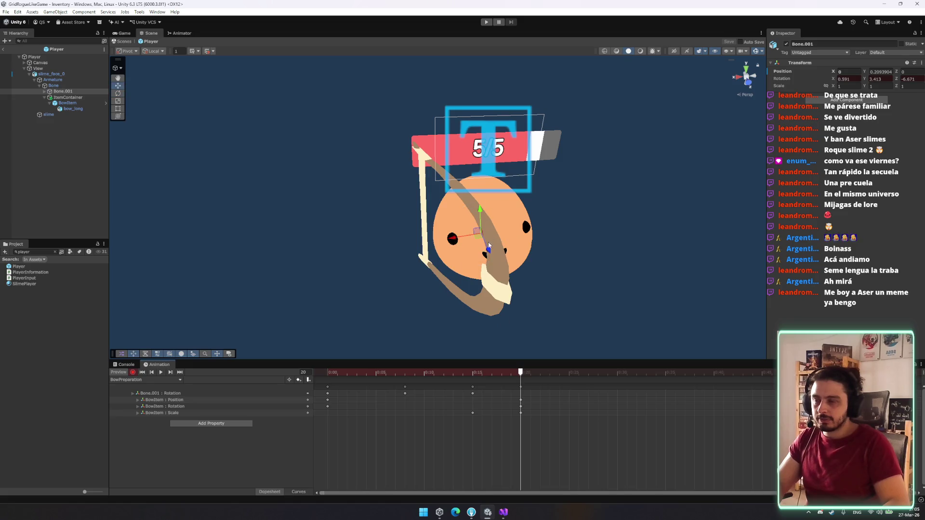
left_click_drag(488, 249, 485, 251)
key("e")
Step: Preview BowPreparation and move its final key column from 0:20 to 0:25
key("space")
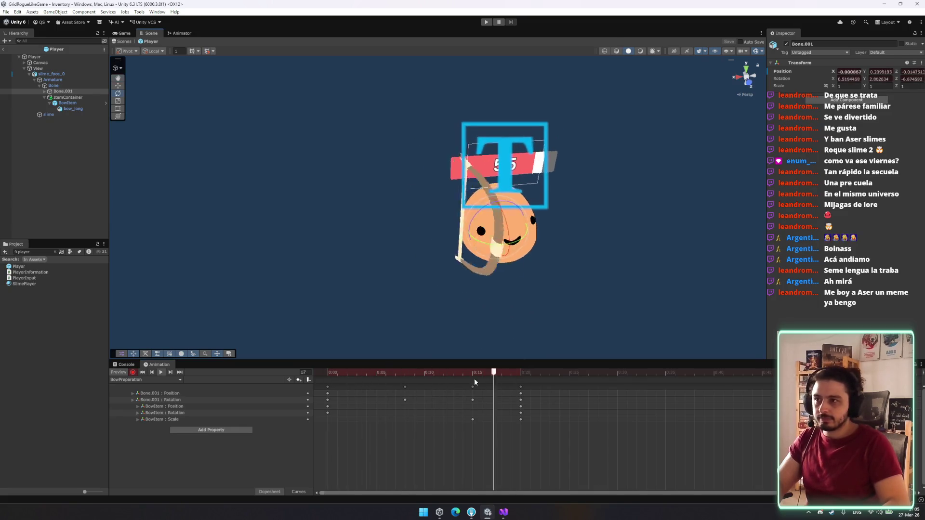
mouse_move(432, 381)
left_mouse_down()
mouse_move(485, 385)
mouse_move(358, 384)
mouse_move(449, 402)
mouse_move(502, 398)
left_mouse_up()
mouse_move(412, 372)
left_mouse_down()
mouse_move(329, 378)
mouse_move(416, 389)
mouse_move(395, 385)
left_mouse_up()
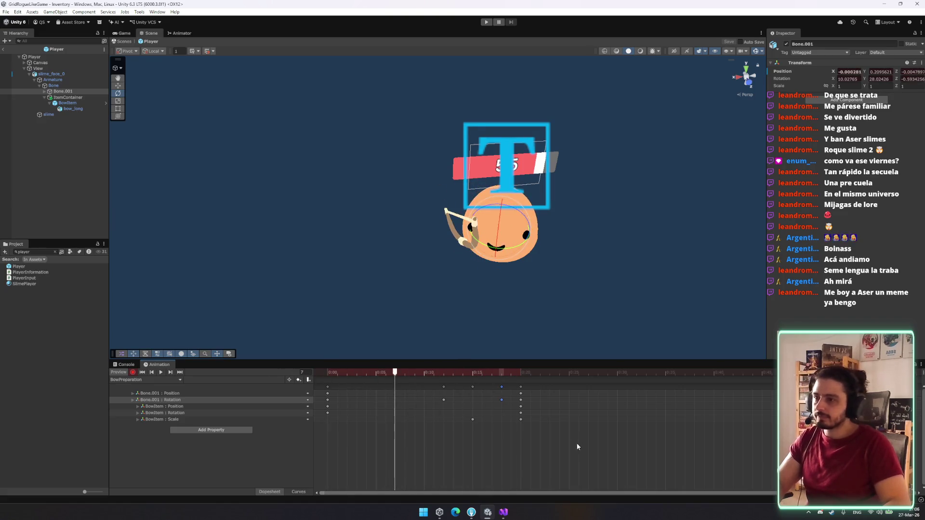
left_click(522, 376)
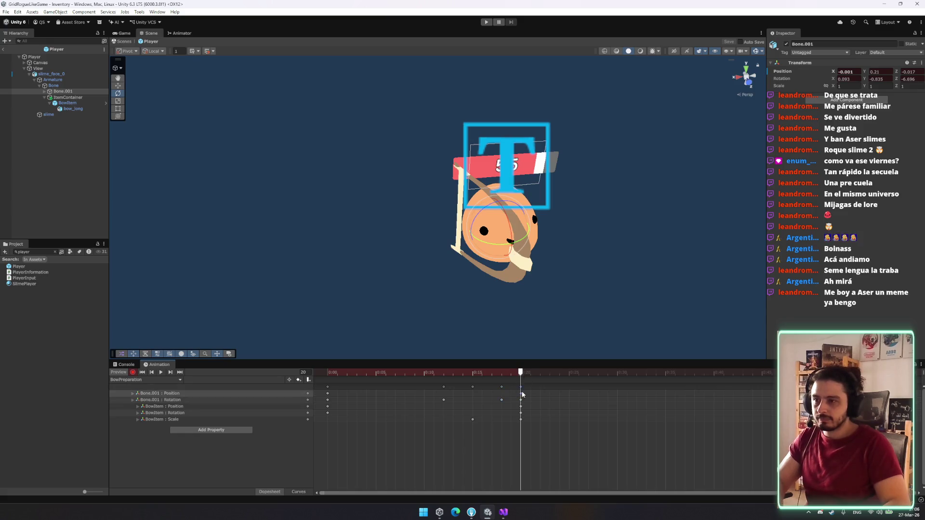
left_click(528, 389)
left_click(521, 387)
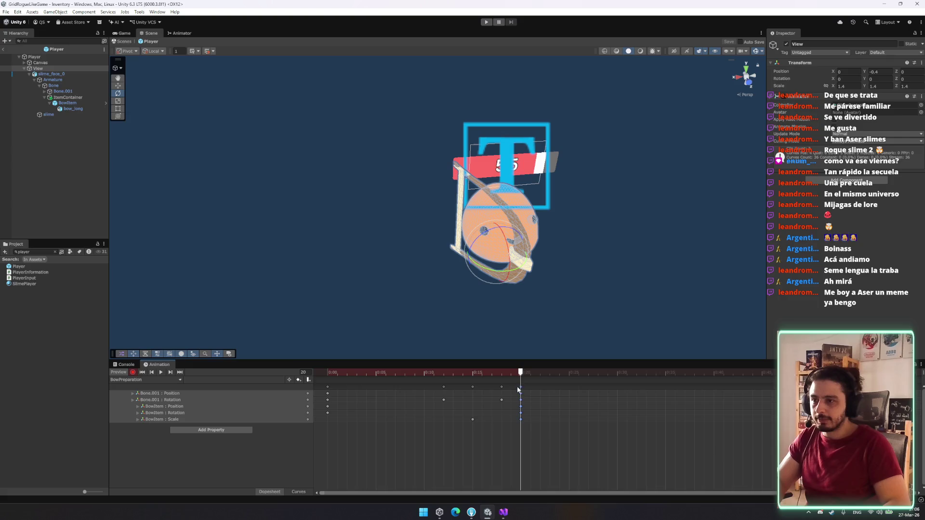
left_click_drag(521, 387, 569, 387)
left_click(327, 372)
key("space")
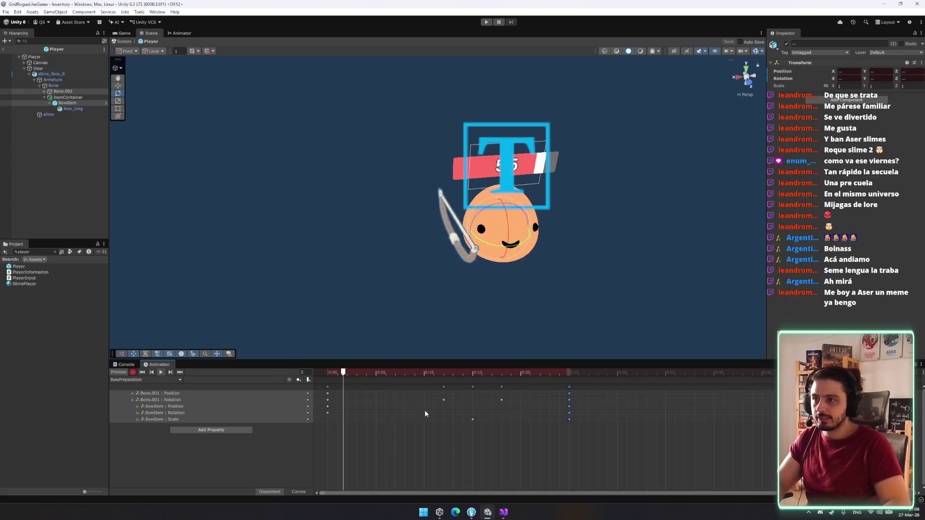
Step: Replay BowPreparation, then load the BowIdle clip in the Animation window
left_click(641, 426)
left_click(569, 387)
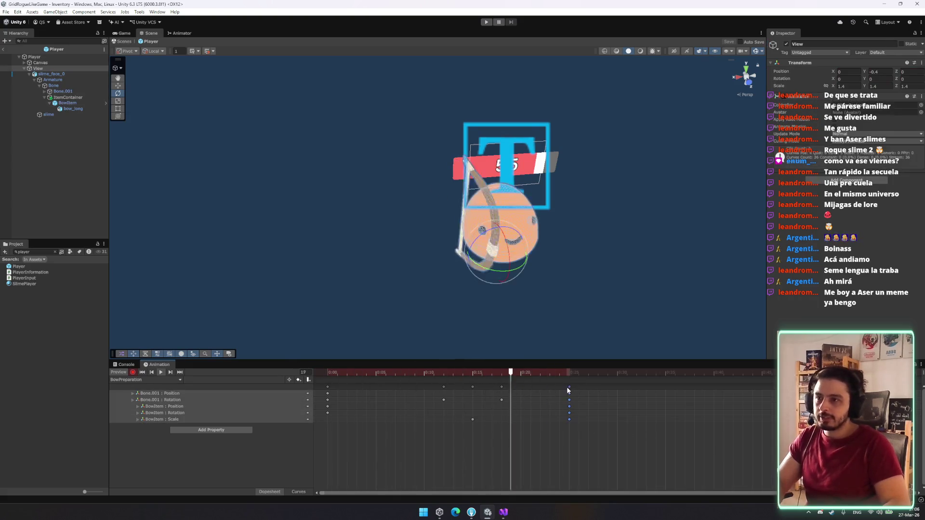
left_click(144, 380)
left_click(130, 396)
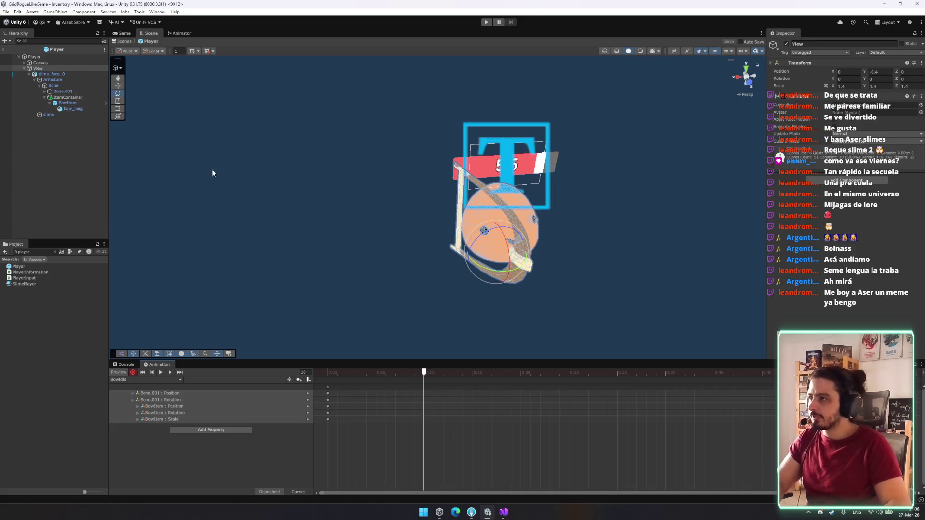
Step: Scale Bone up slightly and copy the starting keys to frame 20
left_click(73, 86)
key("r")
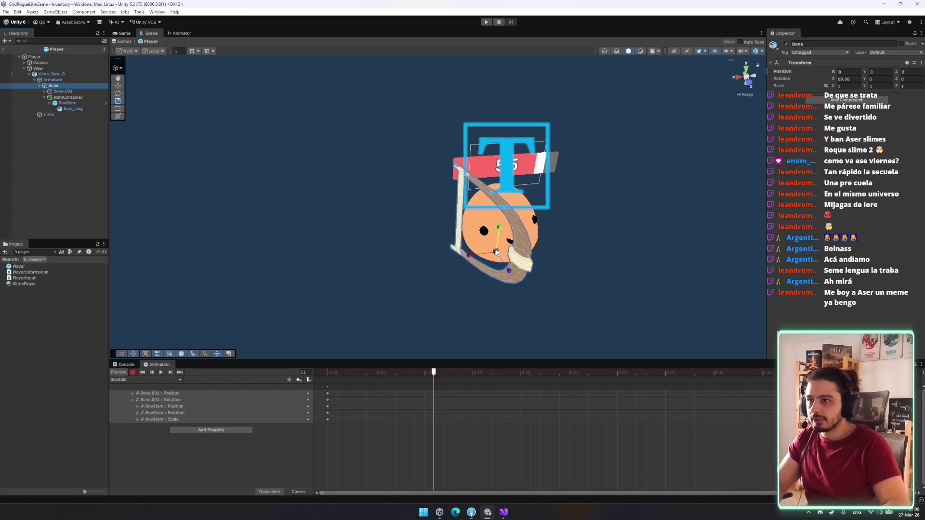
left_click_drag(496, 250, 497, 252)
left_click(328, 386)
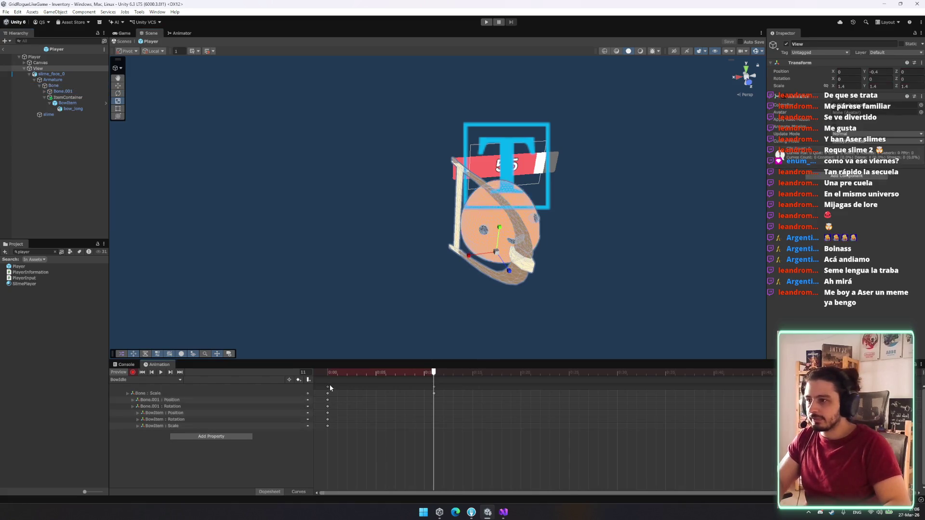
key("ctrl+v")
mouse_move(414, 372)
left_mouse_down()
mouse_move(337, 372)
mouse_move(450, 371)
mouse_move(434, 372)
left_mouse_up()
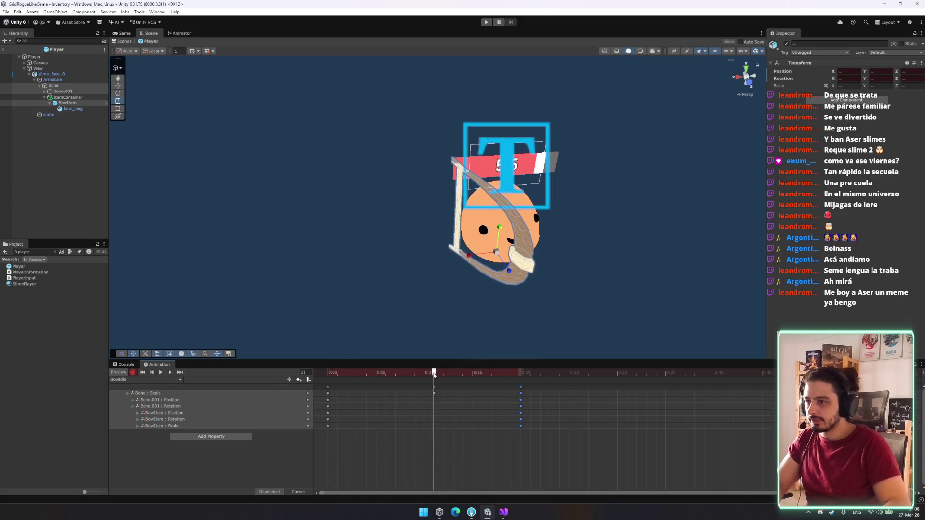
Step: For the middle pose, tilt the BowItem bow and raise Bone.001 slightly, then preview
left_click(63, 91)
left_click(481, 225)
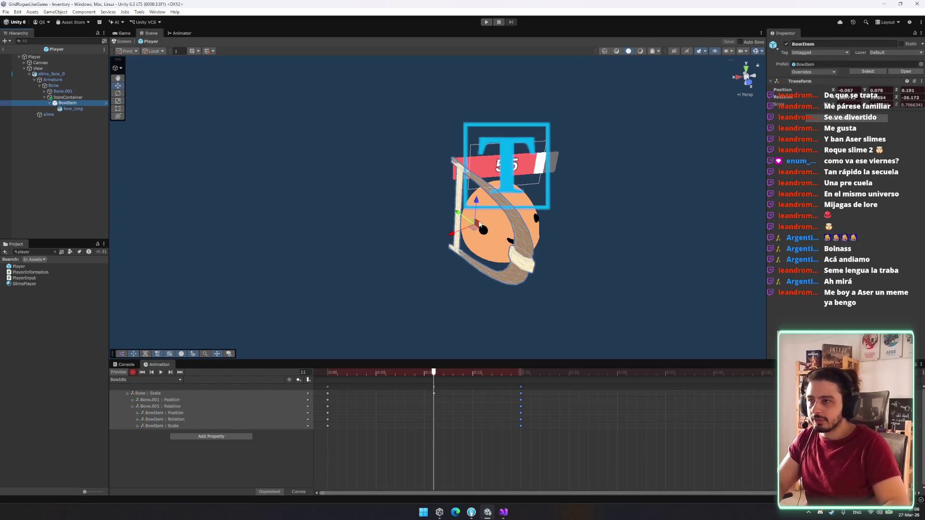
mouse_move(467, 219)
left_mouse_down()
mouse_move(490, 222)
mouse_move(427, 283)
left_mouse_up()
key("e")
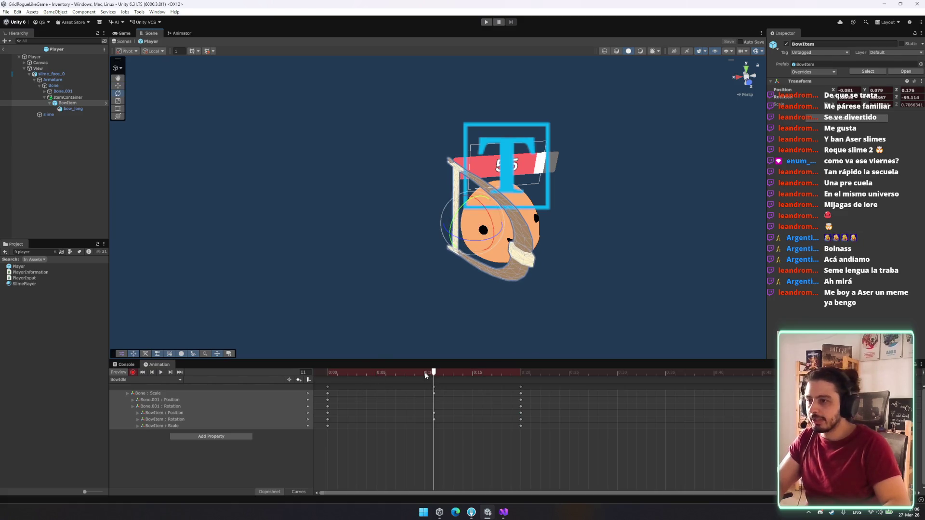
left_click(62, 91)
key("w")
left_click_drag(502, 205, 500, 199)
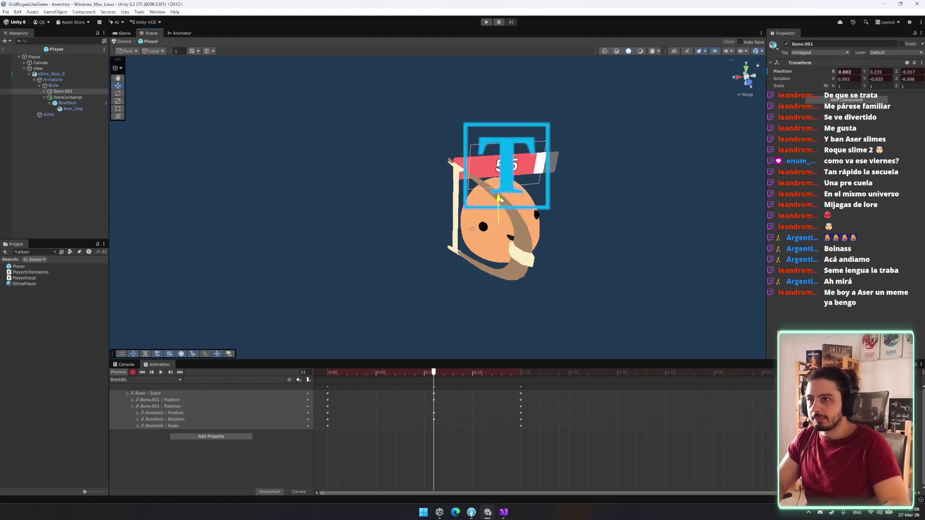
key("space")
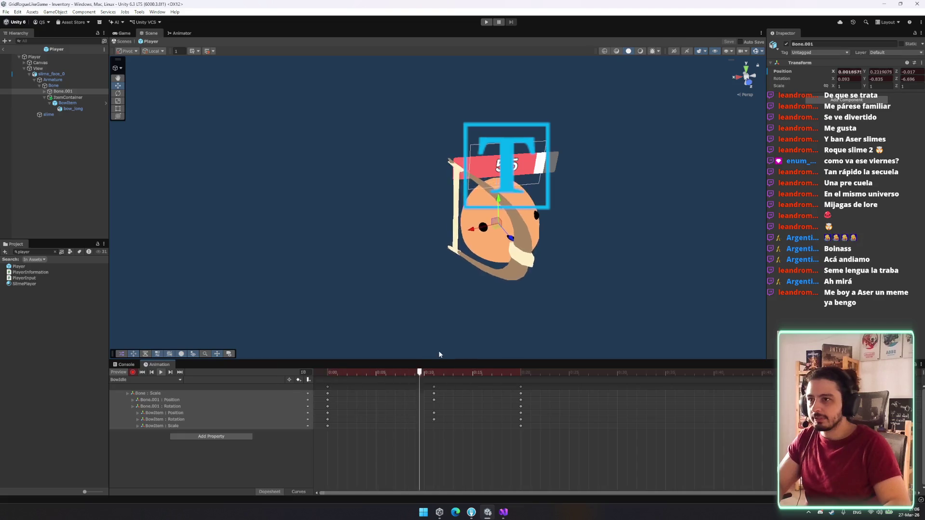
Step: Stretch all BowIdle keyframes to lengthen the loop and inspect the slime
key("ctrl+a")
left_click_drag(525, 414, 635, 416)
left_click(572, 440)
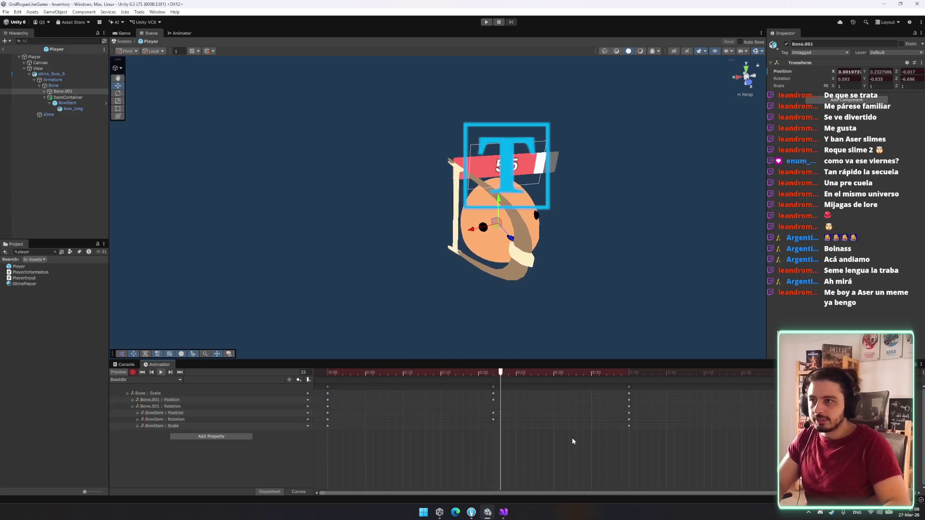
scroll(533, 250, "up", 3)
scroll(533, 250, "down", 3)
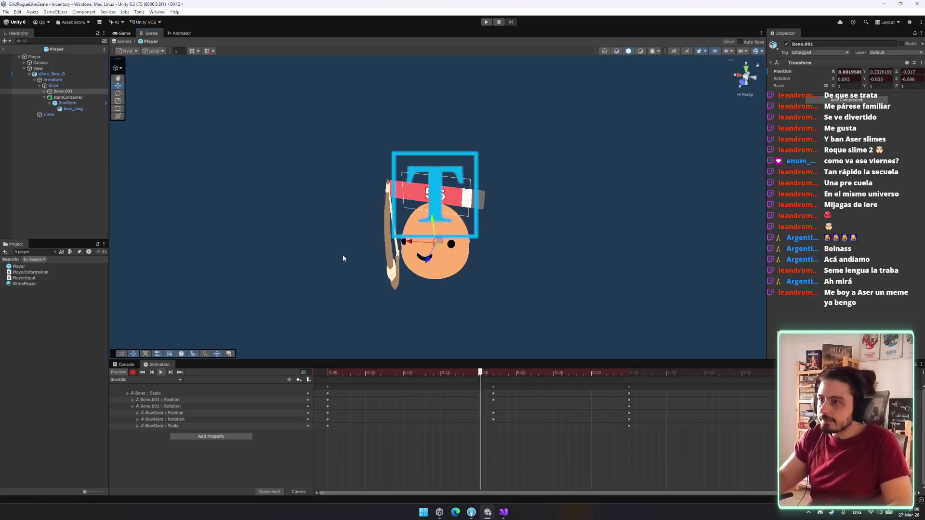
mouse_move(351, 254)
left_mouse_down()
mouse_move(417, 254)
mouse_move(431, 243)
left_mouse_up()
scroll(433, 242, "up", 5)
scroll(412, 247, "down", 3)
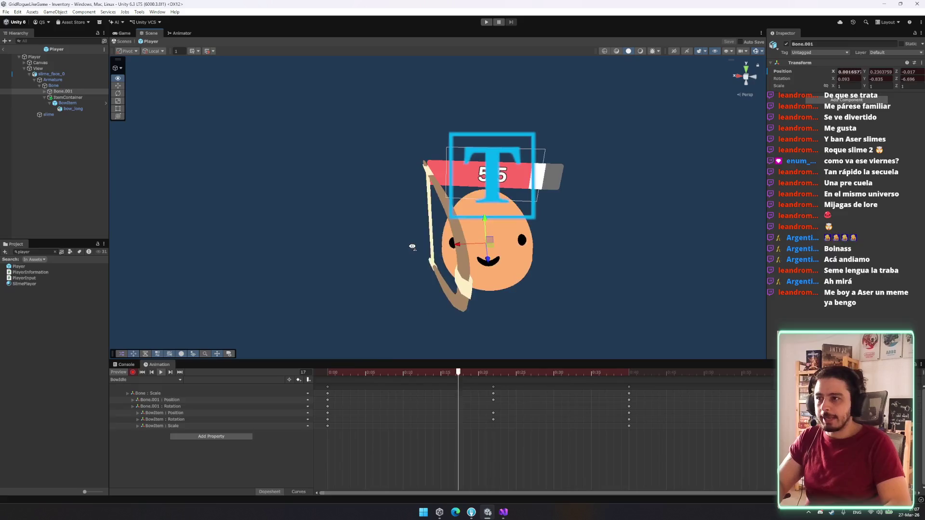
left_click(156, 381)
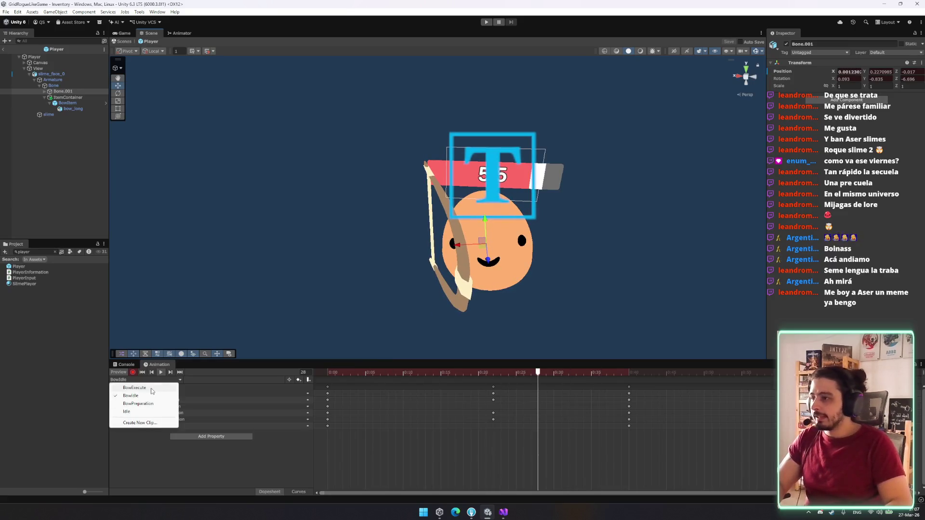
Step: Load the BowExecute clip and put the playhead at frame 10
left_click(152, 388)
left_click(137, 379)
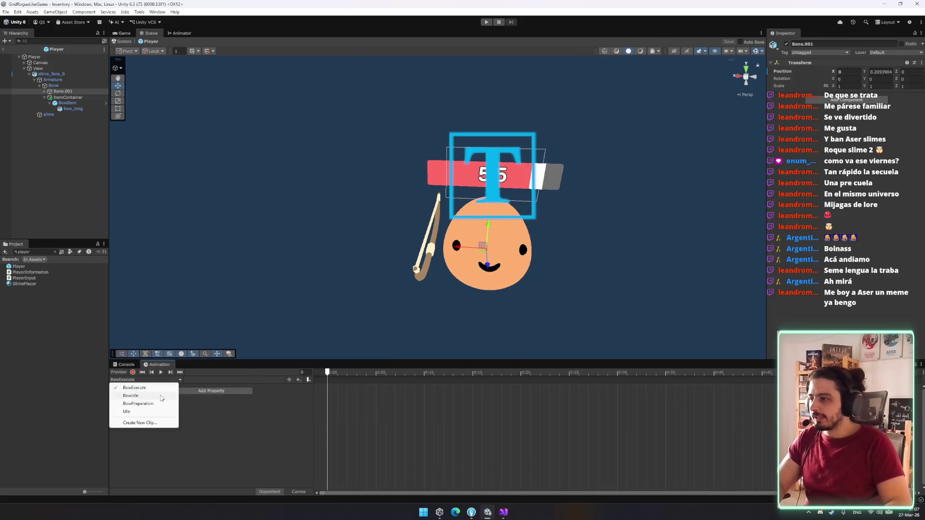
left_click(152, 404)
left_click(143, 380)
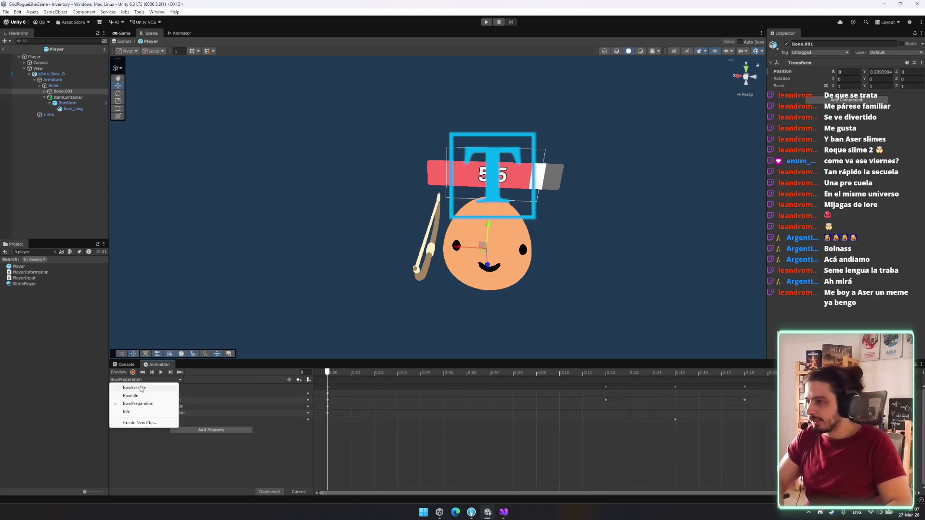
left_click(143, 388)
left_click(143, 381)
left_click(143, 396)
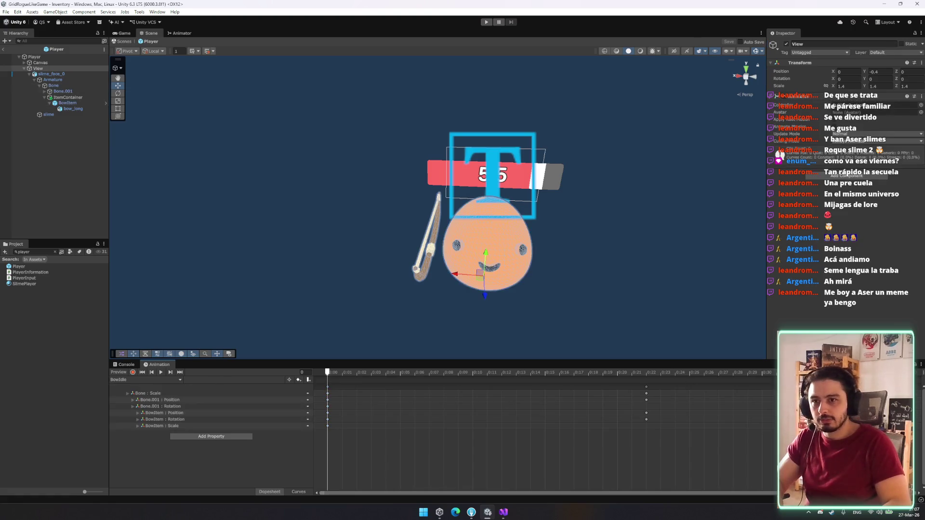
left_click(158, 380)
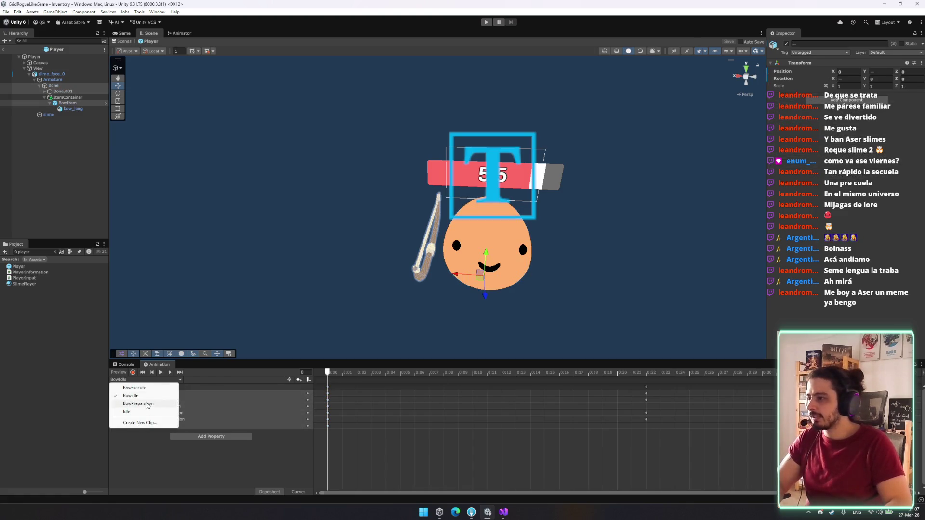
left_click(134, 388)
left_click(339, 372)
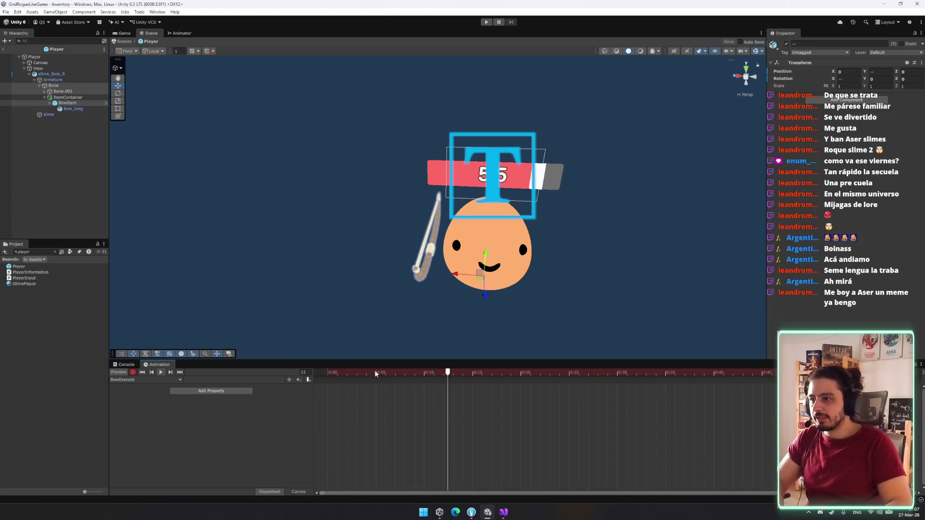
left_click(302, 372)
type("10")
key("Return")
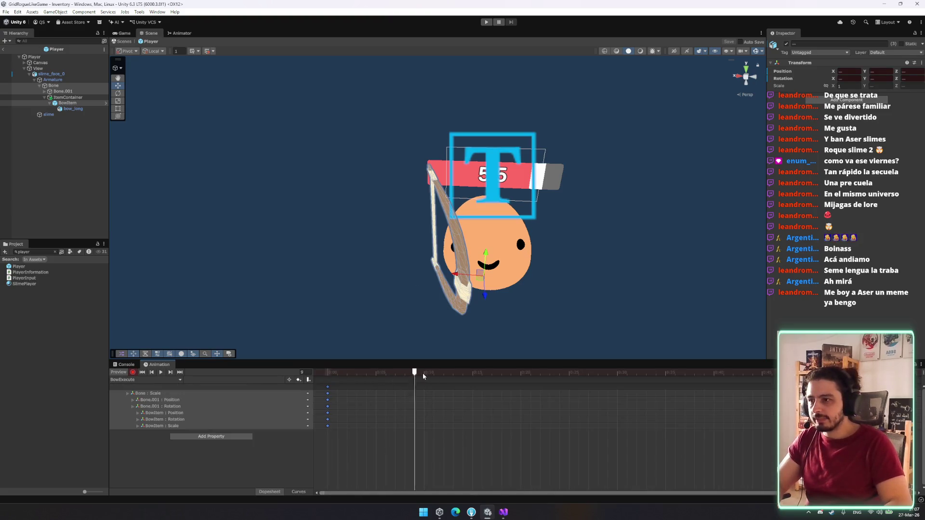
Step: Key the frame-10 pose: bow Z scale 1 and moved, Bone.001 raised, Bone shrunk to about 0.93
left_click(67, 102)
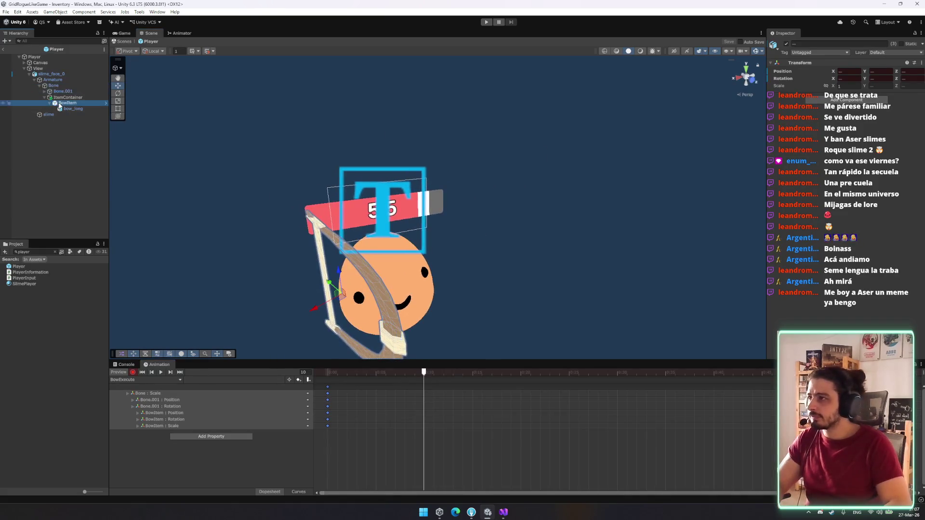
double_click(910, 105)
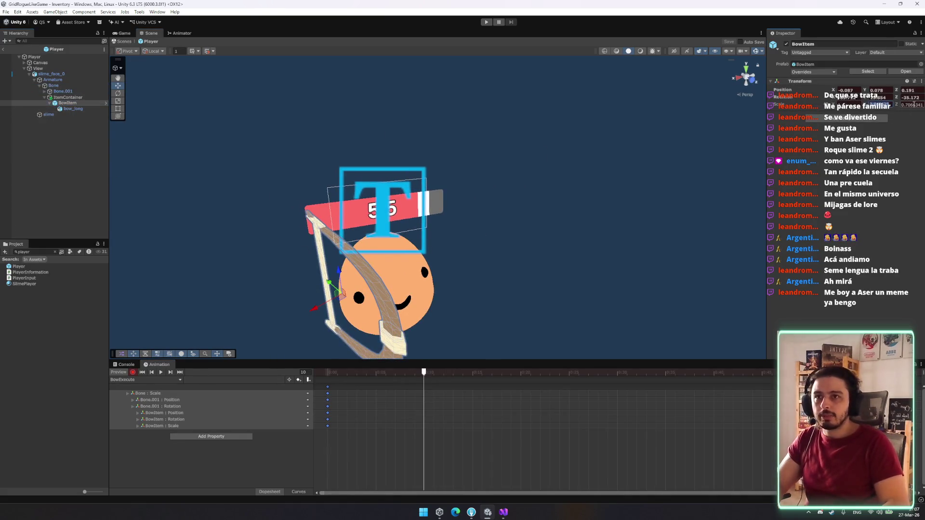
type("1")
left_click_drag(332, 284, 324, 277)
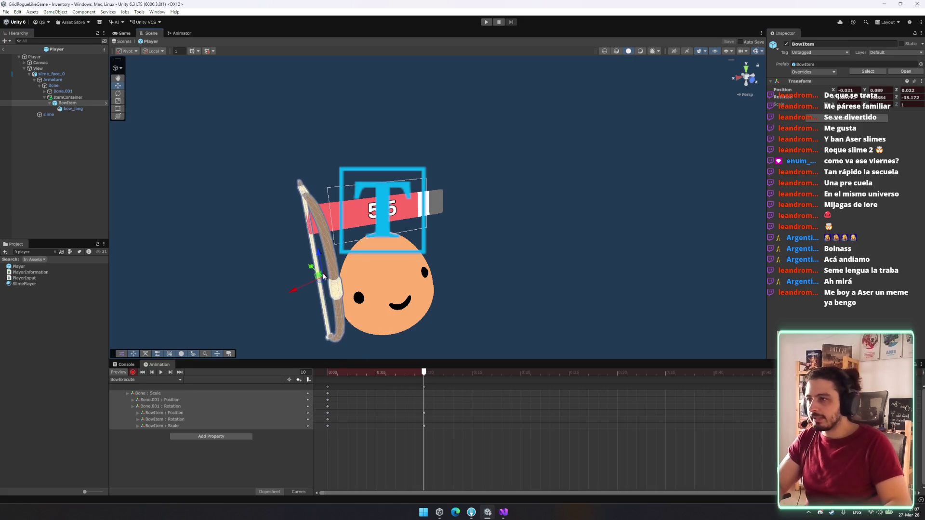
left_click(67, 86)
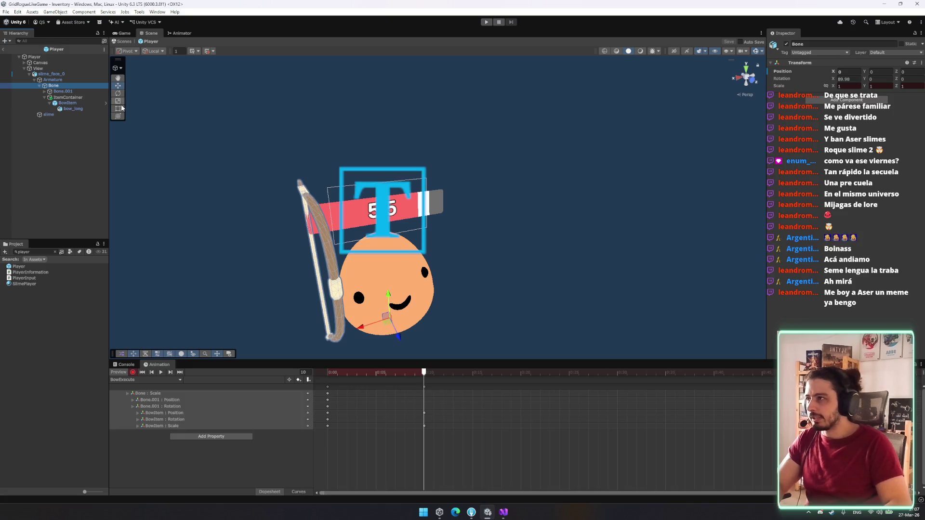
mouse_move(375, 299)
left_mouse_down()
mouse_move(392, 270)
mouse_move(390, 287)
left_mouse_up()
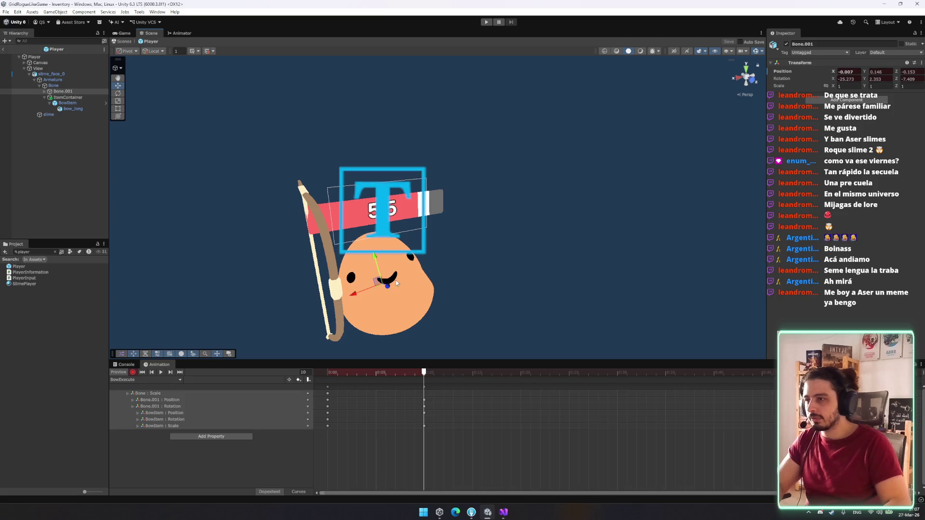
key("ctrl+z")
key("ctrl+z")
key("ctrl+z")
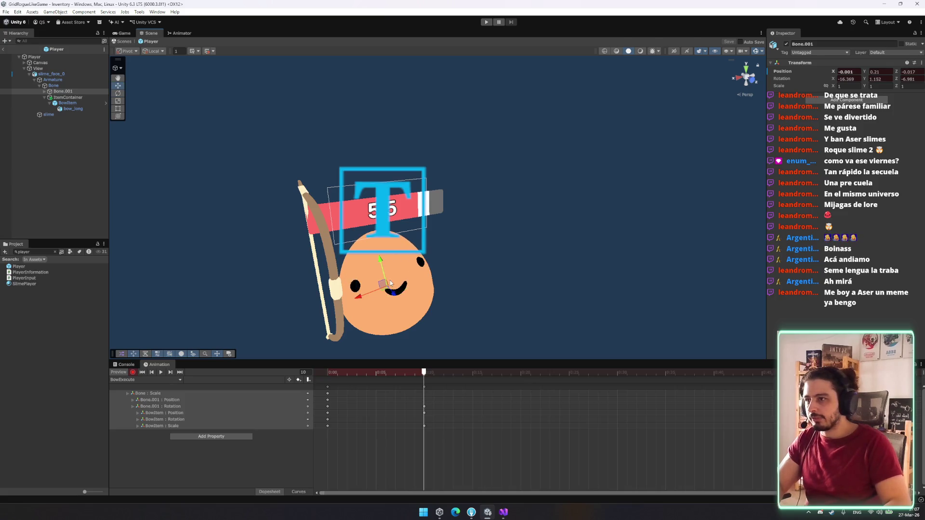
left_click_drag(383, 259, 387, 283)
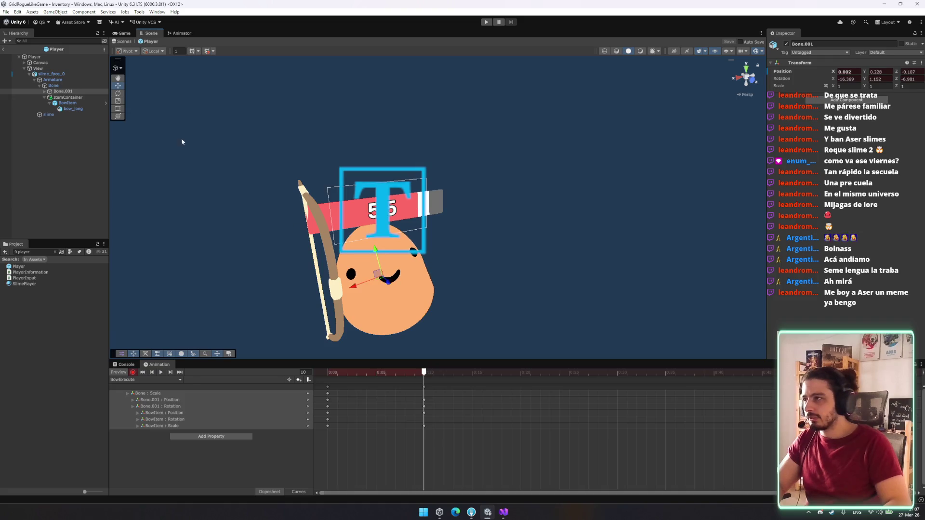
left_click(378, 284)
key("r")
left_click_drag(390, 319, 391, 311)
left_click(330, 389)
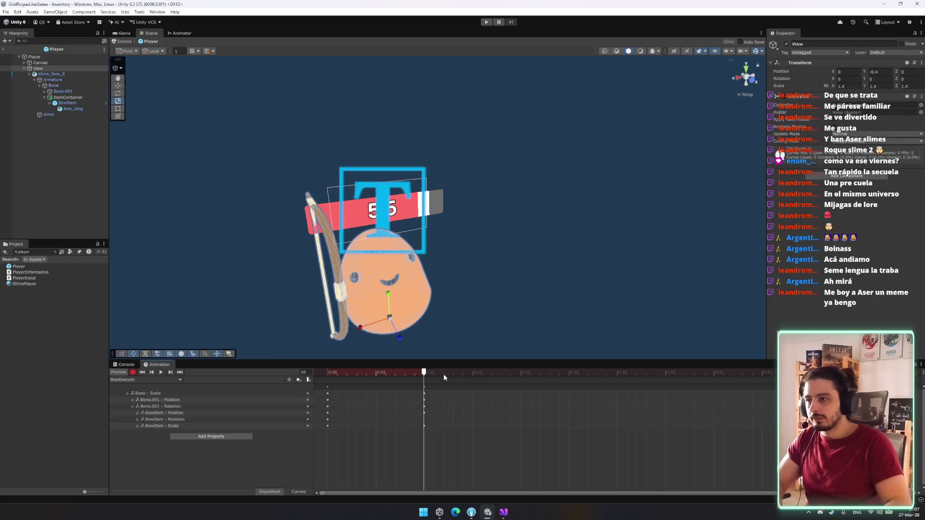
Step: Compare with BowPreparation, then add BowExecute bow keyframes near 0:17 and loop the preview
left_click(145, 380)
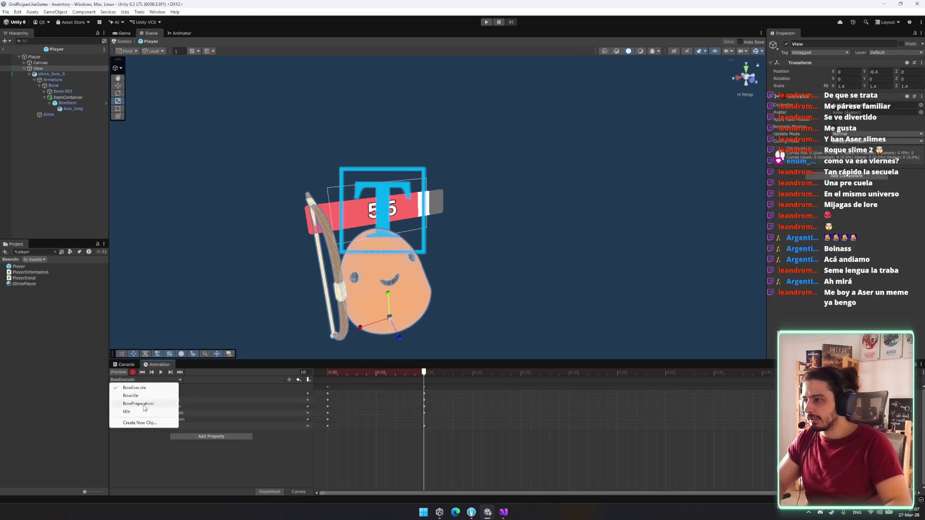
left_click(139, 404)
left_click(328, 387)
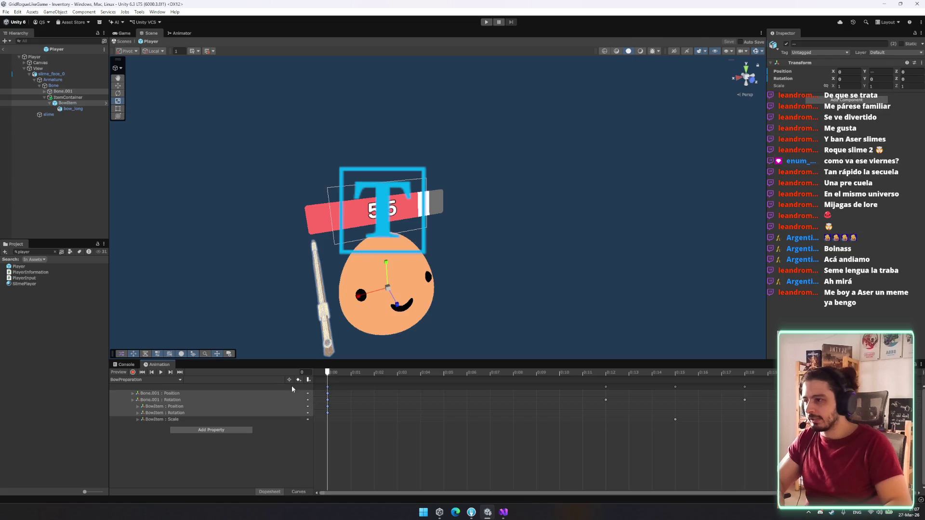
left_click(144, 380)
left_click(118, 372)
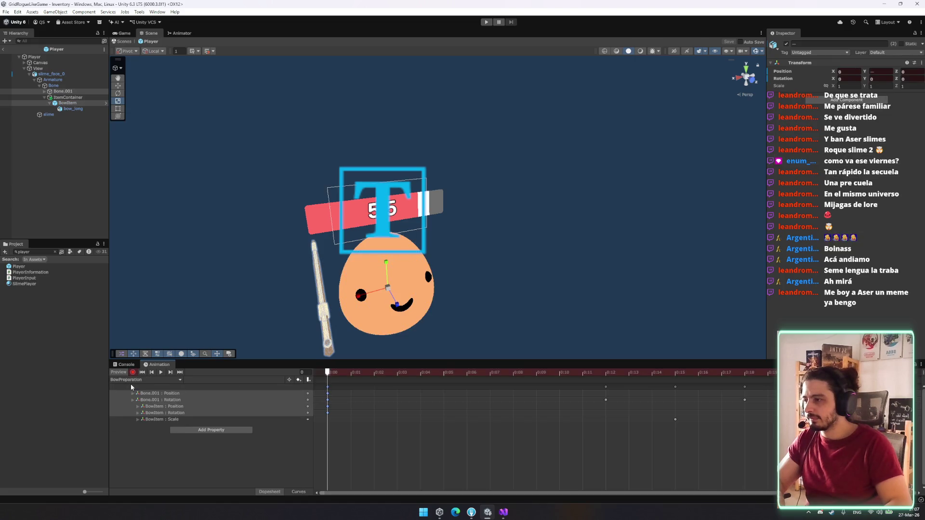
left_click(133, 380)
left_click(149, 393)
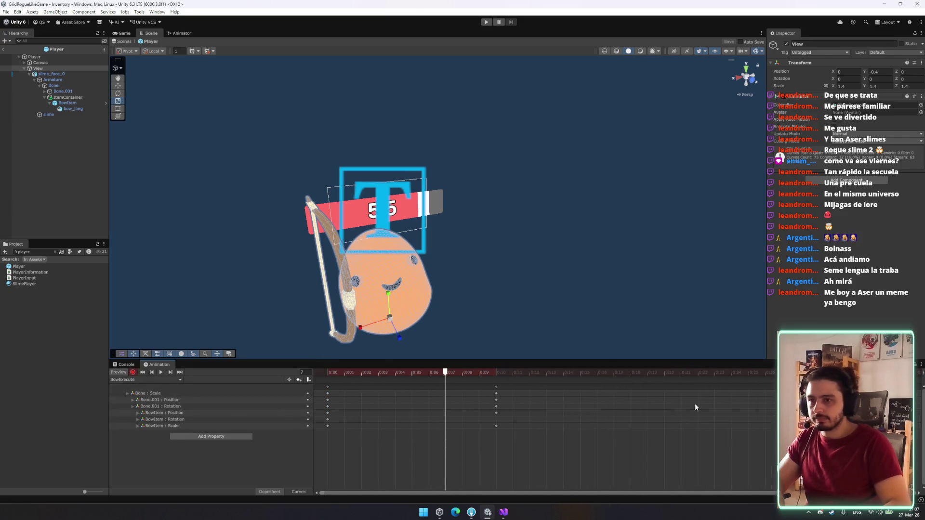
left_click(613, 372)
left_click(288, 380)
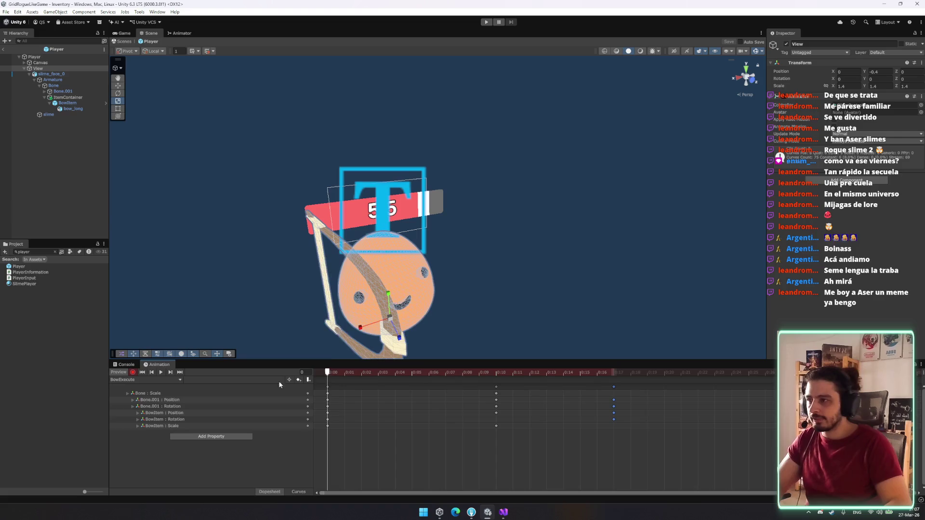
left_click(161, 373)
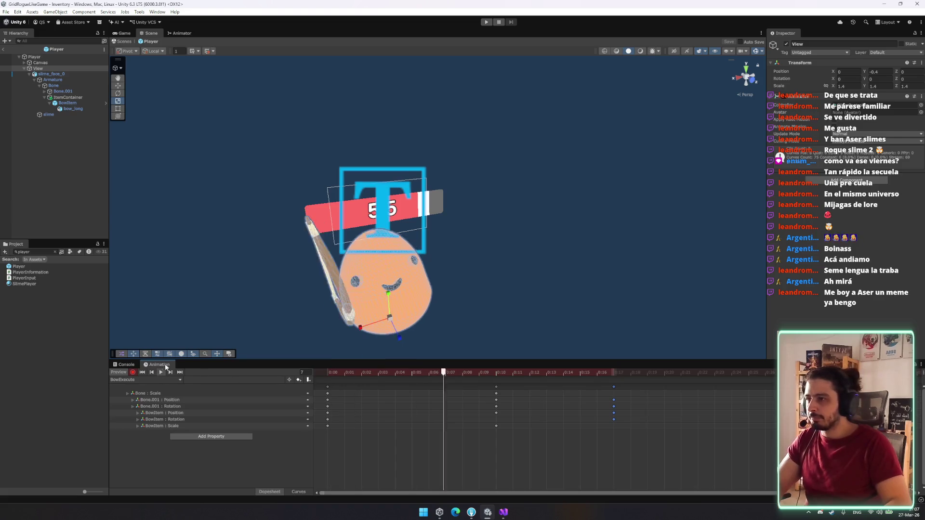
Step: Move the 0:10 keyframe column earlier to 0:05
left_click(495, 387)
left_click_drag(490, 387, 369, 385)
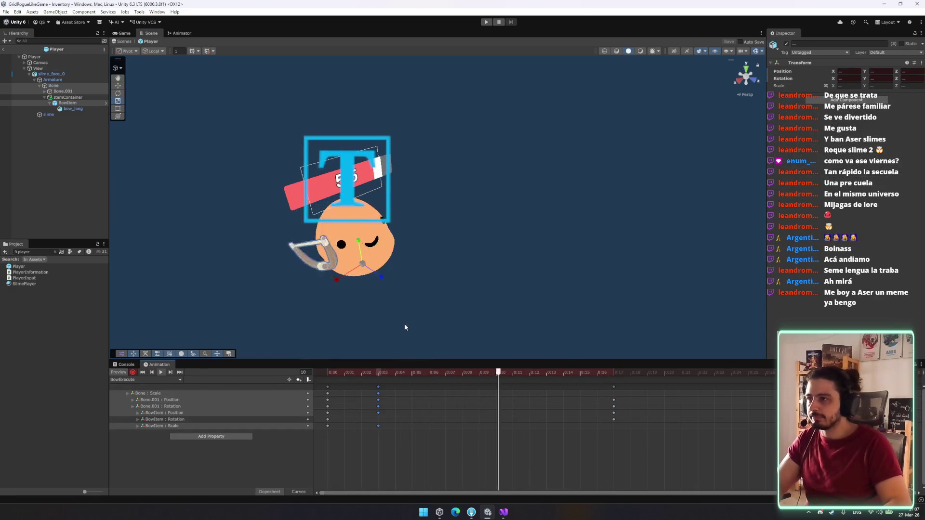
left_click_drag(391, 390, 409, 388)
left_click(328, 426)
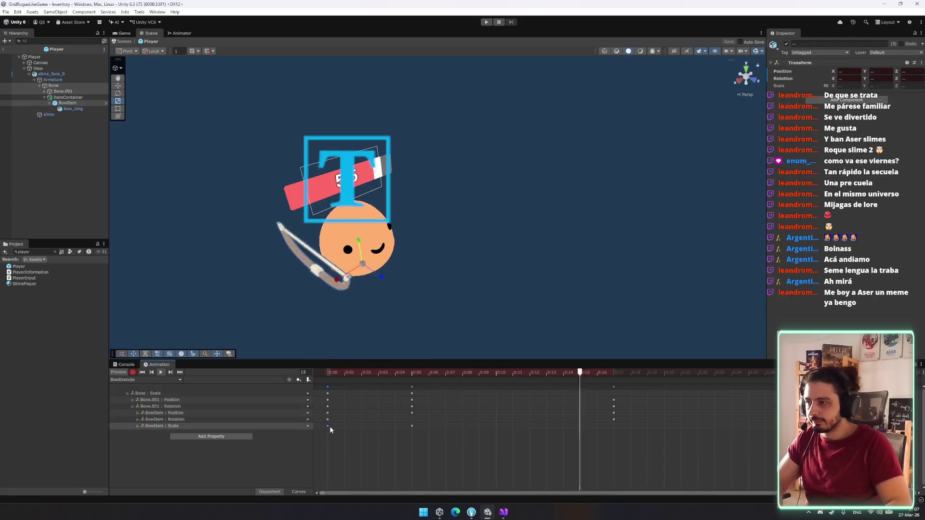
left_click(433, 452)
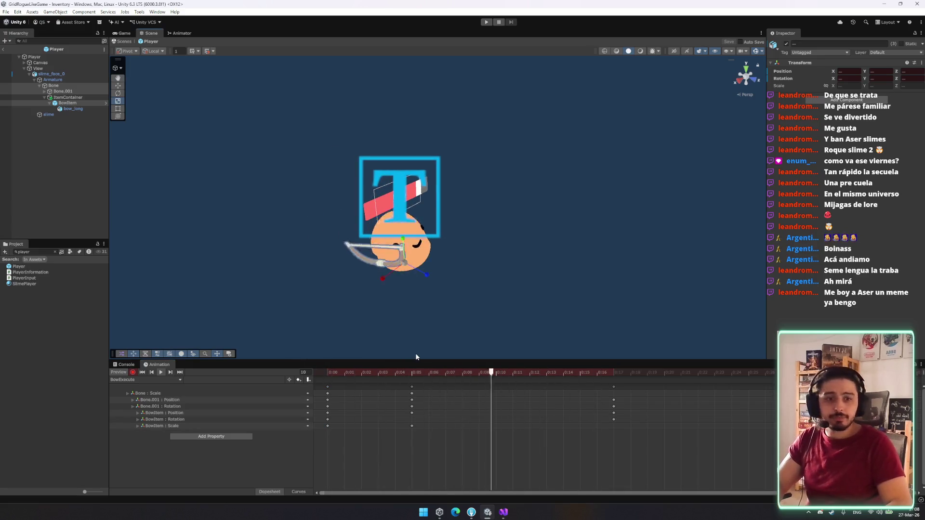
mouse_move(318, 243)
left_mouse_down()
mouse_move(326, 264)
mouse_move(308, 250)
mouse_move(145, 207)
left_mouse_up()
Step: Delete BowItem from the Player prefab
left_click(91, 161)
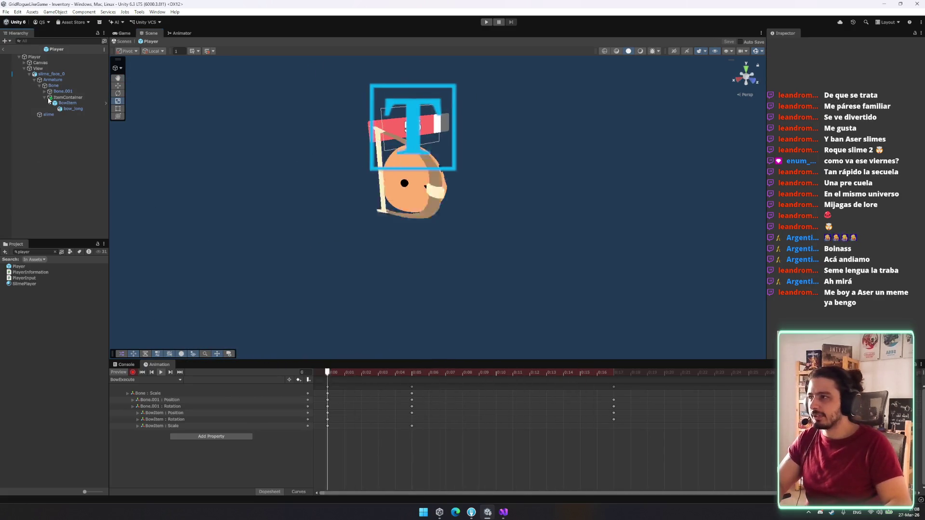
left_click(65, 103)
key("Delete")
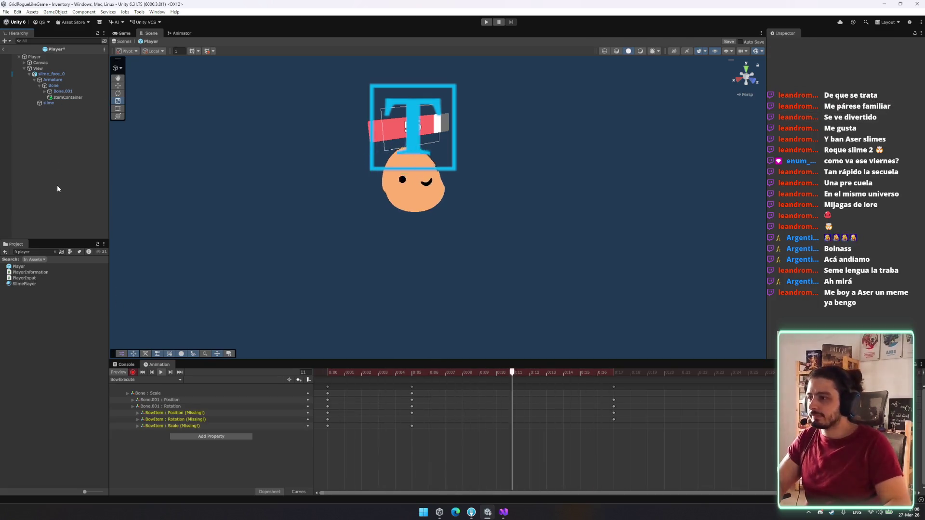
Step: Return to the Inventory scene and clear the Project search to show all Assets
left_click(3, 49)
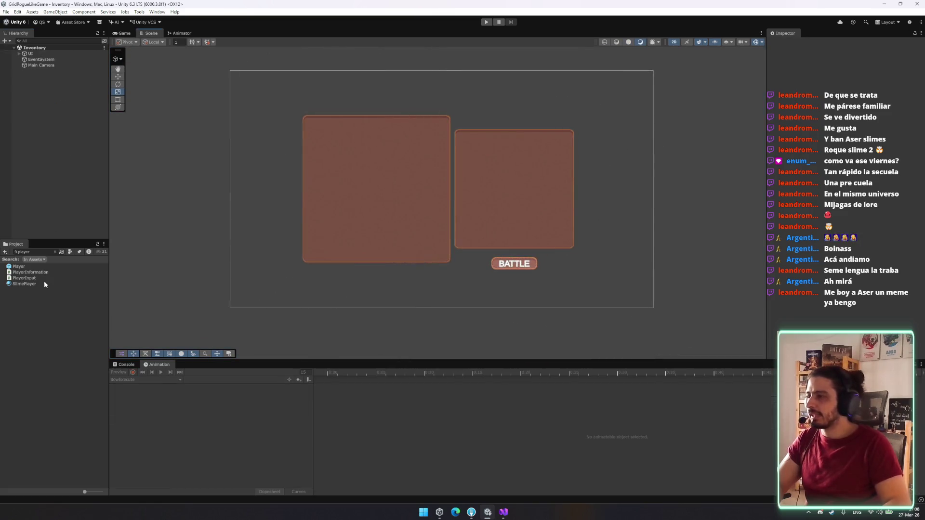
key("ctrl+a")
key("BackSpace")
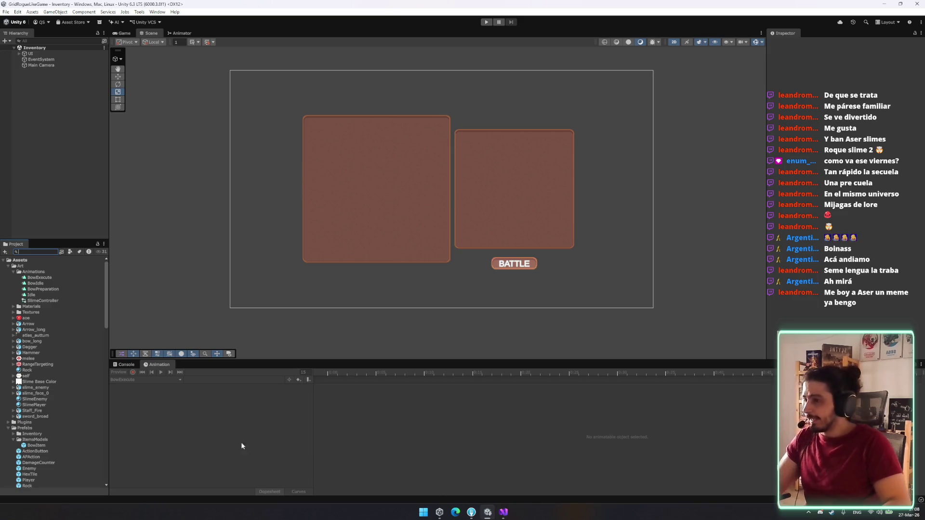
left_click(504, 513)
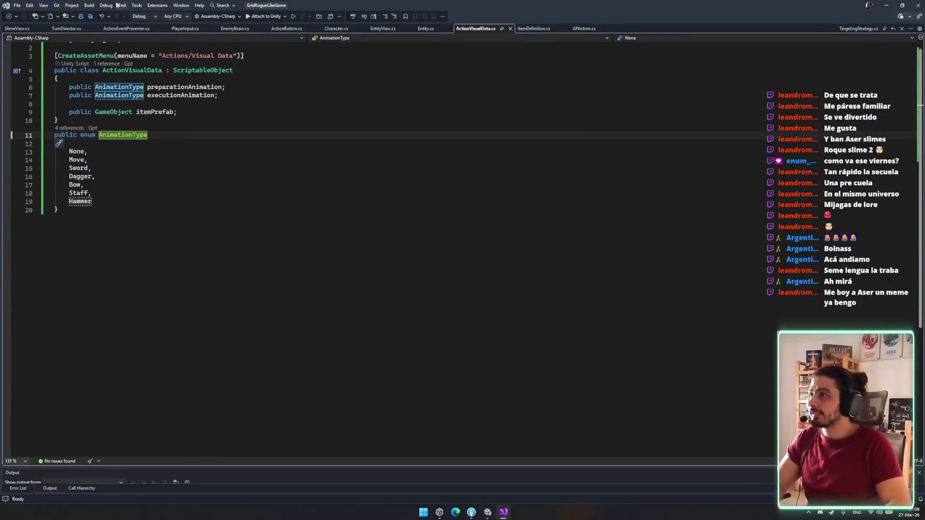
Step: Review ActionEventPresenter.cs's PlayMove through PlaySpawnJump methods, then return to Unity's Idle clip
left_click(61, 29)
left_click(121, 28)
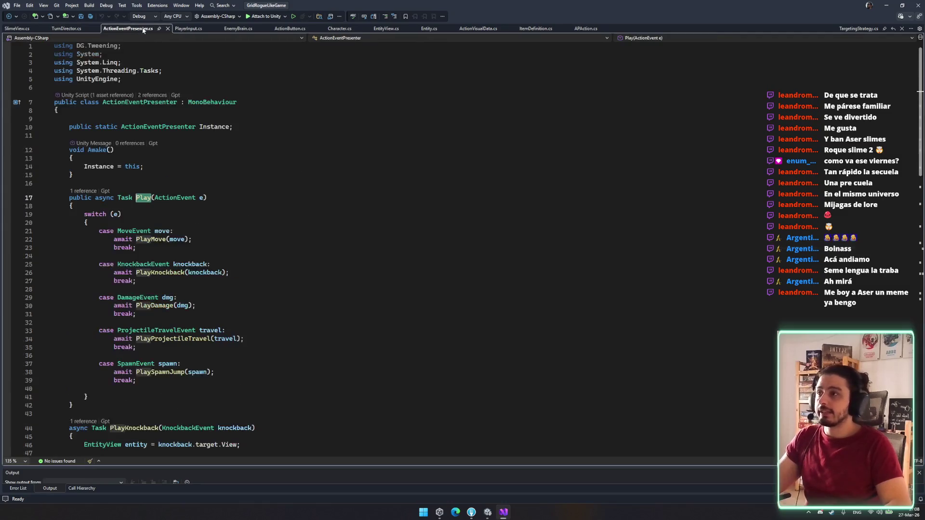
scroll(317, 208, "down", 16)
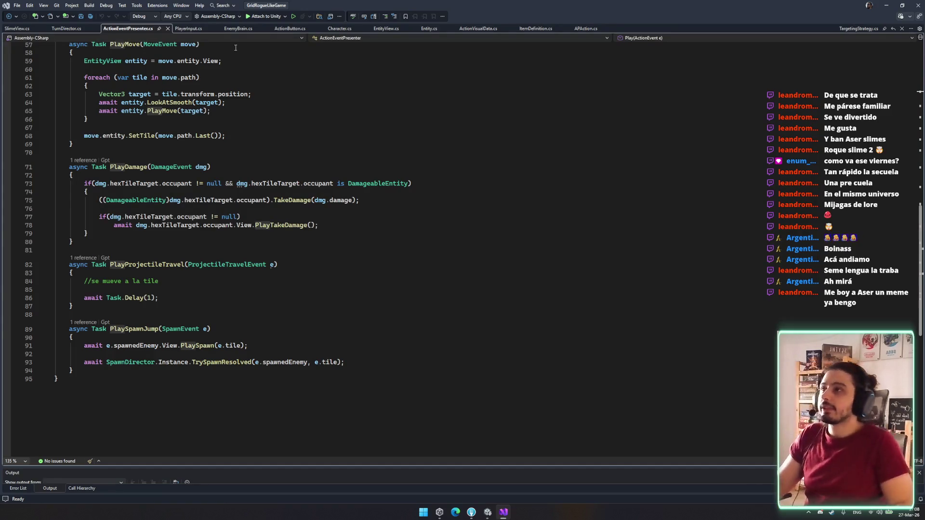
left_click(488, 513)
left_click(34, 295)
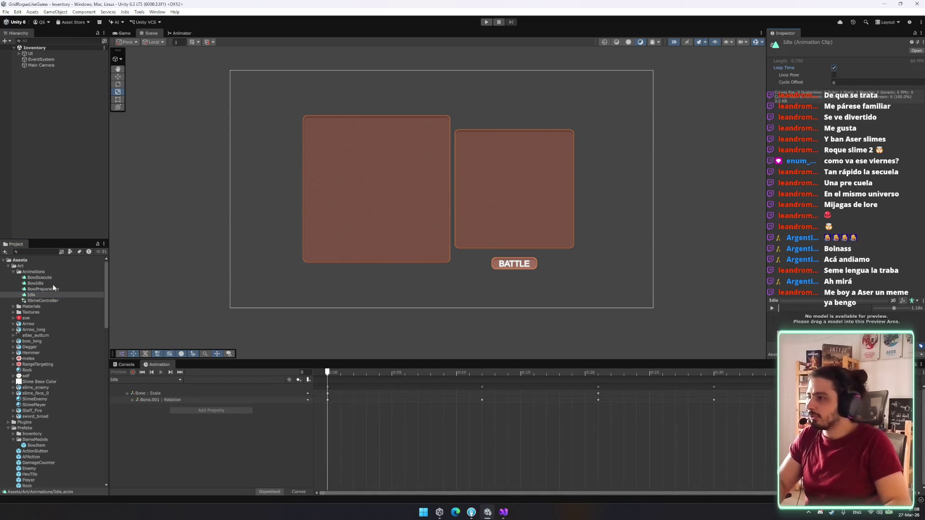
Step: Enable Loop Time on the BowIdle clip and scrub its preview
left_click(56, 284)
left_click(835, 68)
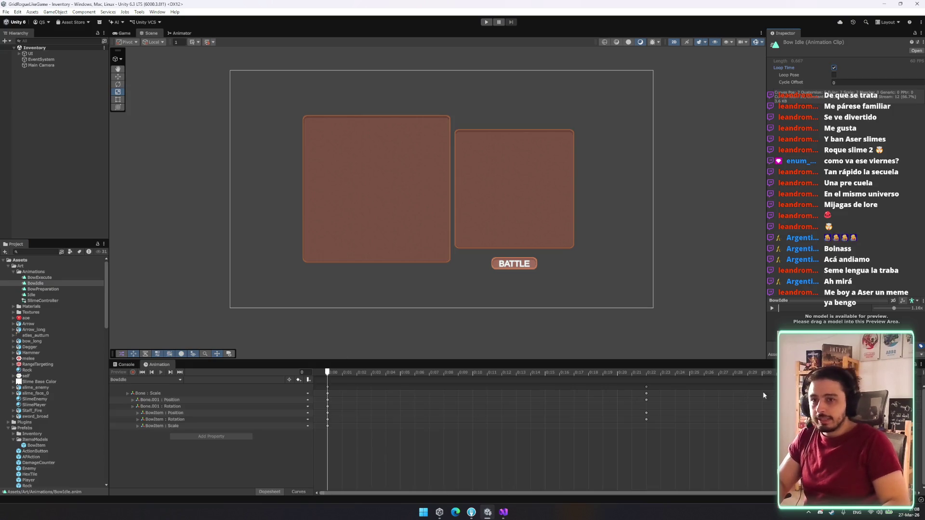
key("shift+period")
mouse_move(632, 372)
left_mouse_down()
mouse_move(412, 386)
mouse_move(357, 379)
left_mouse_up()
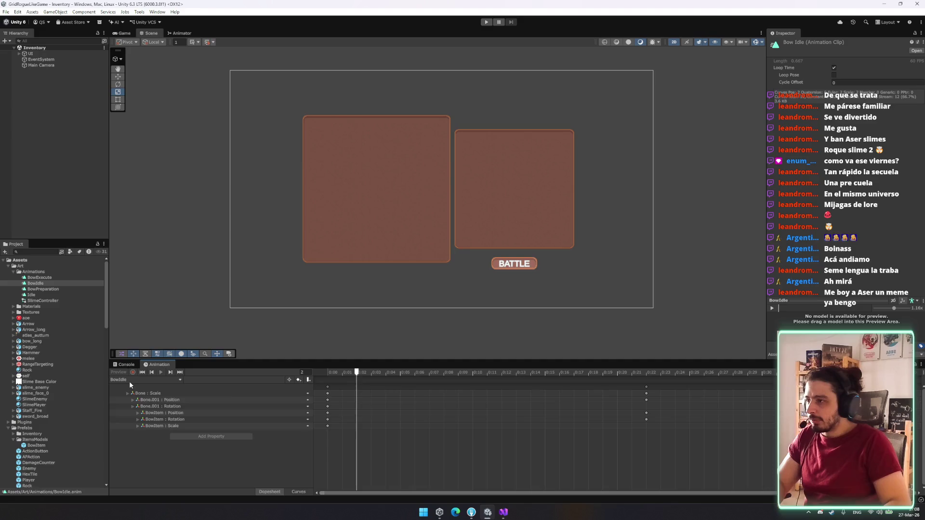
left_click(397, 334)
Step: Load the BowPreparation clip and bring up its event row options
left_click(45, 278)
left_click(39, 290)
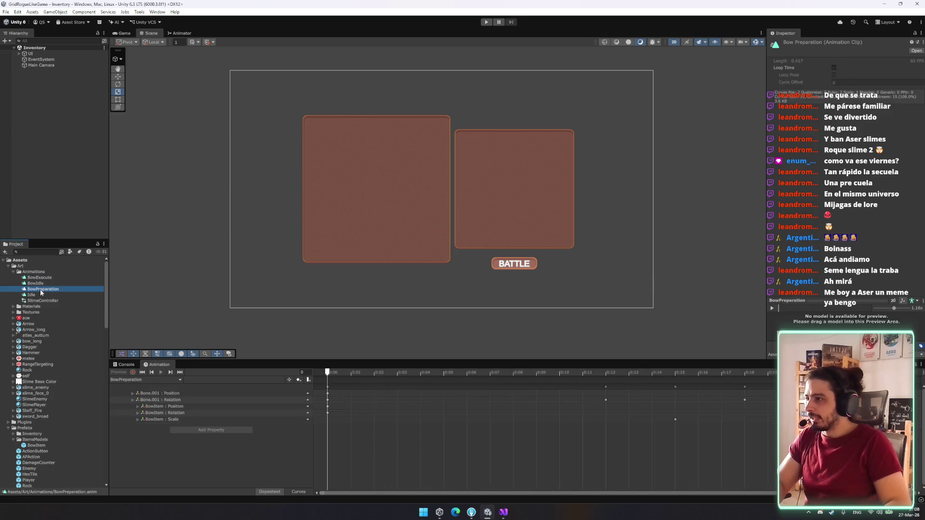
left_click(327, 384)
right_click(328, 383)
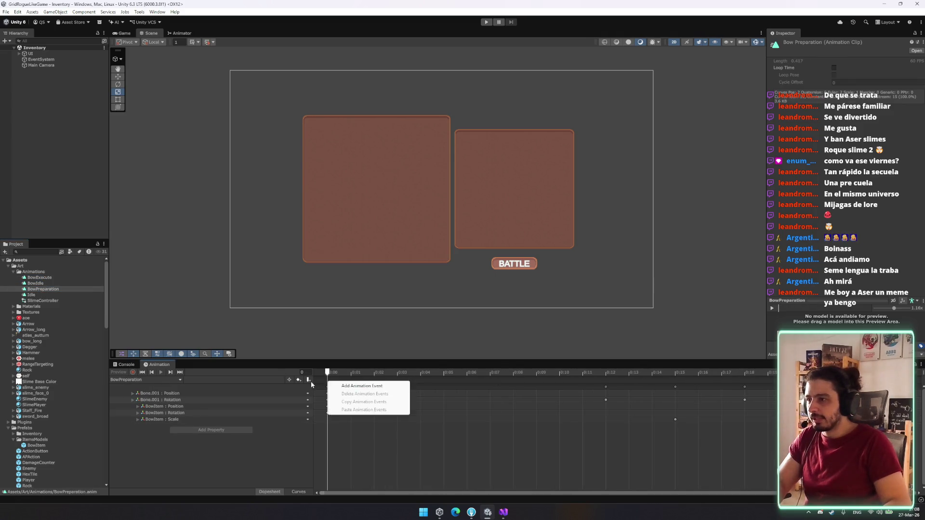
Step: Add an animation event at BowPreparation's final keyframe, then view SlimeView.cs
left_click(341, 384)
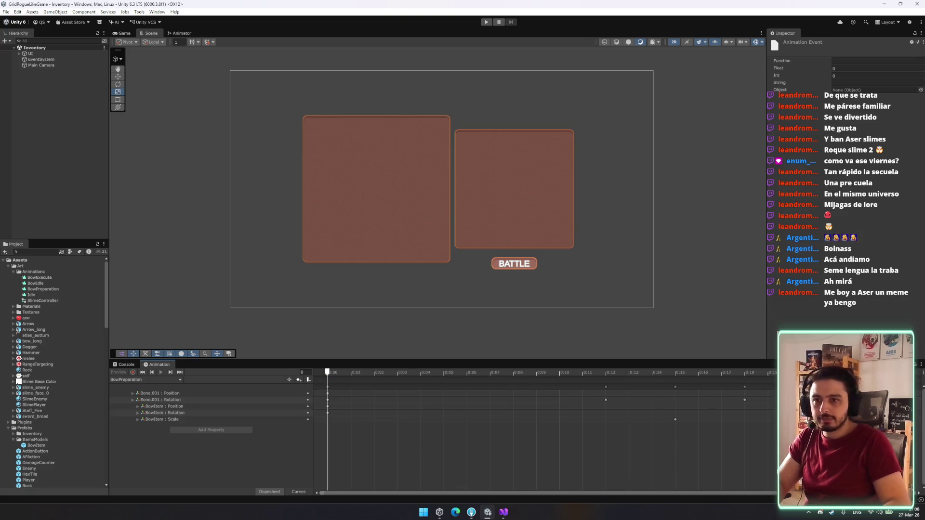
key("ctrl+z")
left_click_drag(482, 493, 681, 493)
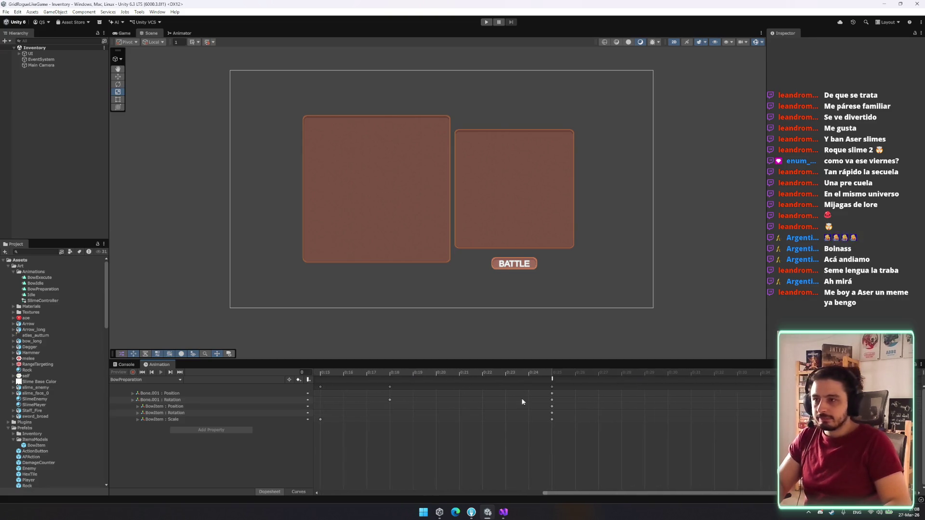
double_click(553, 378)
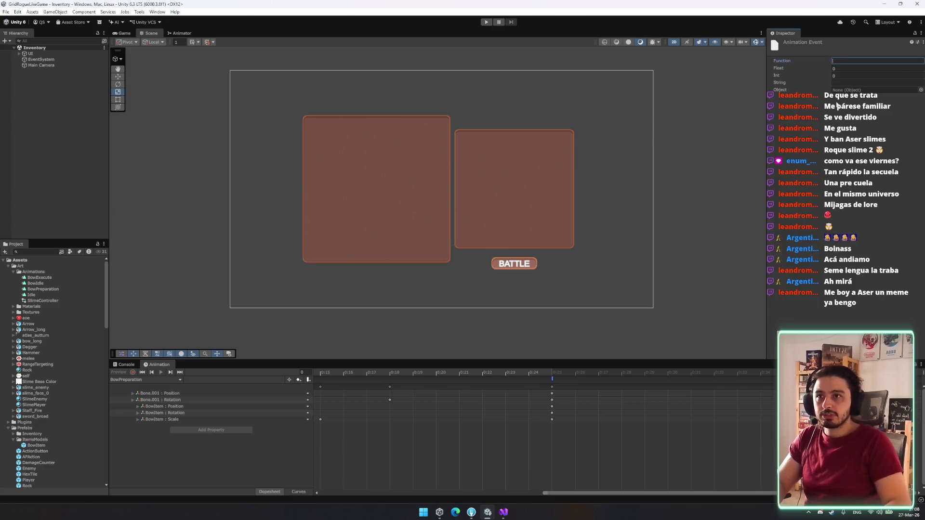
left_click(504, 513)
left_click(16, 28)
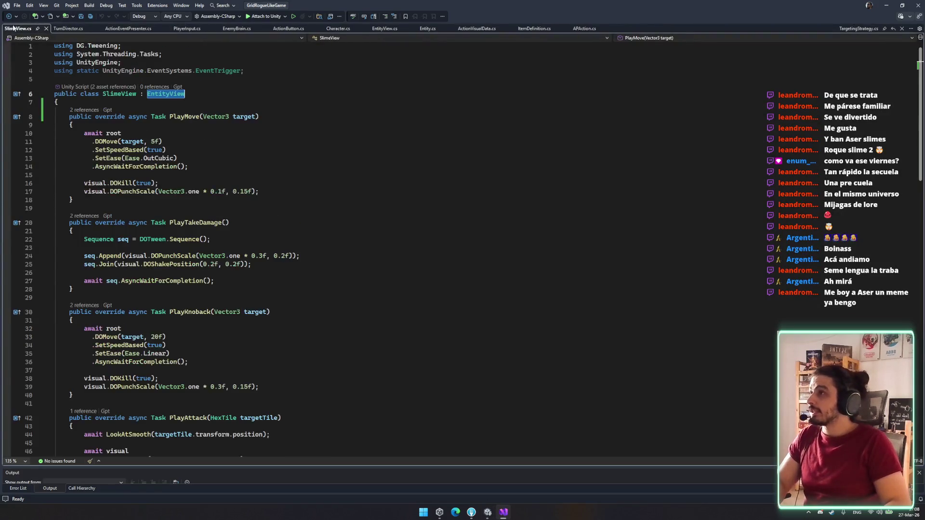
Step: Copy the OnAnimationFinished method name from EntityView.cs for the animation event's Function
scroll(247, 301, "down", 7)
scroll(247, 301, "down", 10)
scroll(248, 301, "up", 6)
left_click(291, 28)
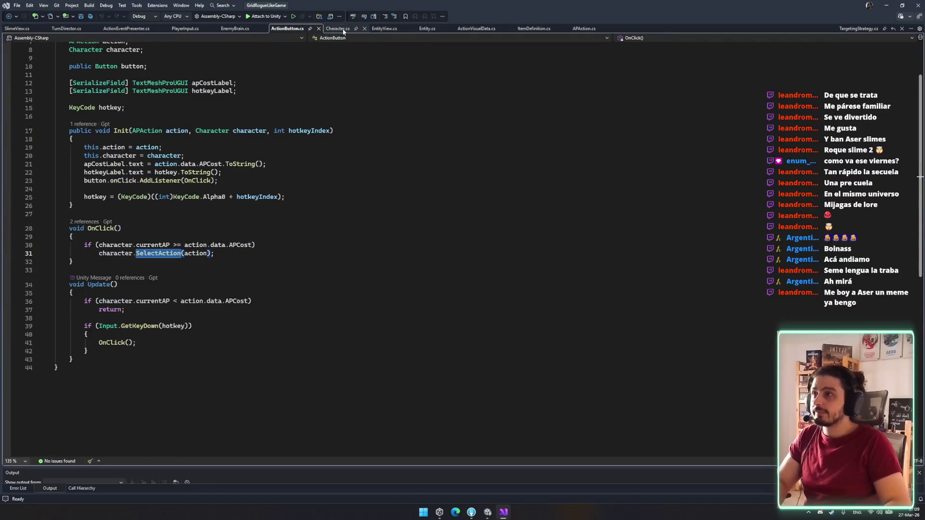
left_click(386, 28)
scroll(188, 252, "up", 10)
left_click(193, 302)
scroll(143, 380, "down", 1)
double_click(145, 366)
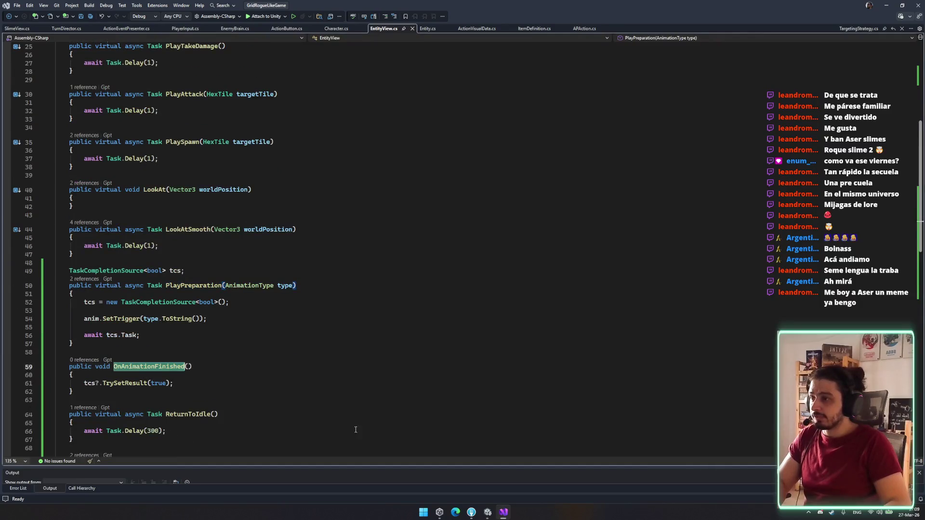
left_click(488, 512)
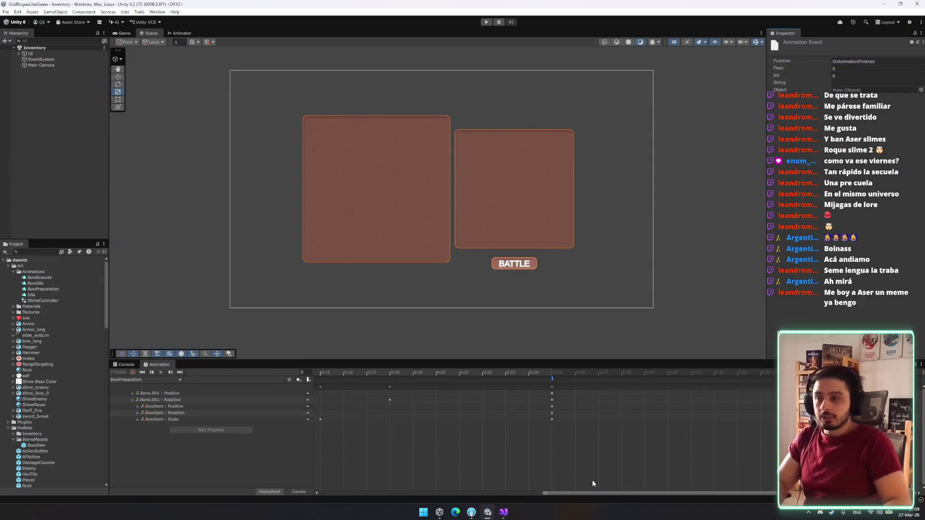
left_click(504, 513)
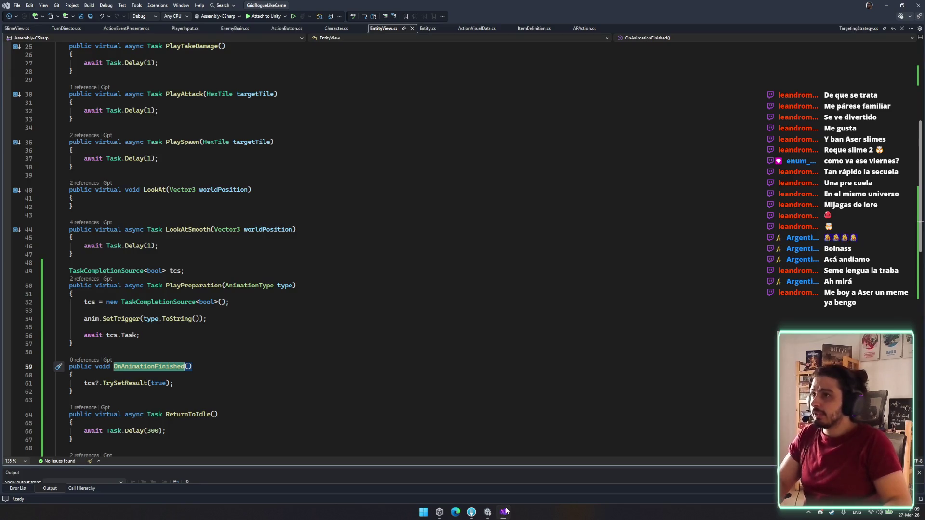
left_click(506, 510)
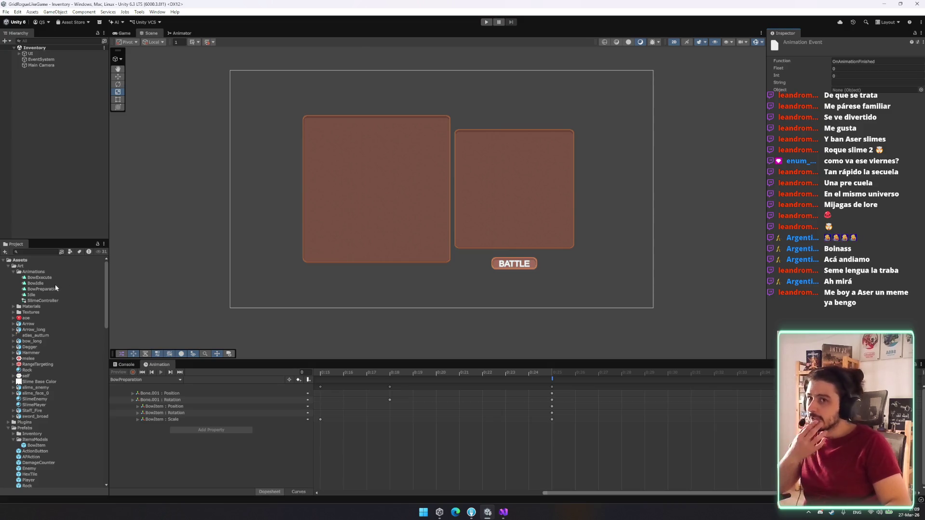
left_click(921, 90)
left_click(920, 214)
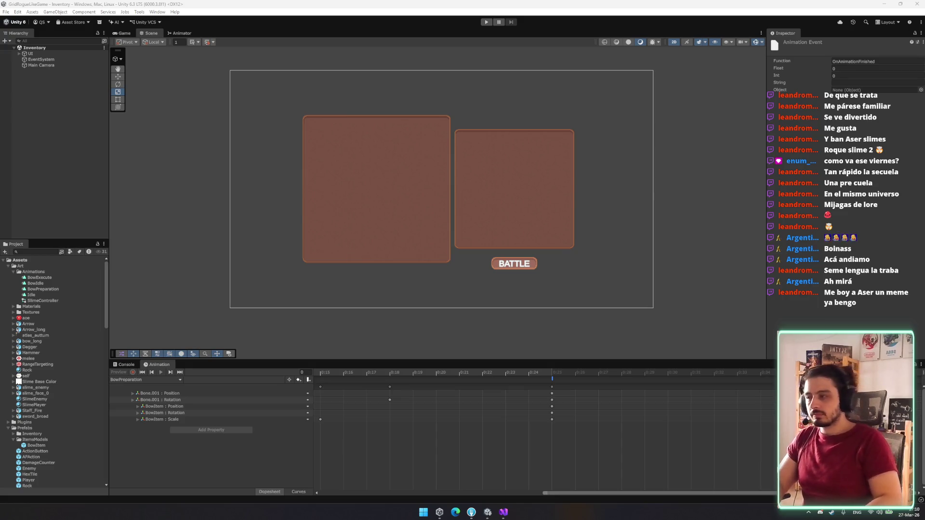
mouse_move(785, 216)
left_mouse_down()
mouse_move(573, 188)
mouse_move(479, 201)
left_mouse_up()
key("Escape")
scroll(453, 451, "down", 4)
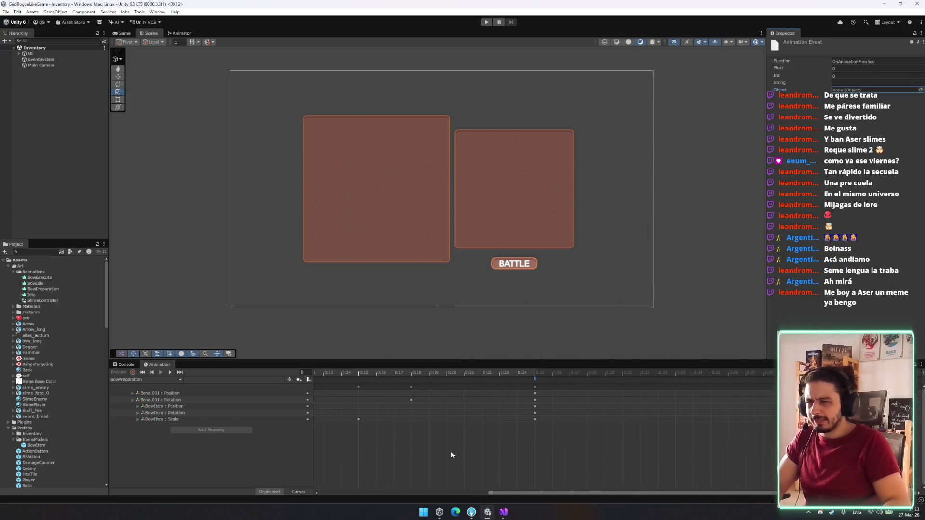
left_click_drag(499, 489, 340, 489)
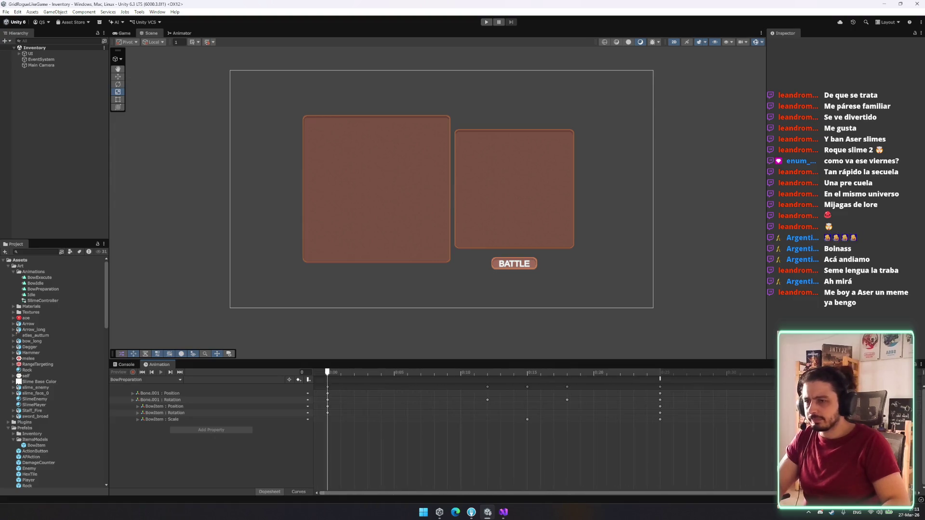
left_click(662, 378)
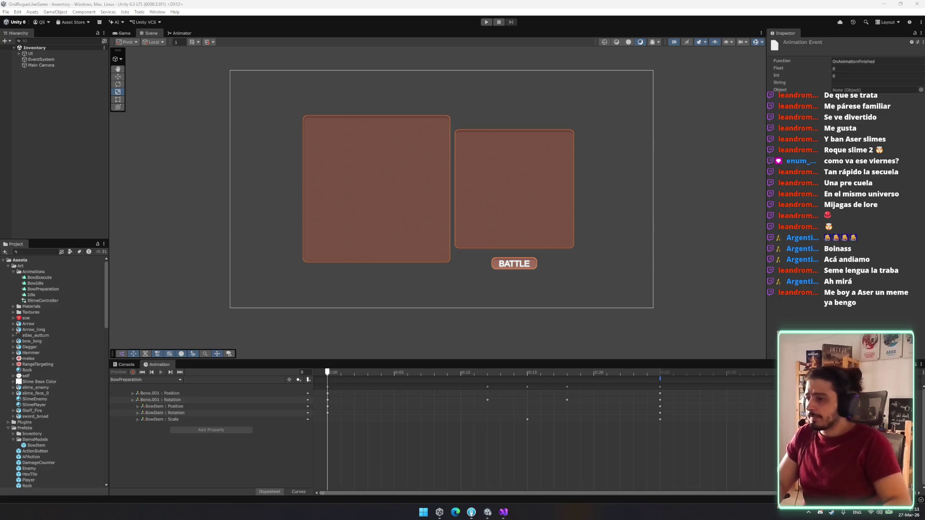
Step: Search 'player', open the Player prefab, select slime_face_0, and clear the Project search
key("ctrl+f")
type("player")
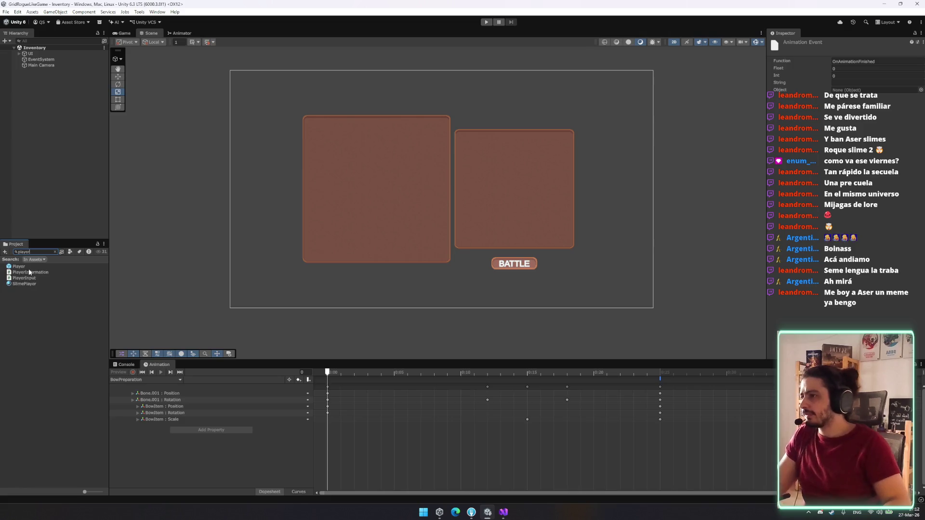
double_click(19, 266)
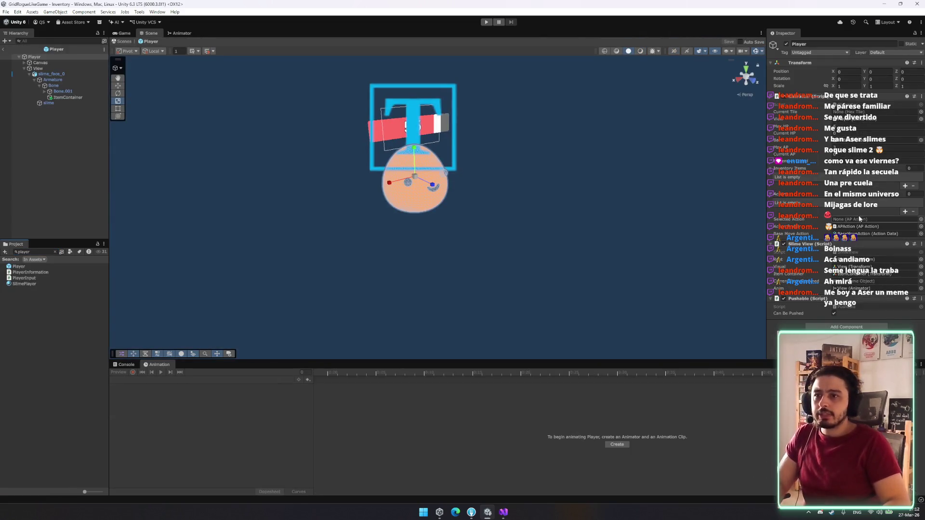
left_click(60, 75)
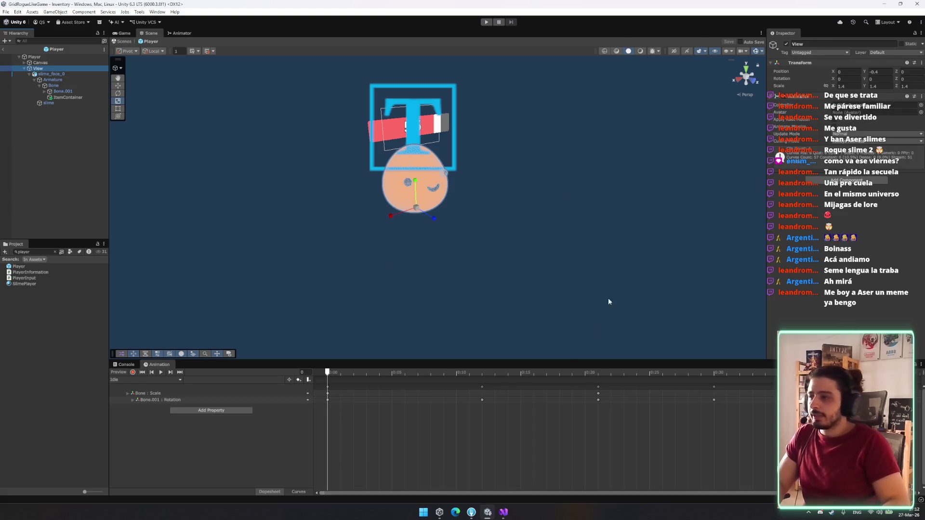
left_click(55, 252)
scroll(42, 370, "down", 5)
Step: Create an AnimatorEventListener MonoBehaviour script in Scripts and delete its Start and Update methods
right_click(22, 314)
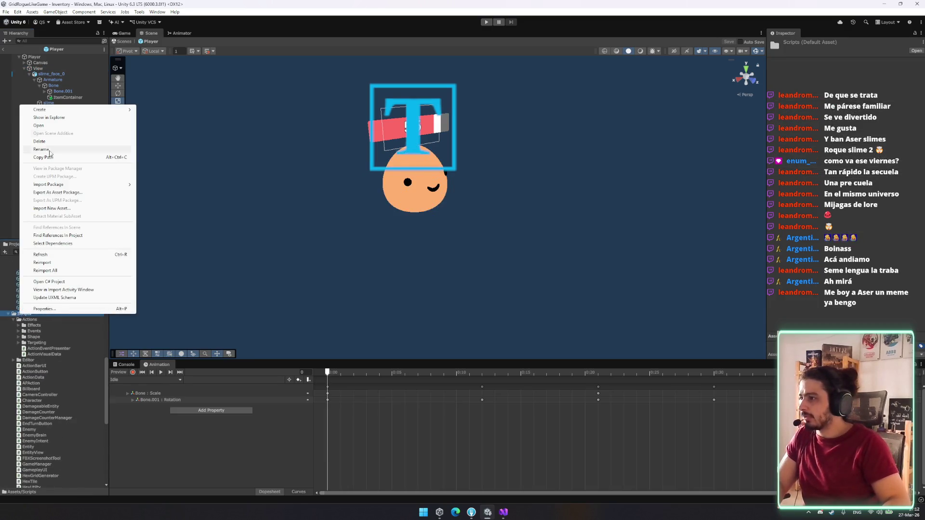
mouse_move(111, 110)
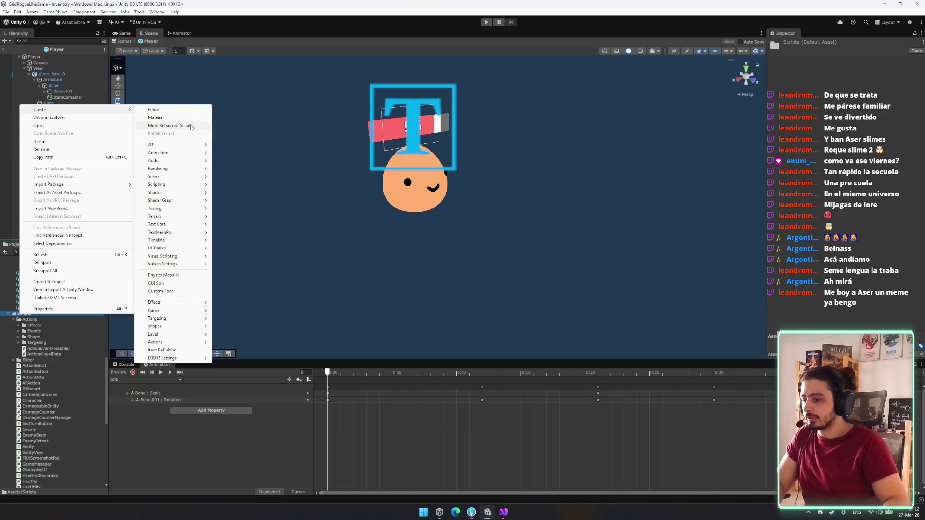
left_click(191, 127)
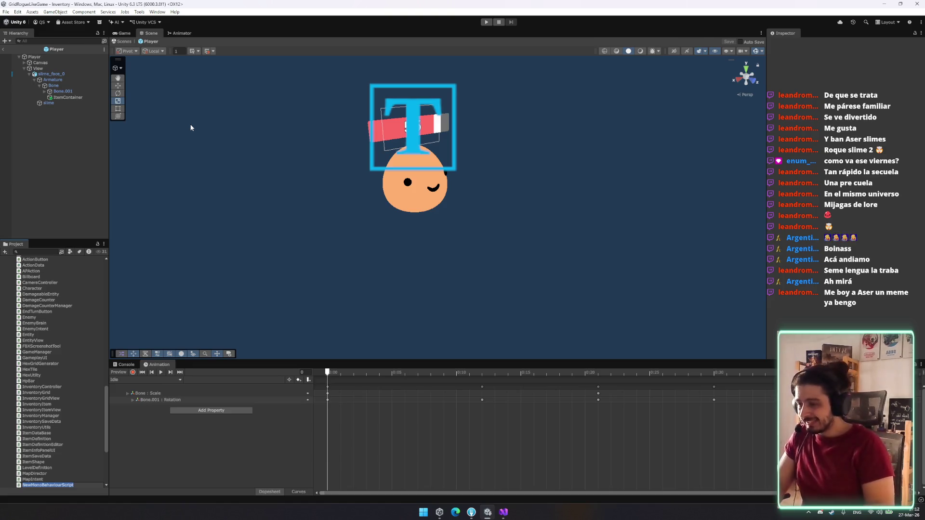
type("EventListener")
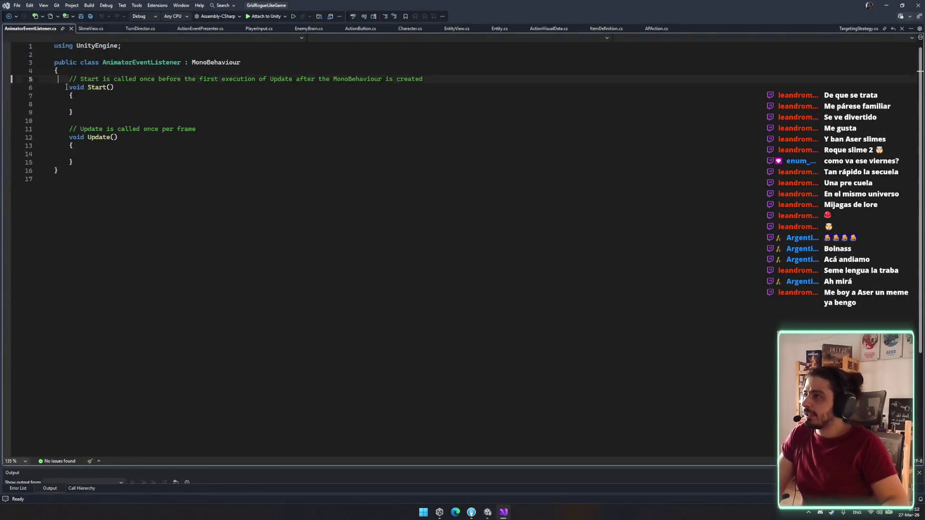
left_click_drag(60, 77, 123, 176)
key("Delete")
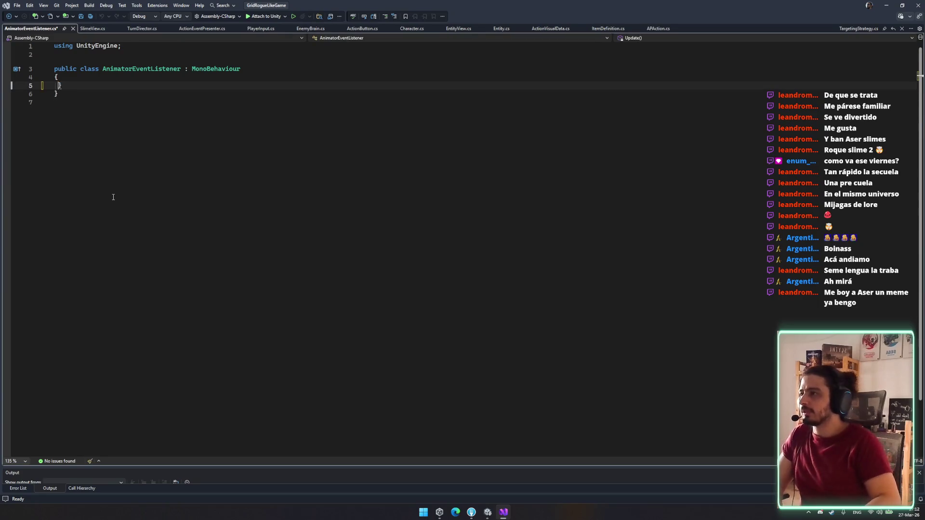
Step: Save the emptied AnimatorEventListener script and return to the Unity editor
key("ctrl+s")
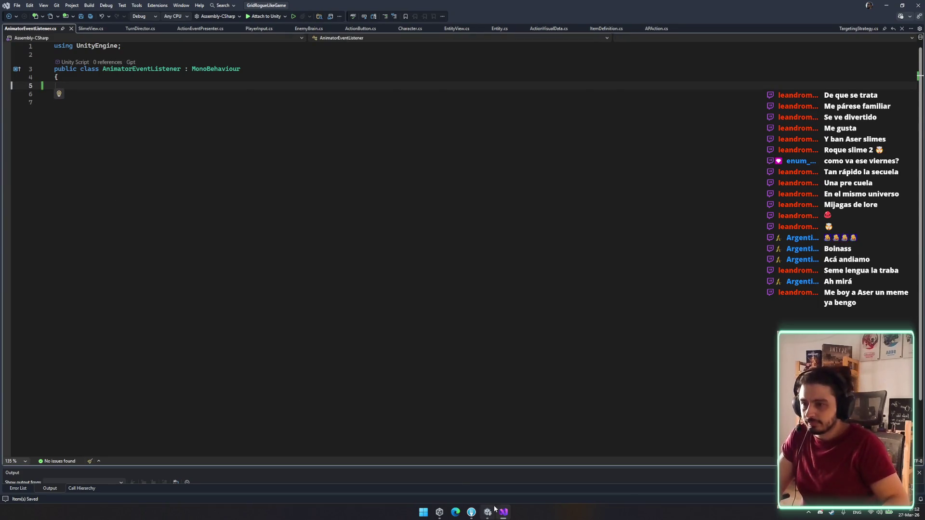
left_click(504, 512)
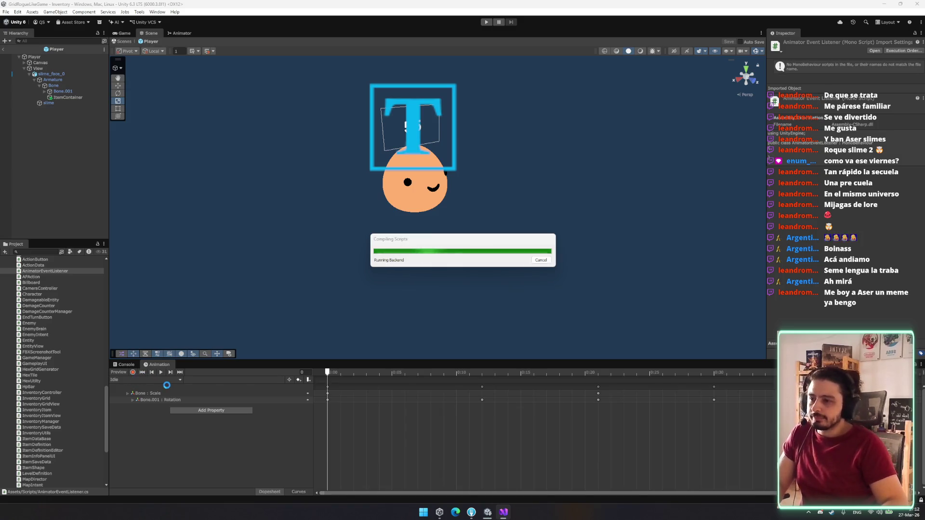
Step: Check the Console, then go back to the Animation timeline with slime_face_0 selected
left_click(126, 365)
left_click(153, 365)
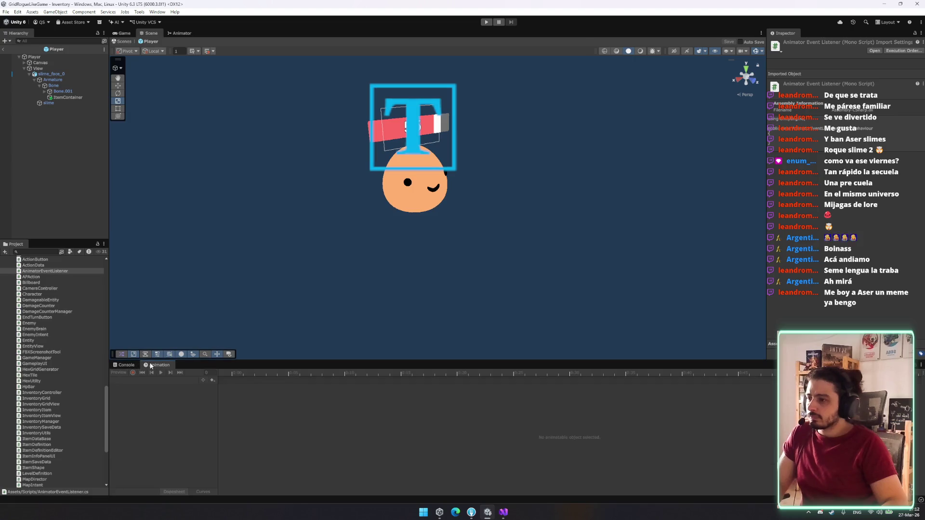
left_click(68, 74)
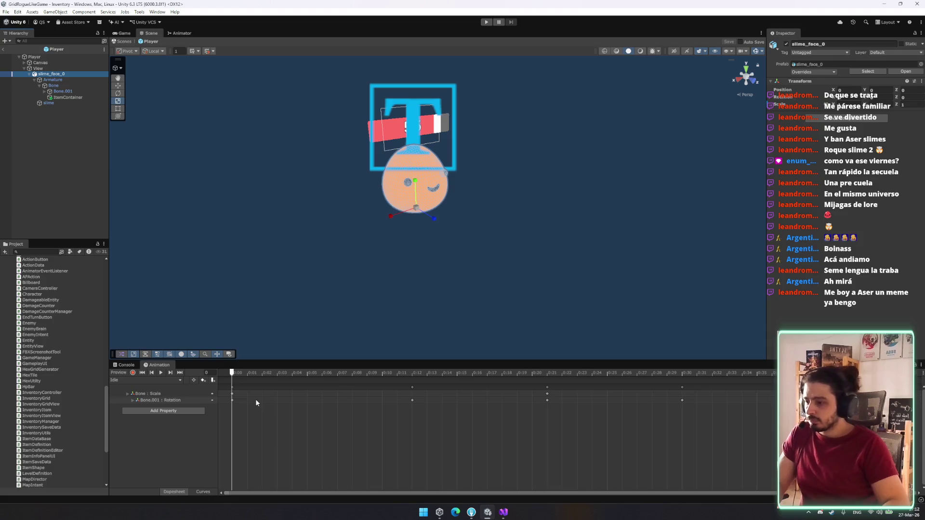
Step: Cycle the Animation clip through BowIdle and BowExecute to BowPreparation
left_click(125, 380)
left_click(141, 395)
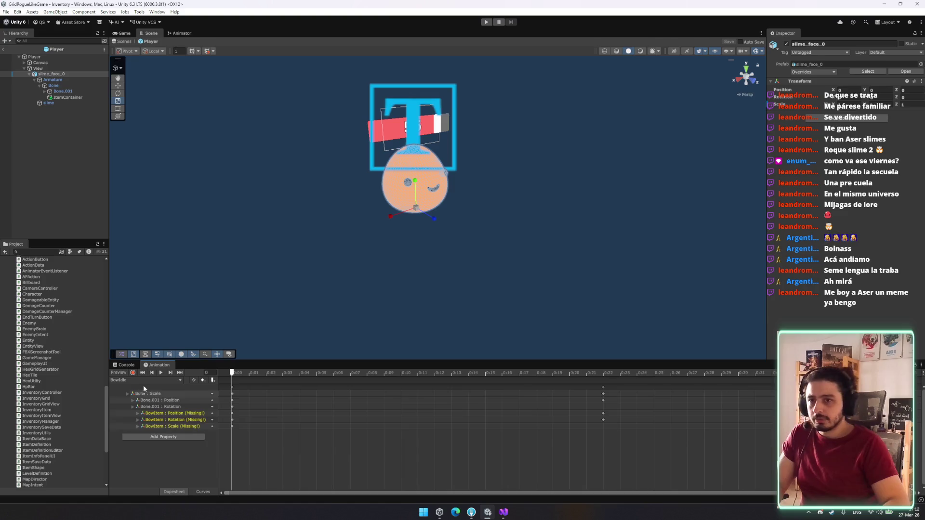
left_click(160, 380)
left_click(173, 388)
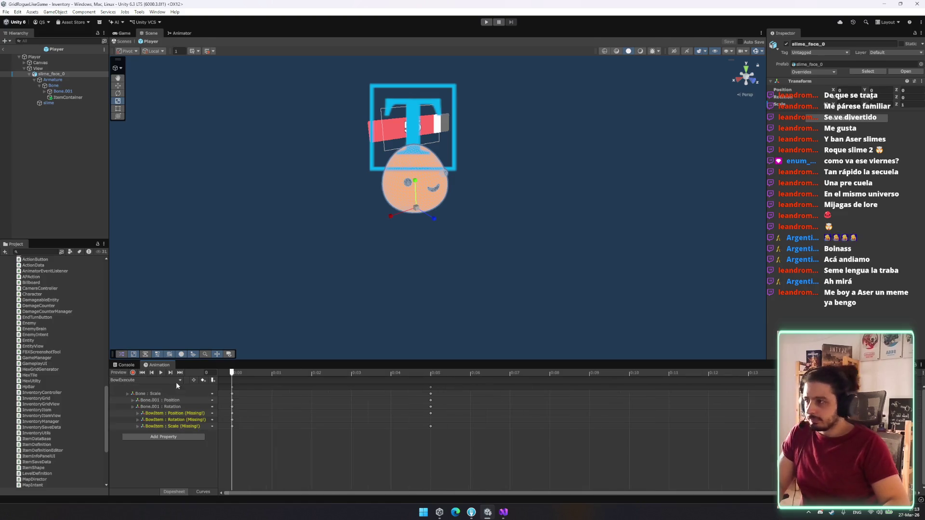
left_click(176, 381)
left_click(158, 410)
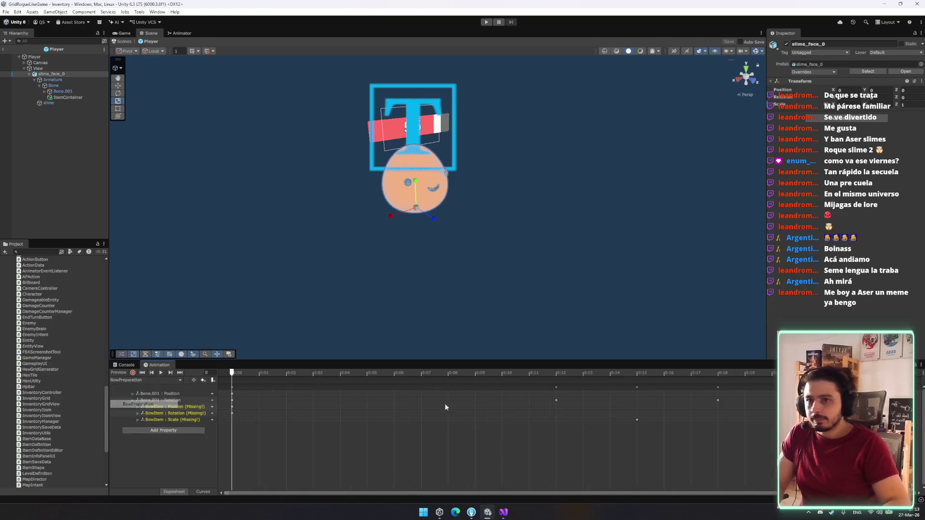
Step: Inspect BowPreparation's event, whose OnAnimationFinished function is flagged not supported, then return to Visual Studio
left_click(919, 386)
left_click(864, 61)
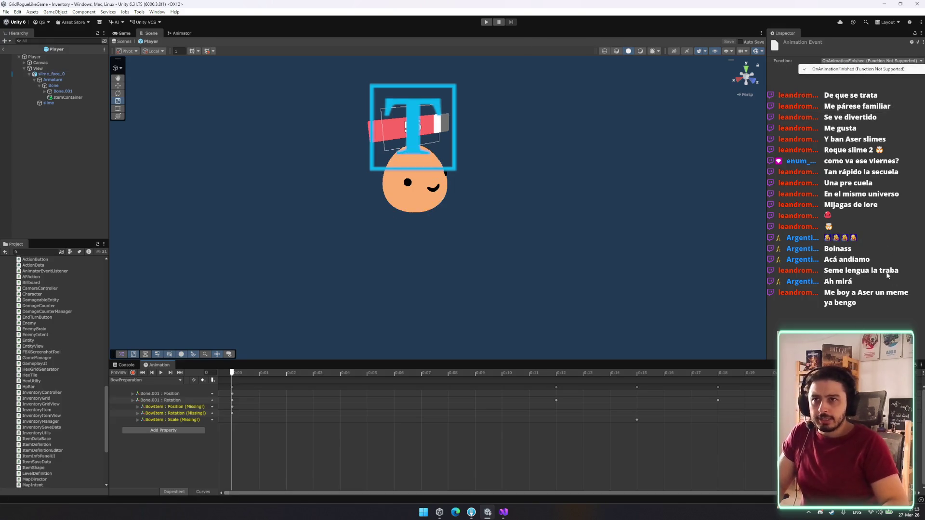
left_click(858, 69)
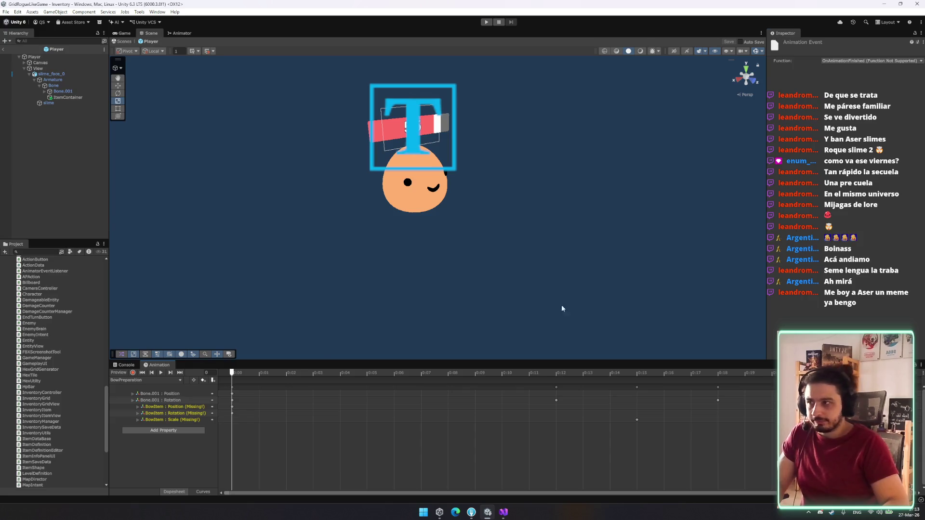
left_click(504, 512)
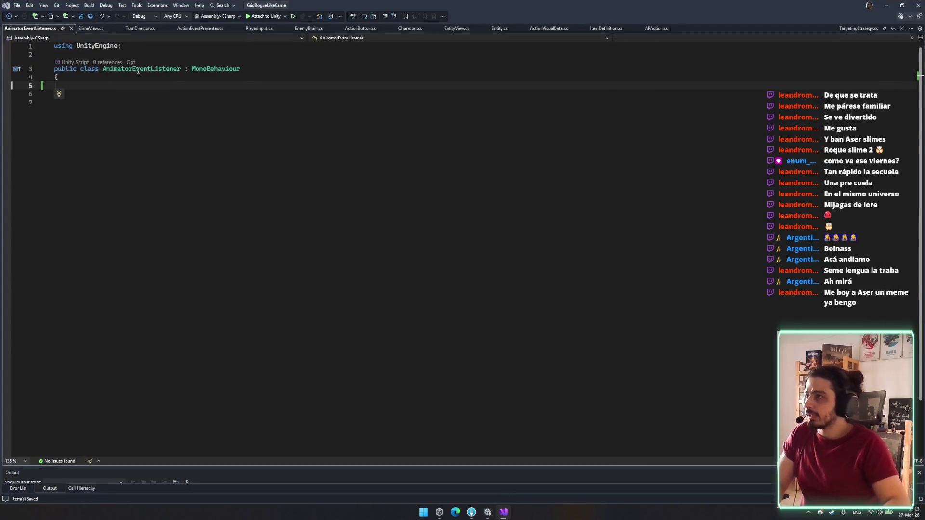
Step: Add a public void OnAnimationFinished() method to AnimatorEventListener
key("Return")
type("public vo")
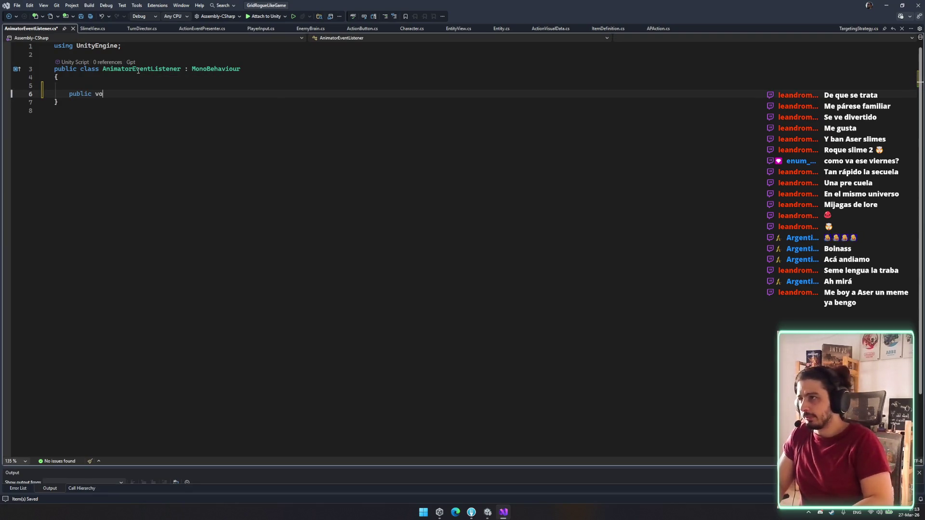
type("id OnAnimati")
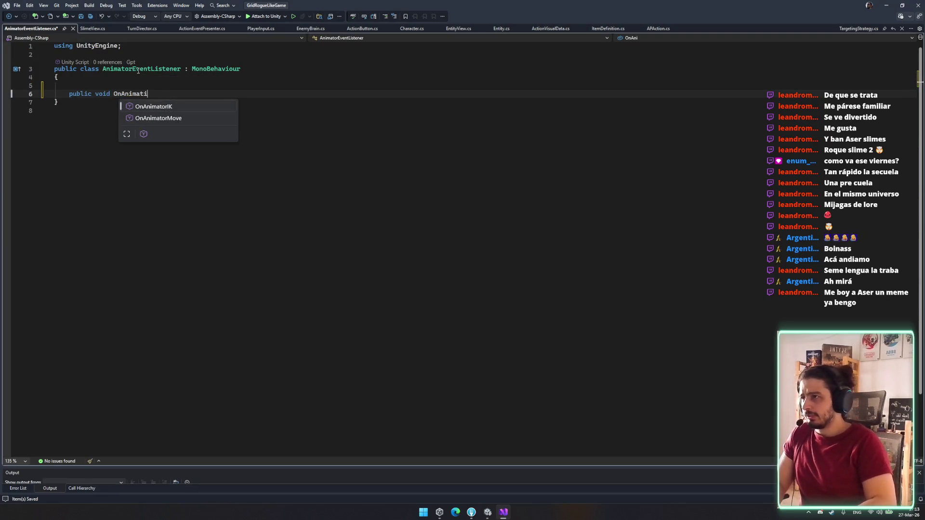
key("ctrl+BackSpace")
type("A")
key("BackSpace")
type("OnAnimationFinished")
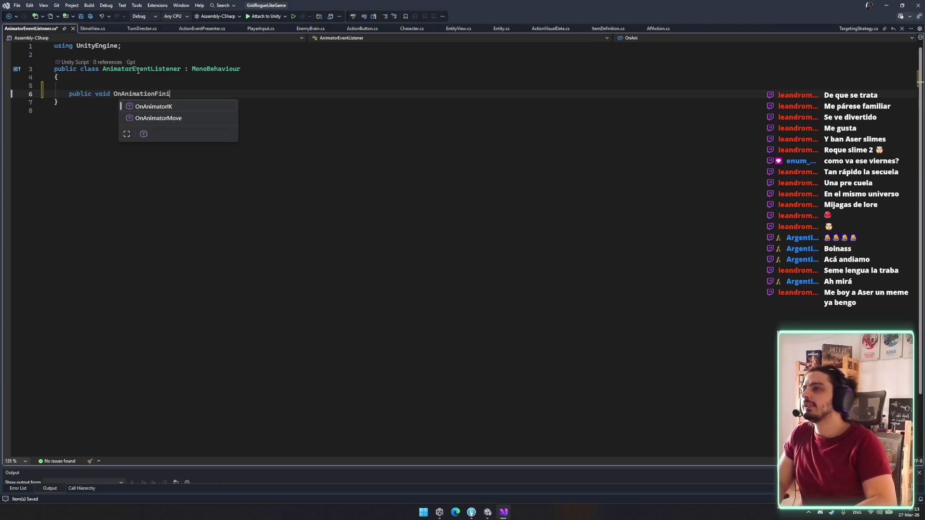
type("()")
key("Return")
type("{")
key("Return")
left_click(156, 82)
key("Return")
Step: Declare 'public System.Action event OnAnimationEnd;' above the method
type("ublic System.ac")
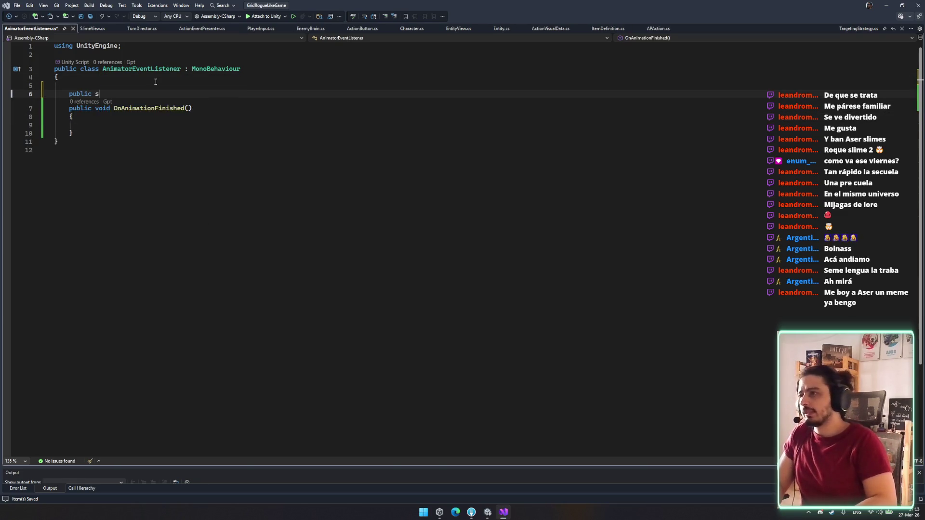
key("Down")
key("Tab")
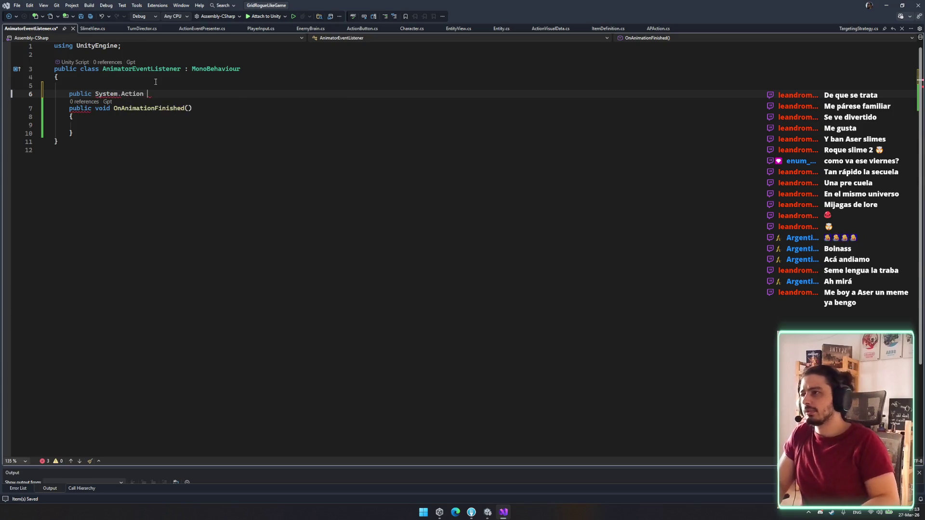
key("Escape")
type("event")
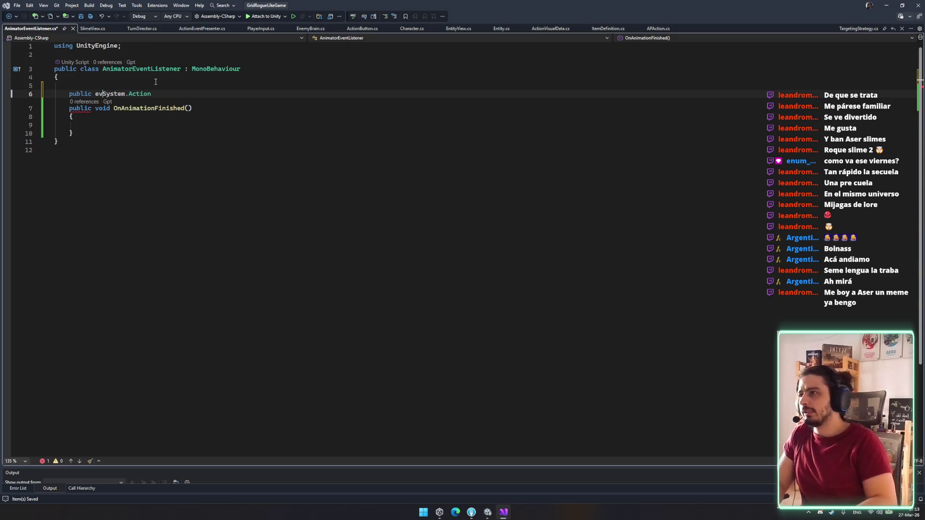
key("Down")
key("Home")
left_click(239, 92)
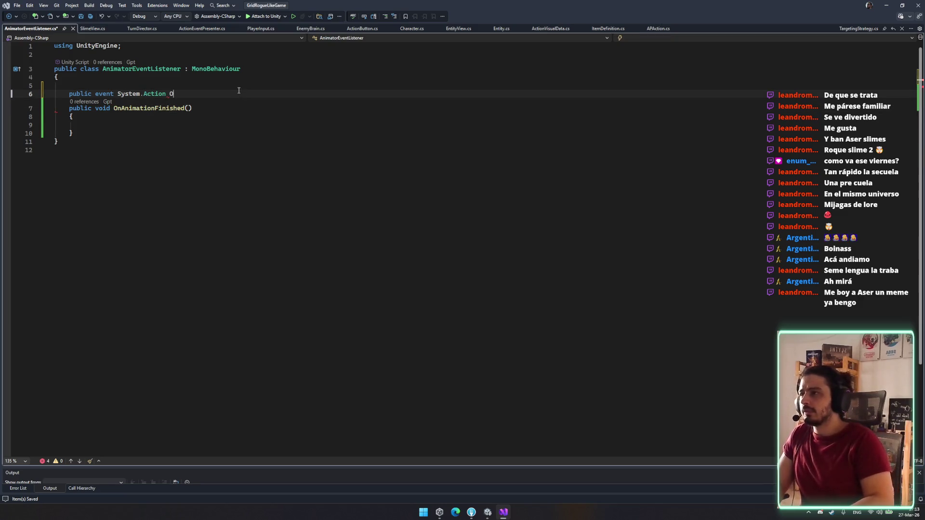
type("nAnimationEnd;")
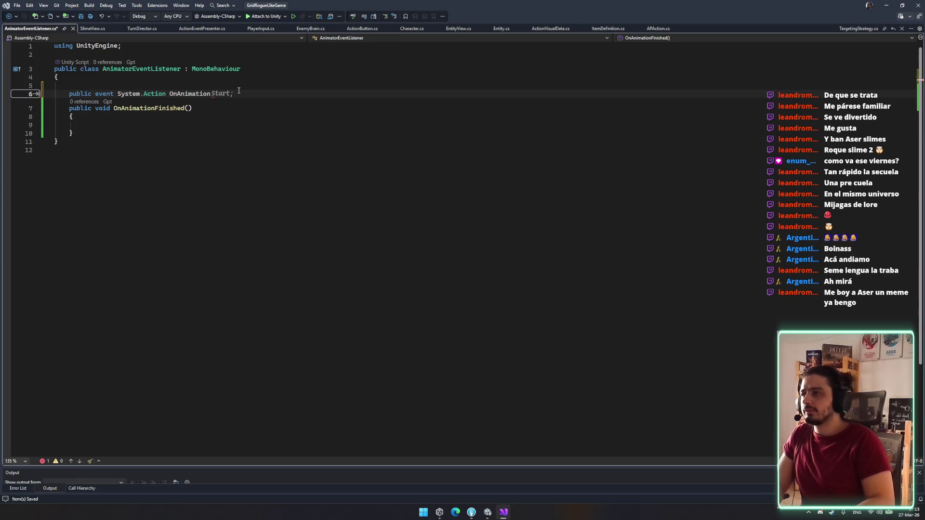
Step: Make OnAnimationFinished call OnAnimationEnd?.Invoke(), save, and remove the stray blank line
left_click(173, 125)
type(";?")
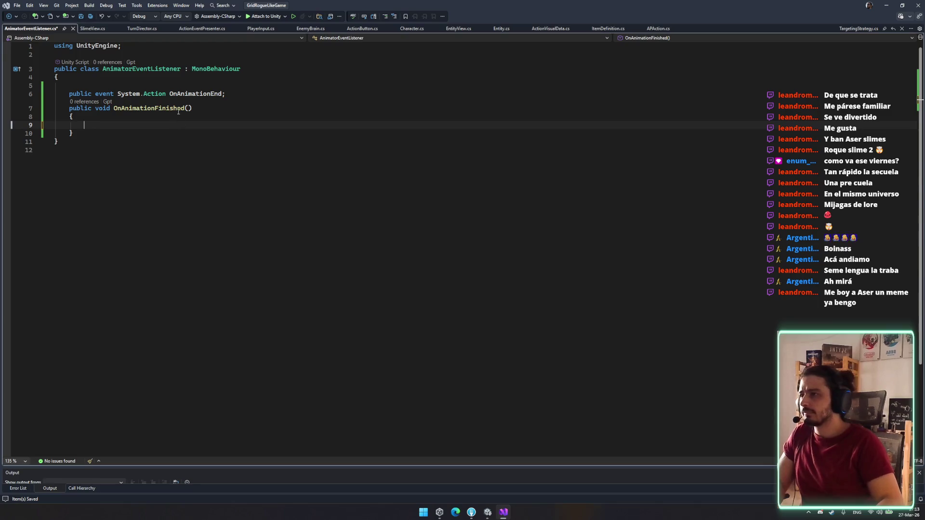
left_click(178, 123)
type("OnAnimationEnd?.Invoke();")
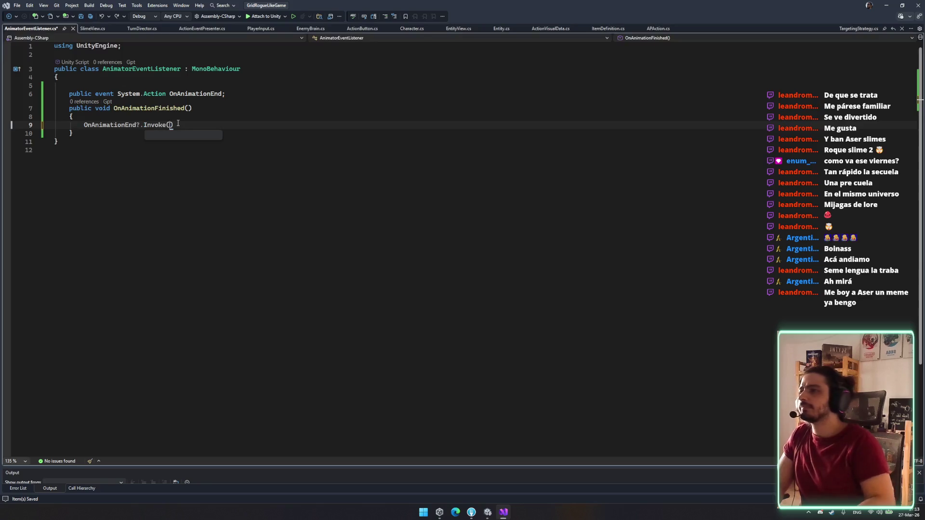
key("ctrl+s")
left_click(249, 86)
key("BackSpace")
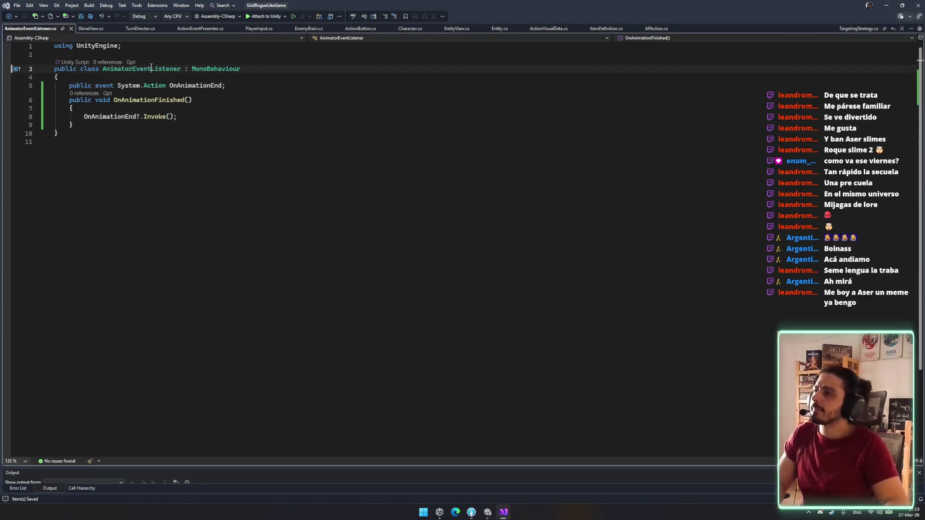
left_click(646, 129)
key("shift+Up")
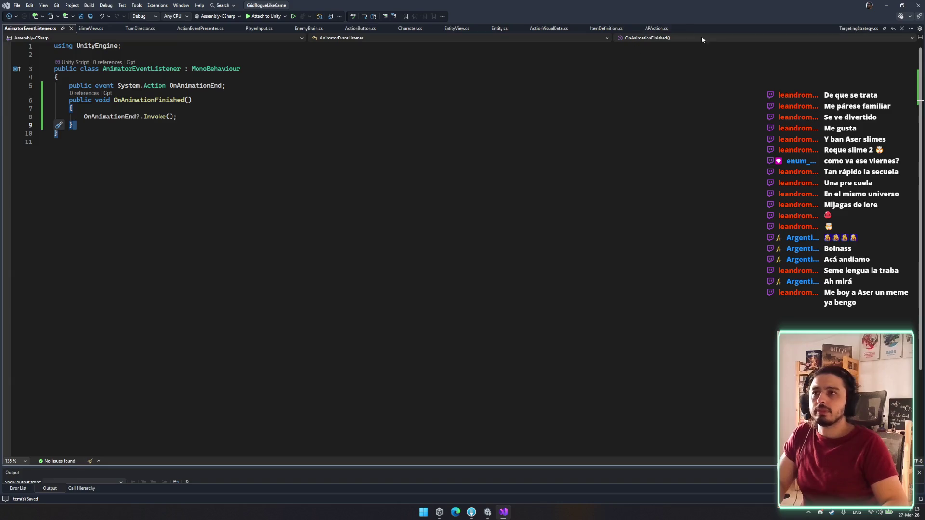
Step: Browse the open script tabs to find and open EntityView.cs
left_click(92, 28)
scroll(317, 250, "up", 13)
scroll(333, 239, "down", 10)
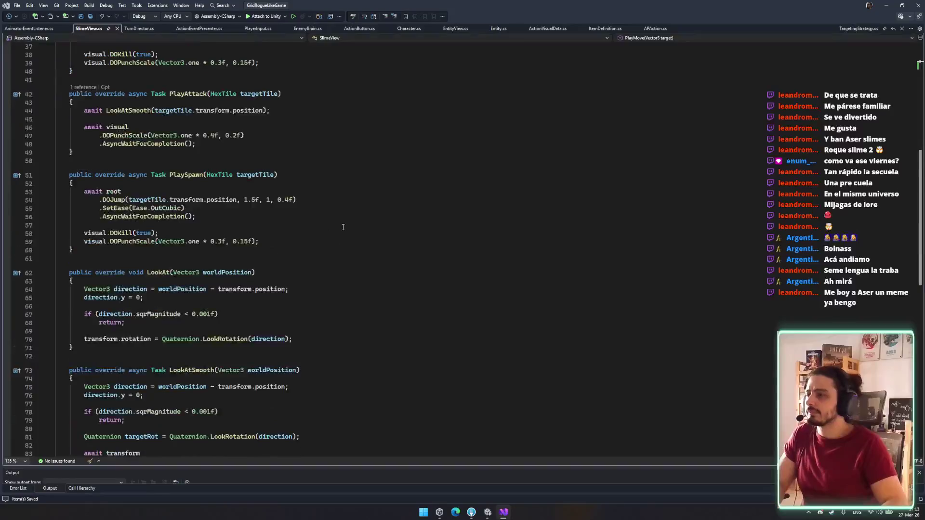
scroll(349, 226, "down", 10)
scroll(350, 225, "up", 15)
left_click(198, 28)
left_click(270, 29)
left_click(307, 29)
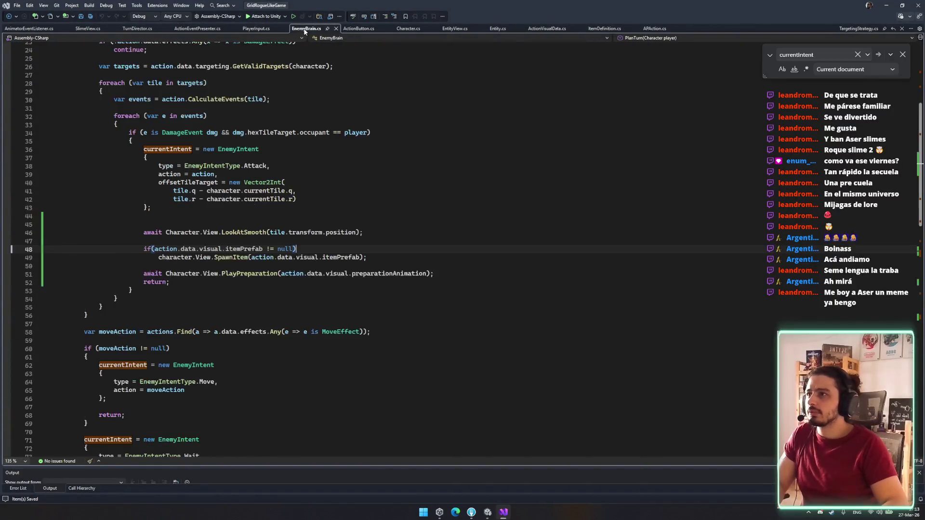
left_click(357, 30)
left_click(409, 29)
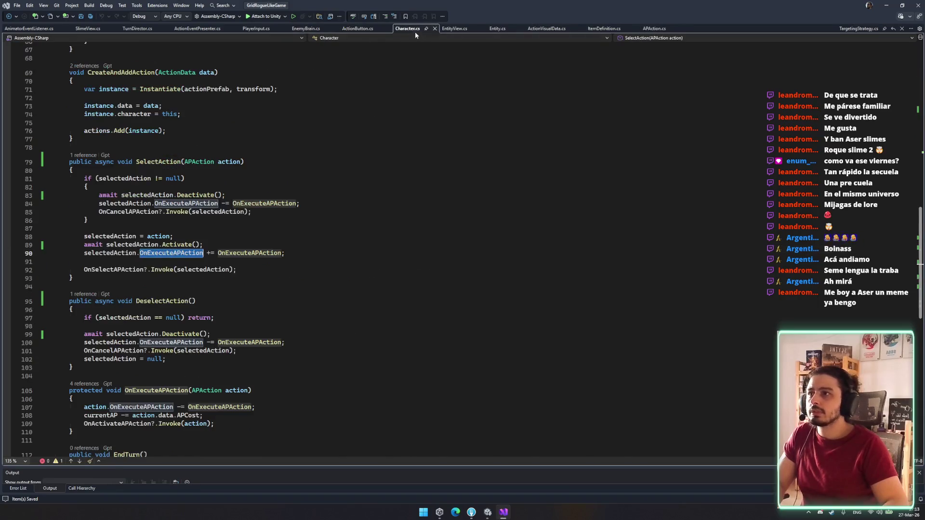
scroll(335, 265, "down", 7)
scroll(334, 265, "up", 5)
left_click(454, 28)
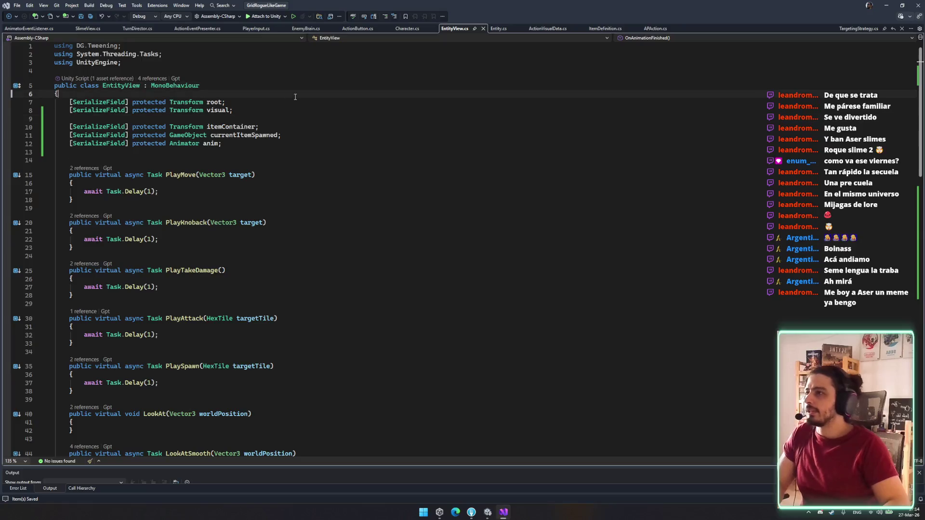
Step: Add '[SerializeField] AnimatorEventListener animatorEventListener;' above the root Transform field
left_click(189, 95)
key("Return")
type("AnimatorEventListener")
left_click(70, 102)
type("[seri")
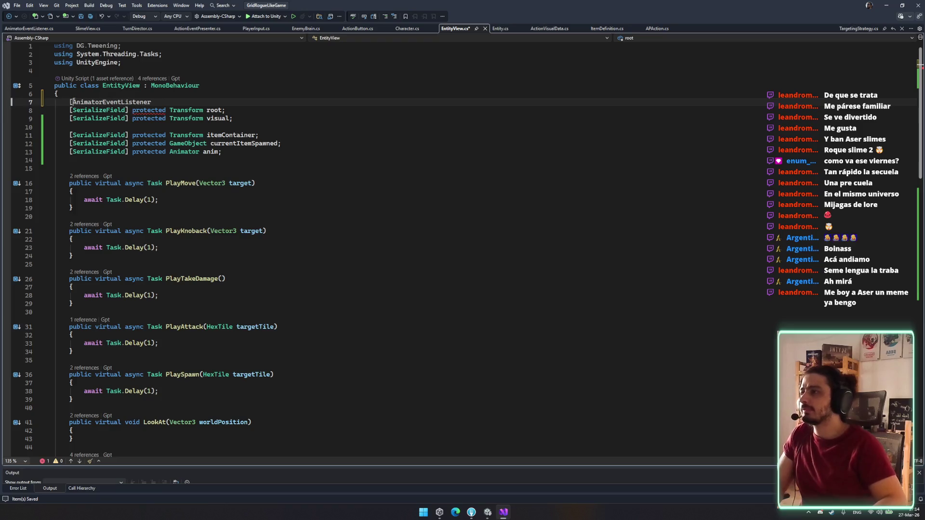
key("Tab")
type("]")
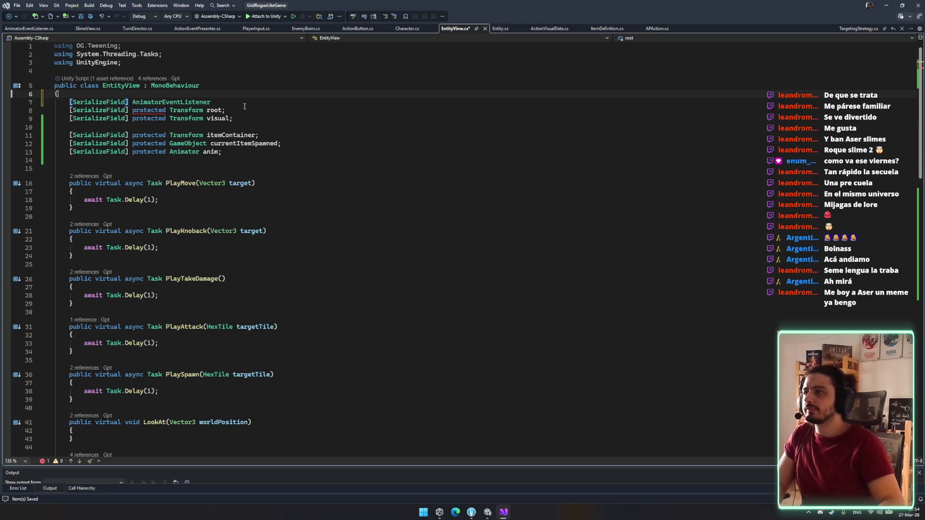
key("Tab")
type(";")
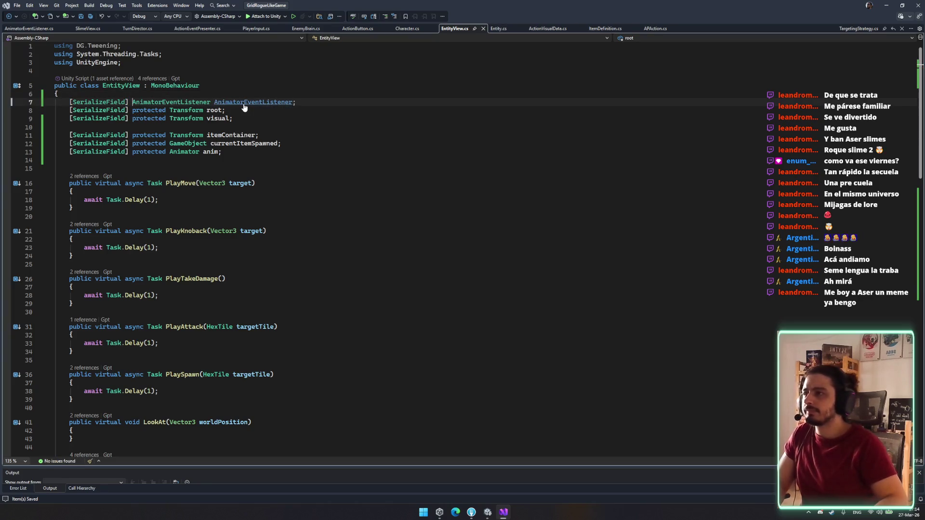
left_click(245, 104)
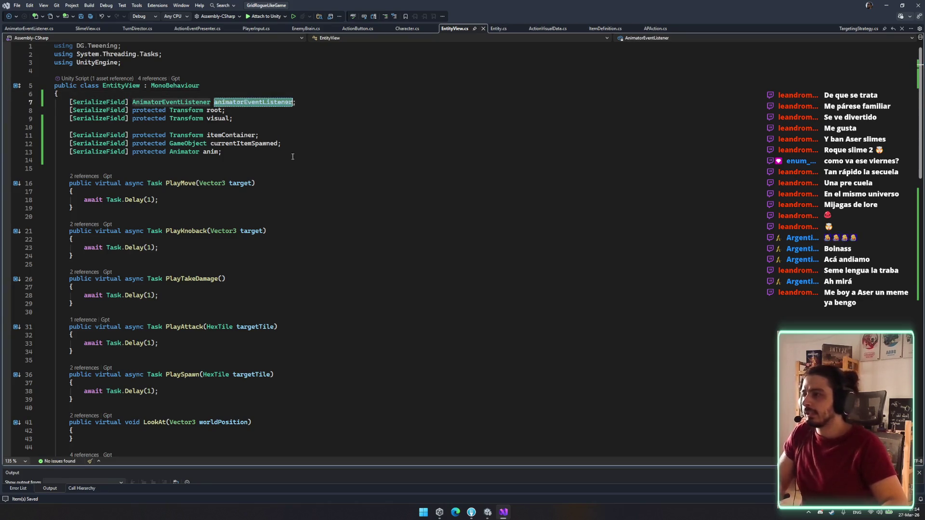
scroll(302, 171, "down", 14)
scroll(301, 174, "up", 14)
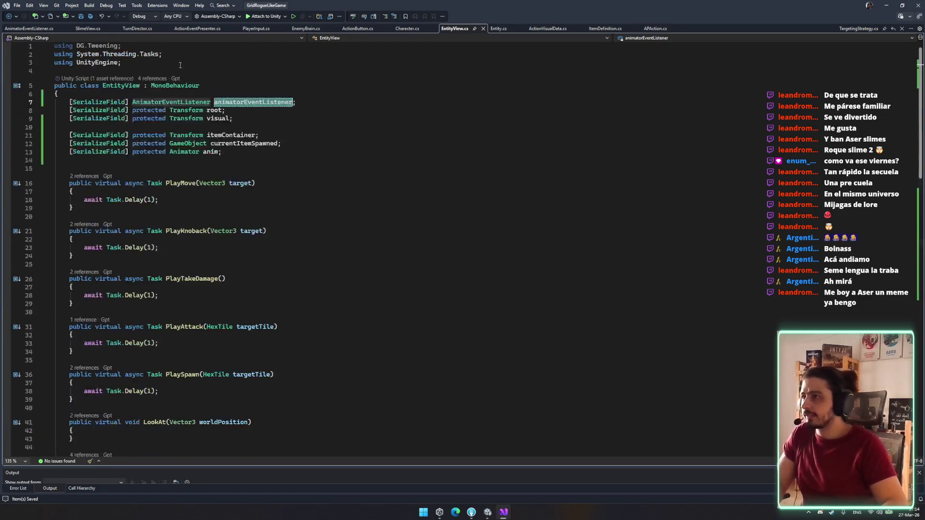
left_click(315, 152)
Step: Add a Start() method subscribing OnAnimationFinished to animatorEventListener.OnAnimationEnd, and save
key("Return")
key("Return")
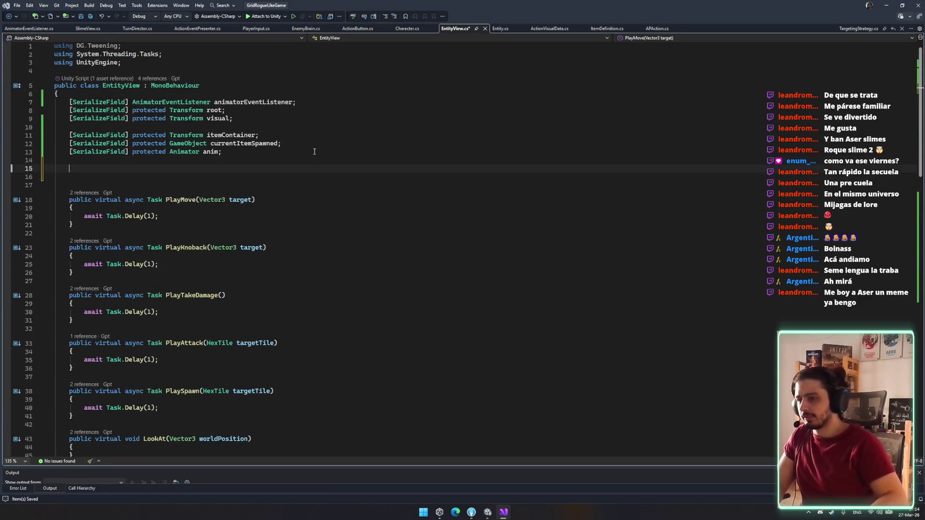
type("Start")
key("Tab")
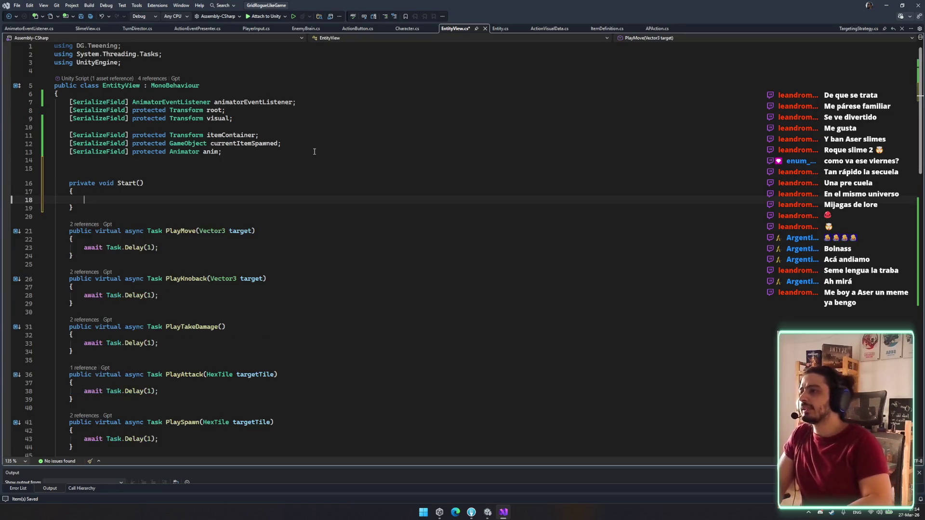
type("animatorEventListener?.Invoke")
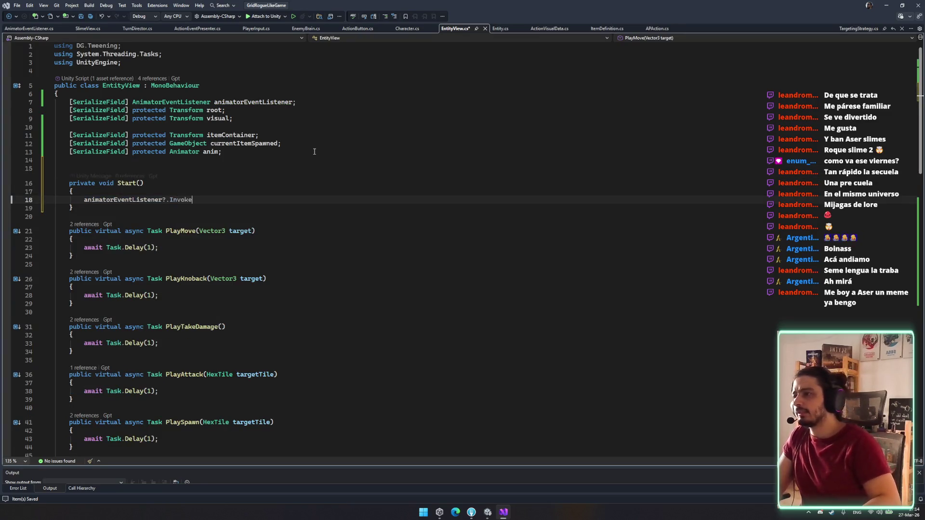
key("BackSpace")
key("BackSpace")
key("BackSpace")
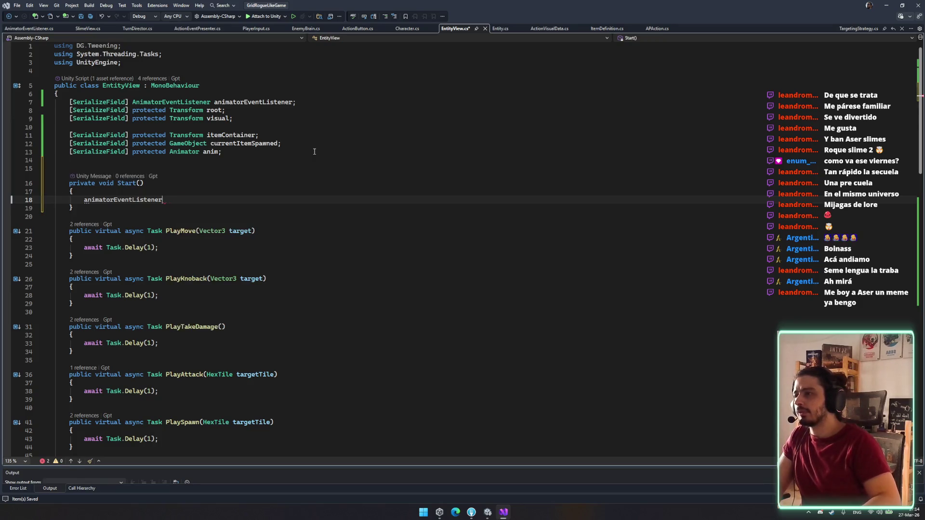
type(".On")
key("Tab")
type("+=")
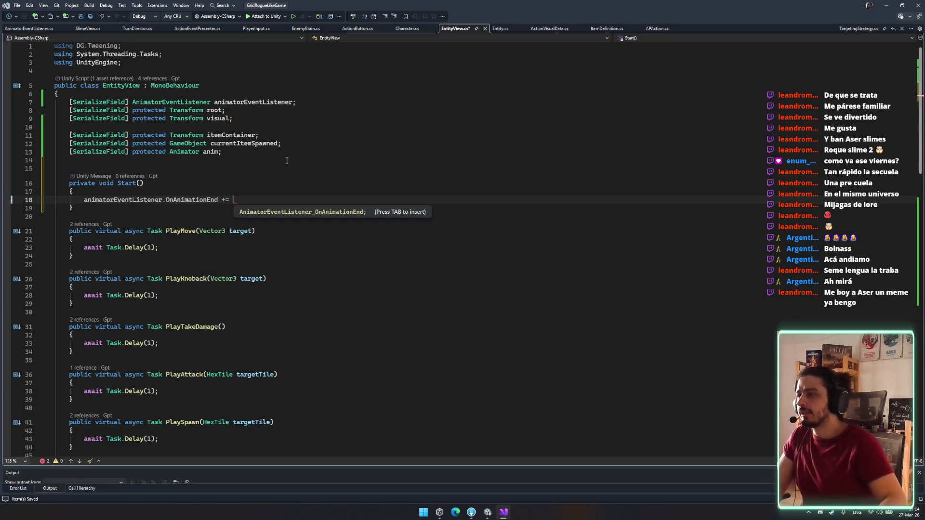
scroll(140, 307, "down", 14)
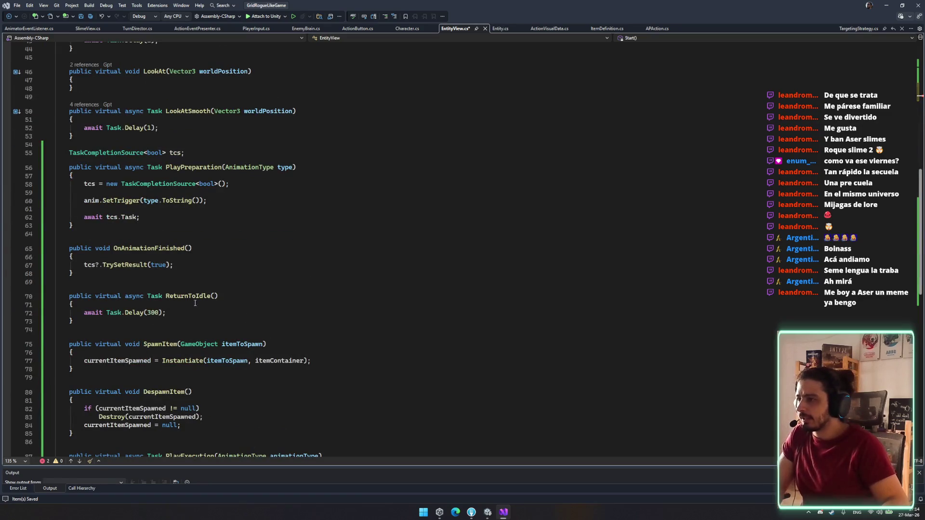
scroll(189, 303, "down", 6)
scroll(189, 218, "up", 6)
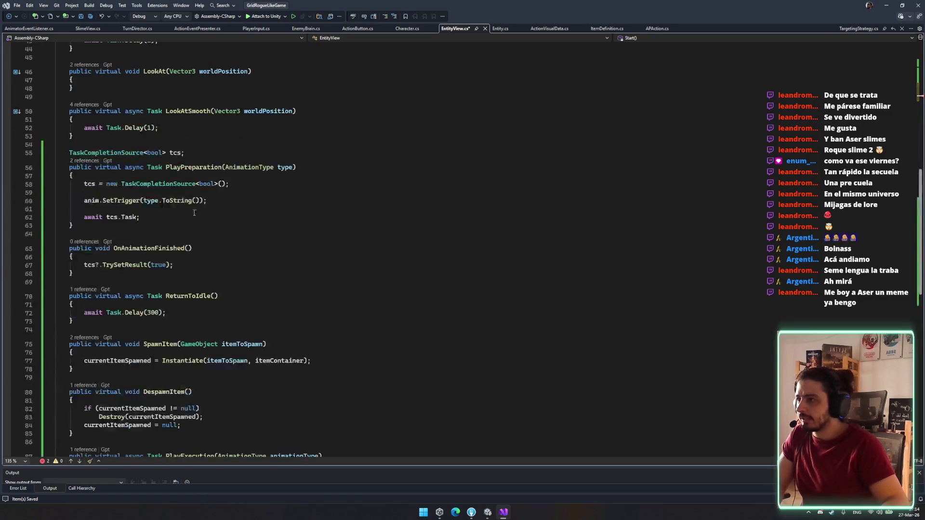
scroll(150, 251, "up", 14)
left_click(313, 200)
key("BackSpace")
key("ctrl+s")
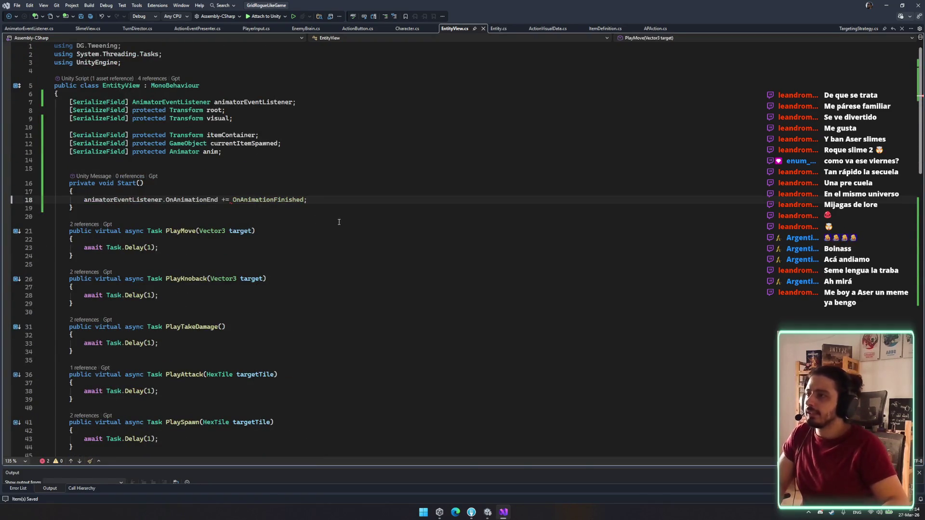
Step: Remove the extra blank lines around Start() and switch back to Unity to compile
key("Down")
key("Down")
key("Return")
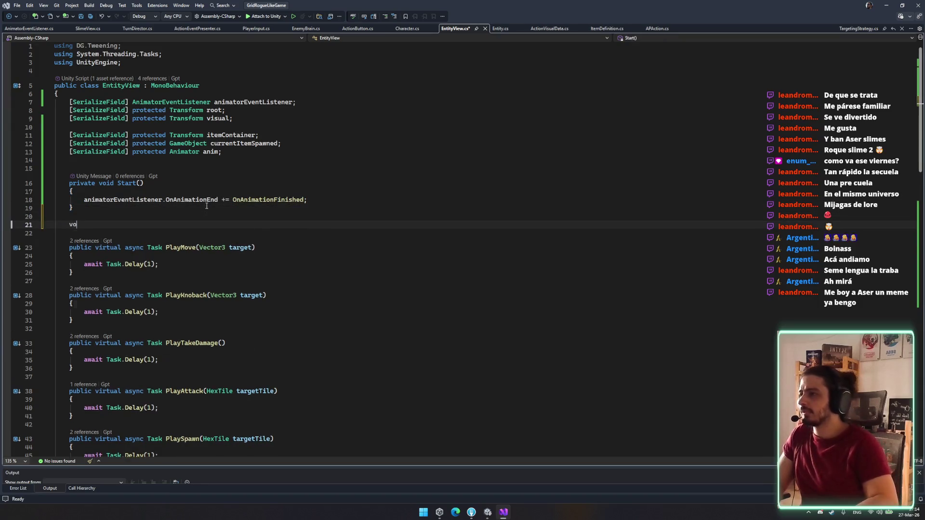
left_click(205, 168)
key("BackSpace")
left_click(289, 217)
key("BackSpace")
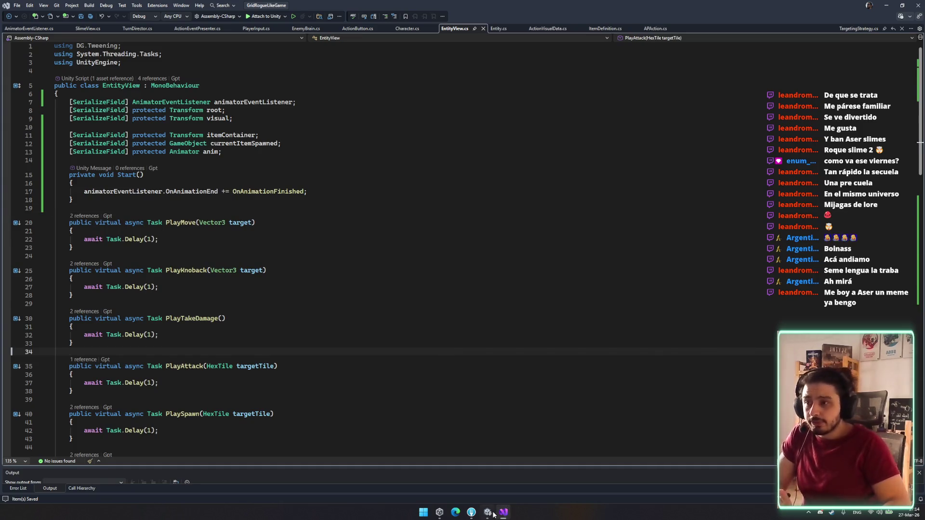
left_click(491, 513)
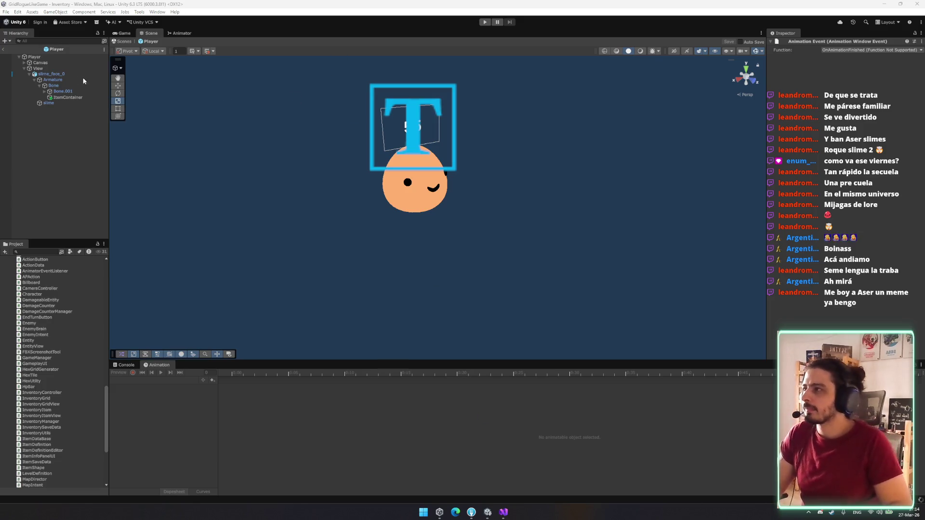
Step: Add an Animator Event Listener component to the Player prefab's View object
left_click(55, 63)
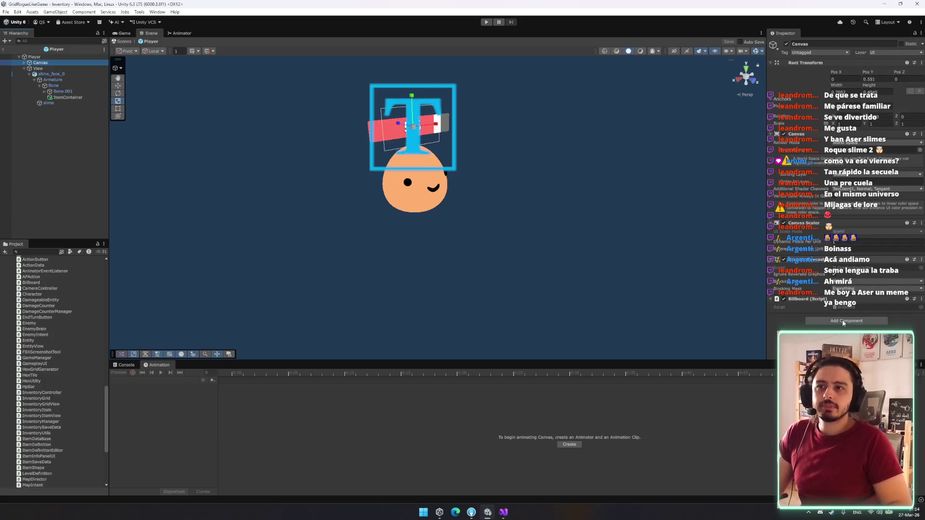
key("Down")
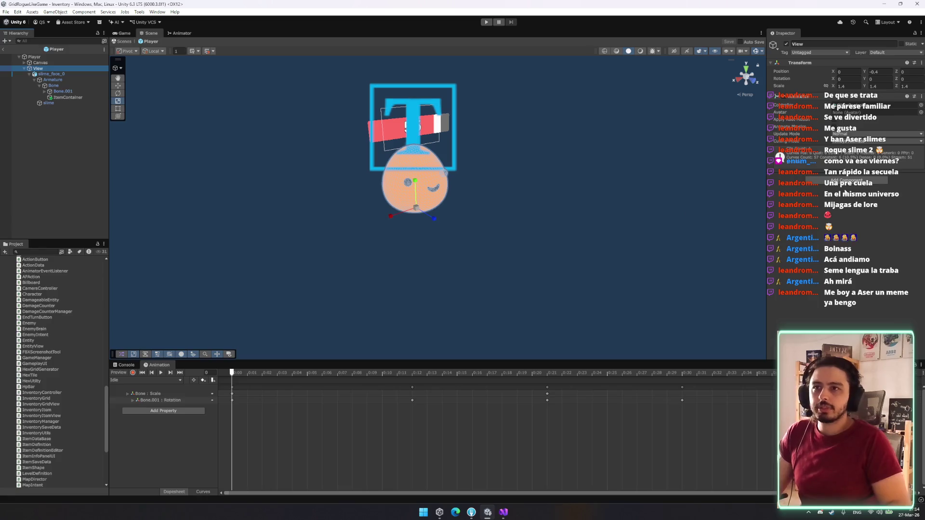
left_click(848, 181)
type("animd")
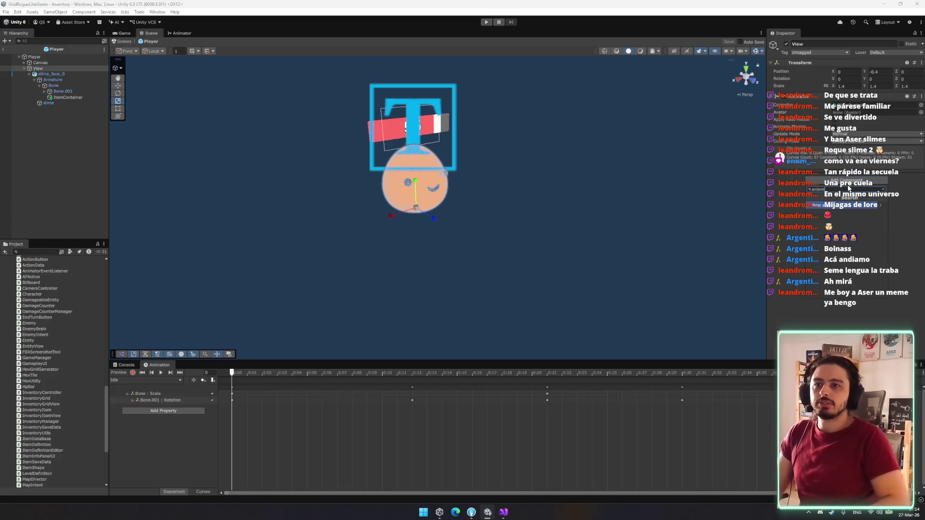
left_click(825, 208)
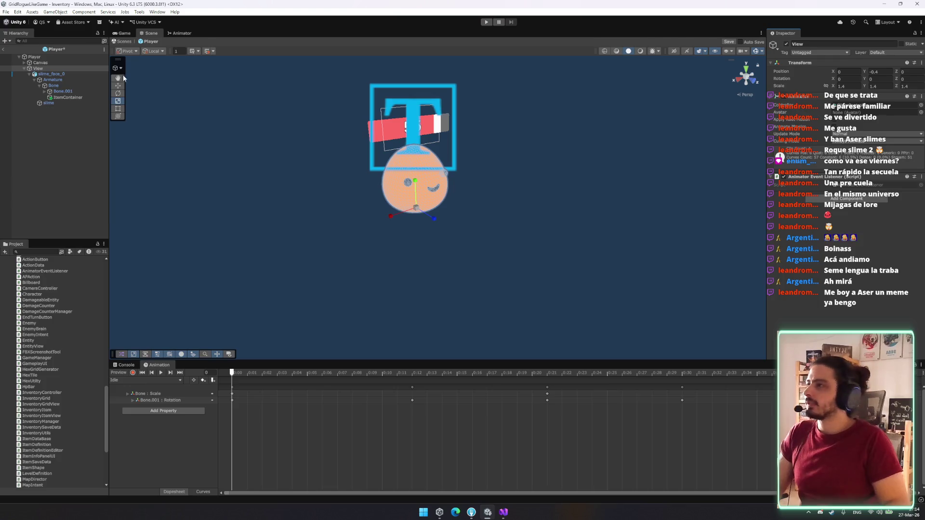
Step: Select the Player root, save the prefab, and clear the selection
left_click(57, 58)
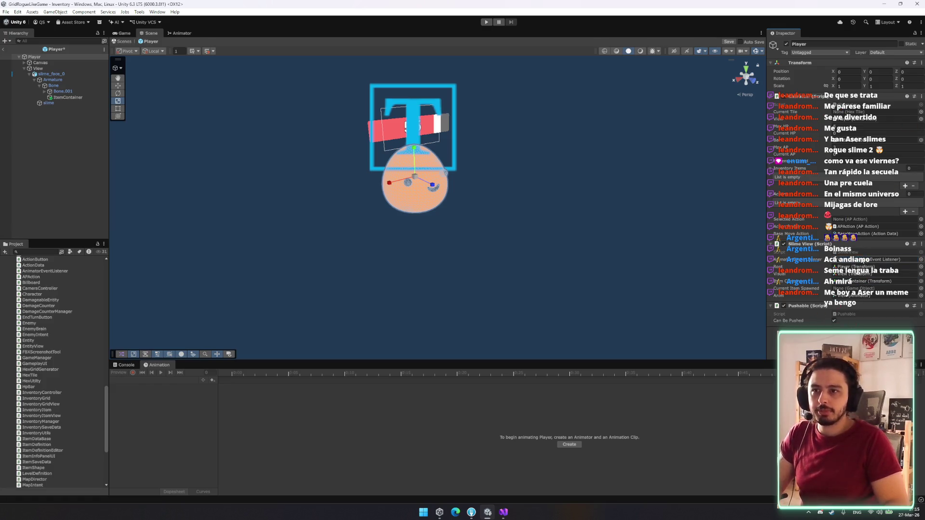
key("ctrl+s")
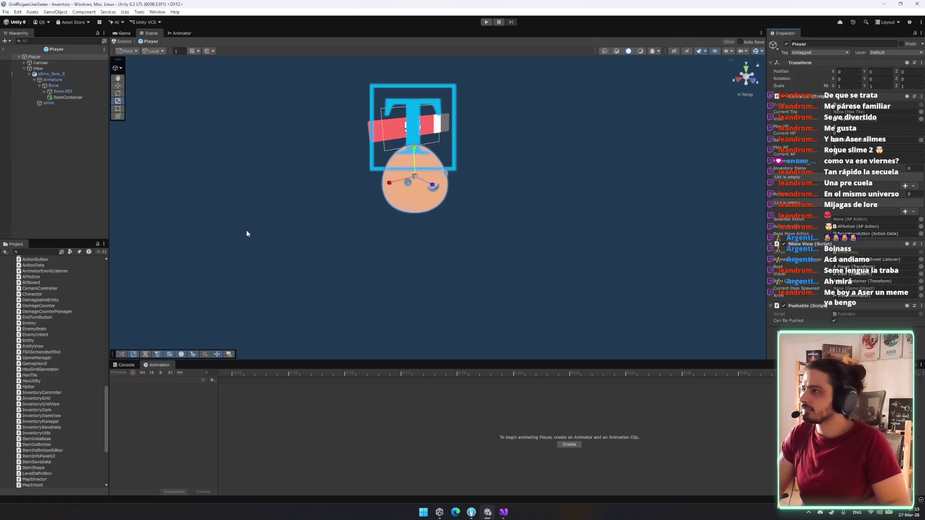
left_click(51, 157)
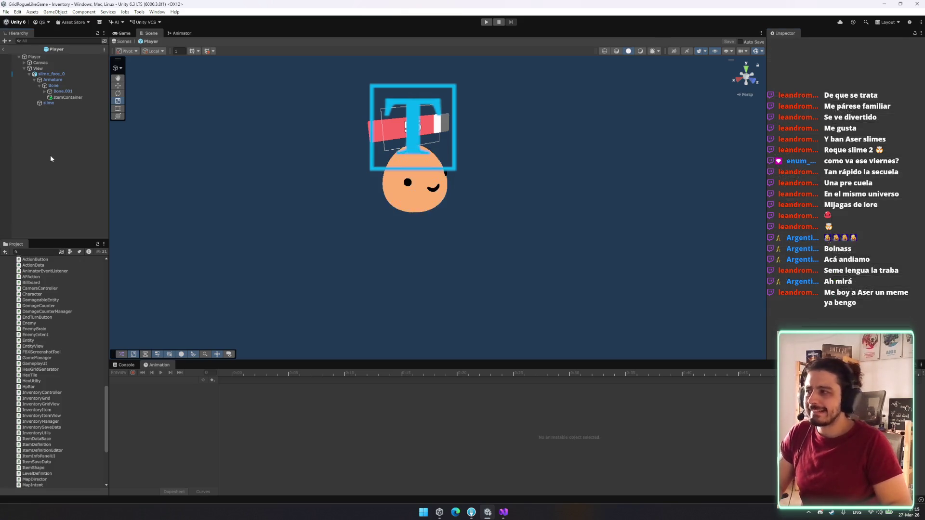
Step: Enter Play mode, start a BATTLE in the Gameplay scene, and cancel the slime's attack previews
left_click(488, 22)
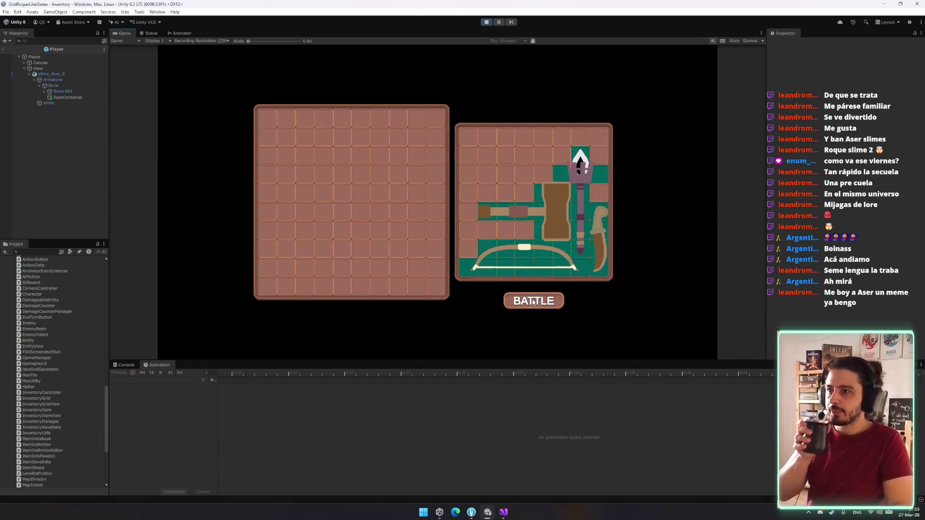
left_click(534, 301)
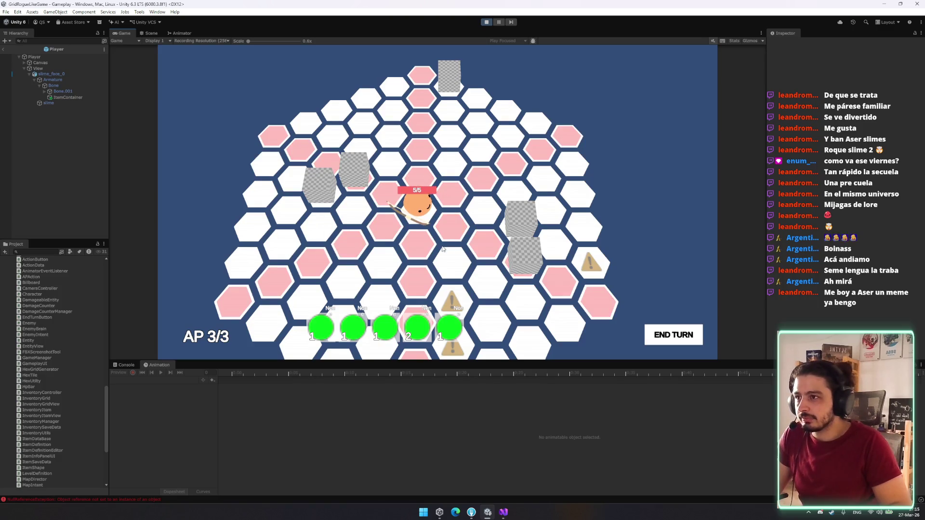
right_click(453, 264)
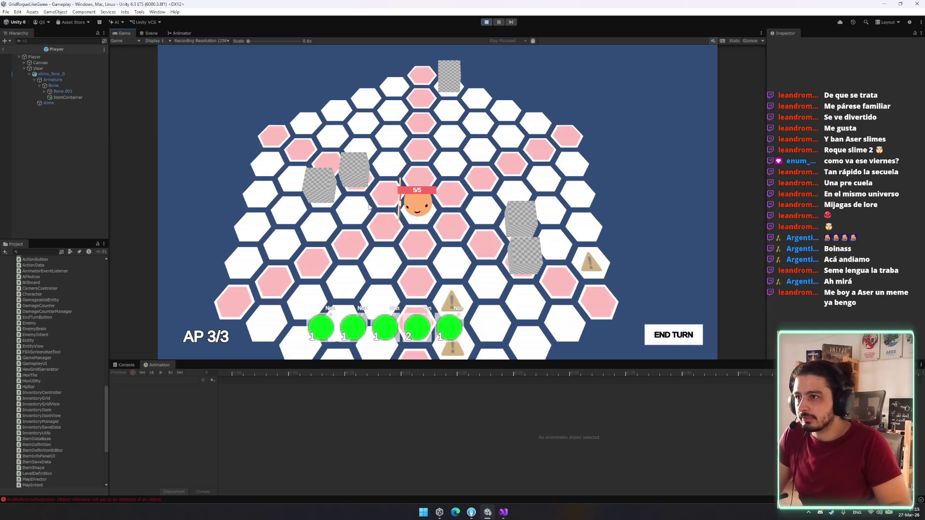
right_click(439, 225)
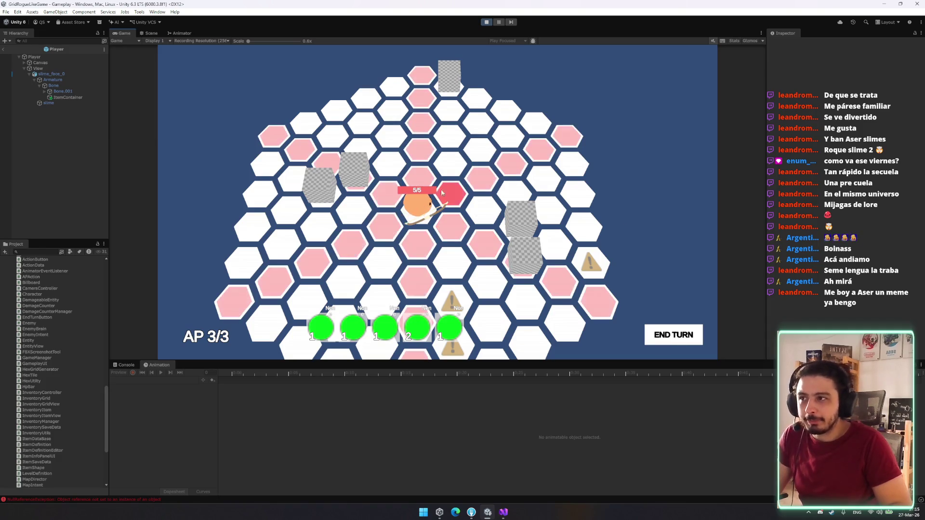
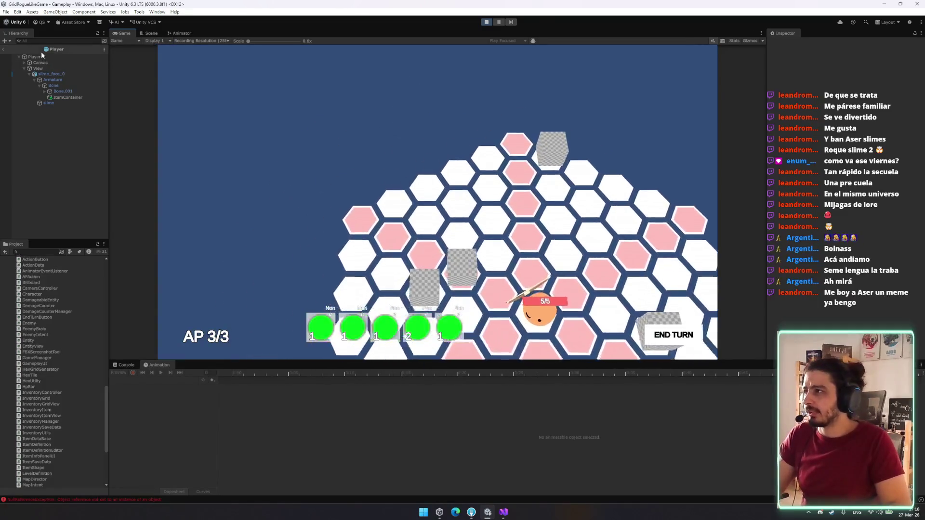
Step: Back in the scene, select Player(Clone) and inspect its BowIdle state and clip in the Animator
left_click(4, 49)
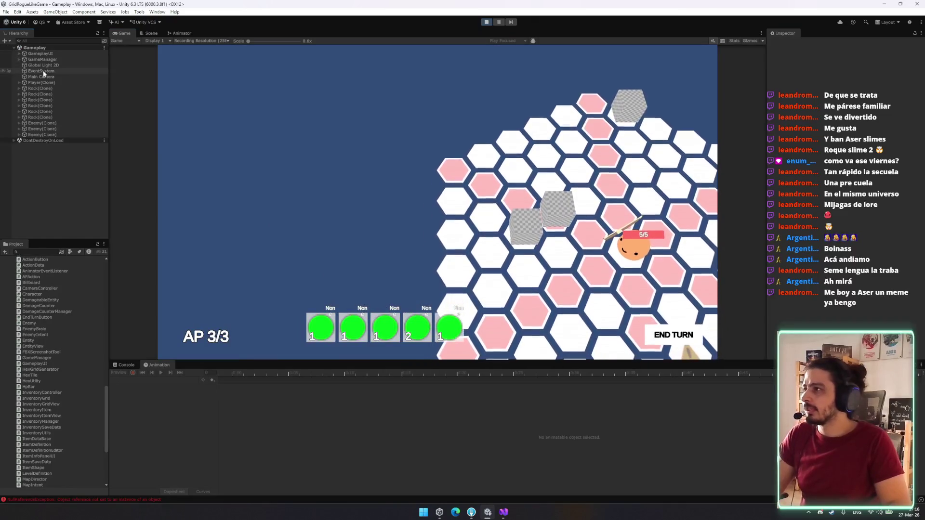
left_click(48, 82)
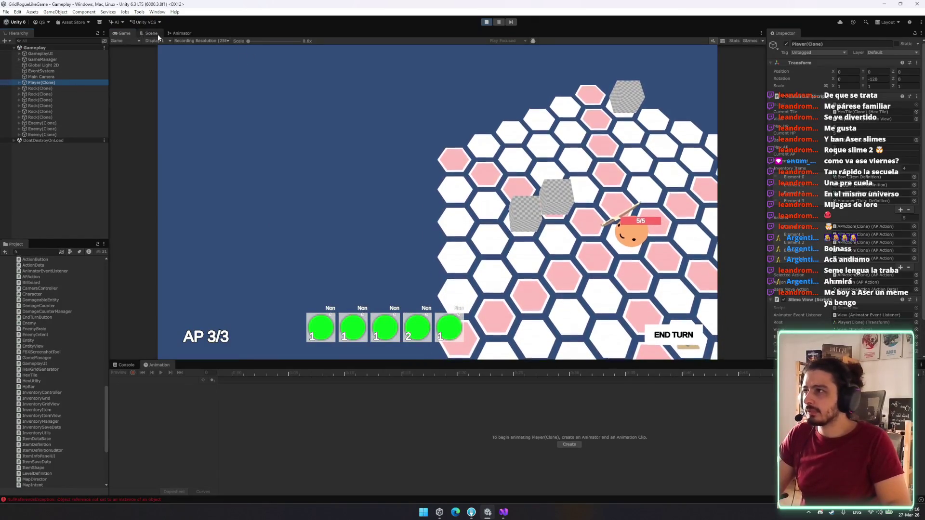
left_click(179, 33)
left_click(19, 83)
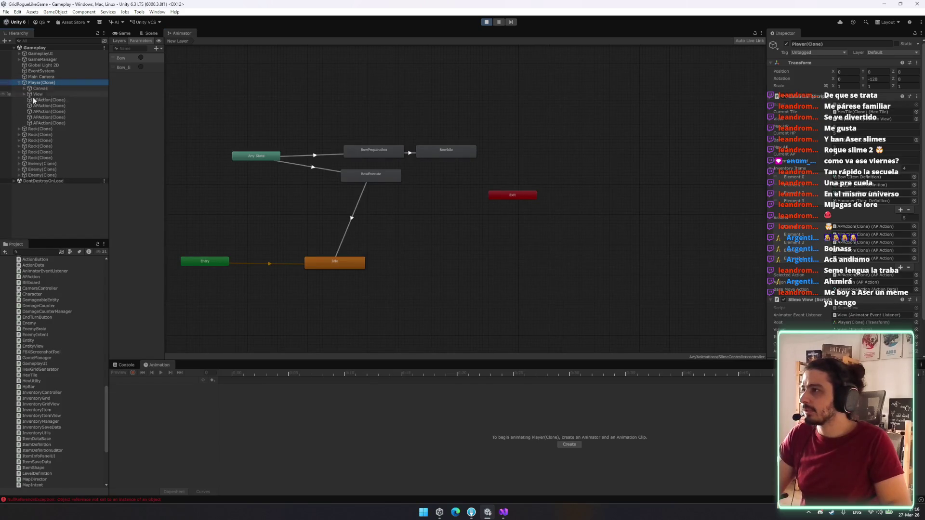
left_click(28, 94)
left_click(450, 150)
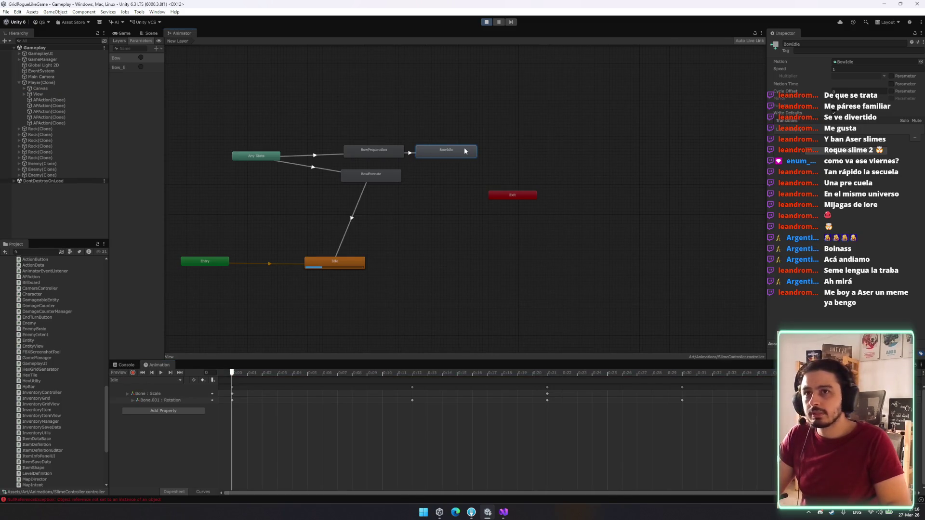
left_click(850, 61)
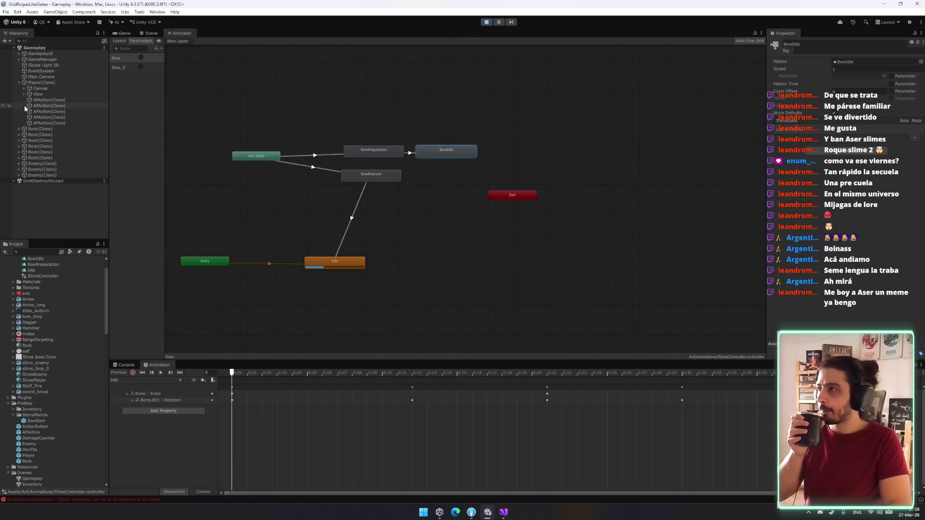
Step: Expand the View hierarchy through Armature down to BowItem(Clone), then stop play mode
left_click(36, 94)
key("Right")
key("Down")
key("Right")
key("Down")
key("Right")
key("Down")
key("Right")
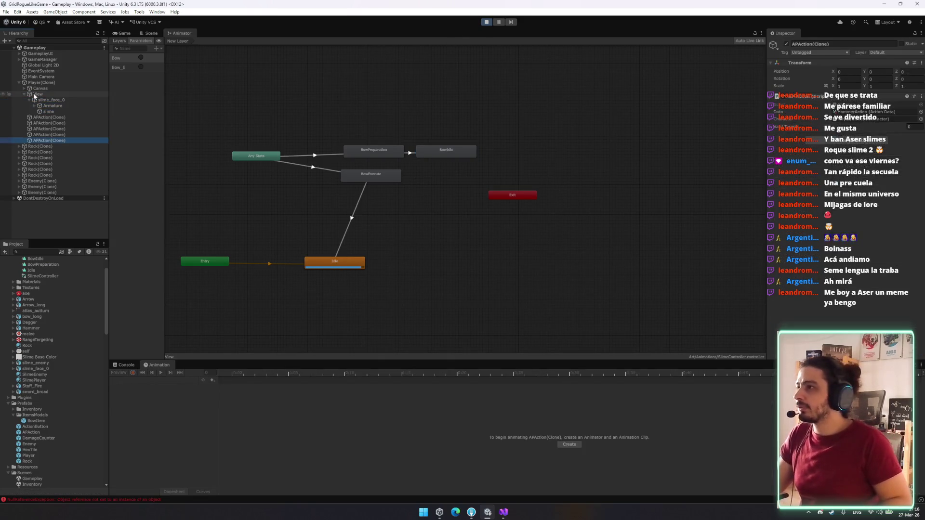
key("Down")
key("Right")
key("Down")
key("Down")
key("Right")
key("Down")
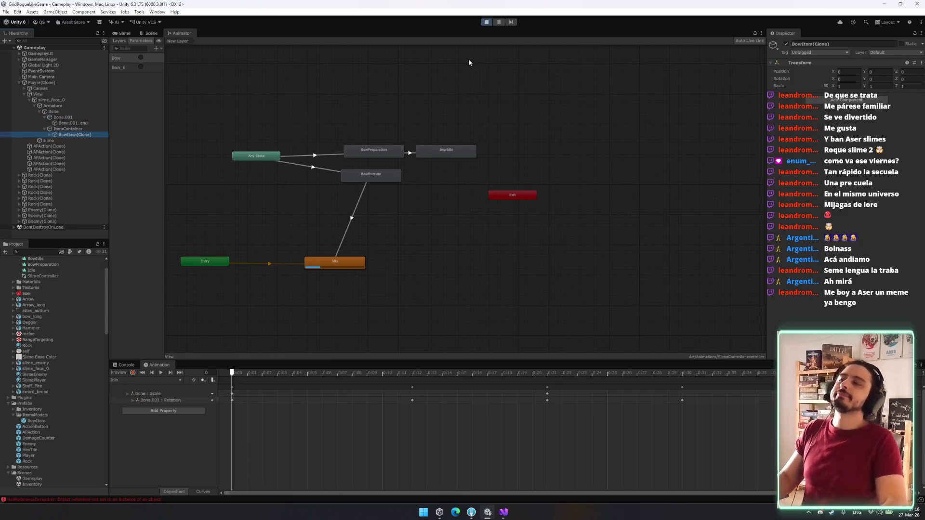
left_click(486, 22)
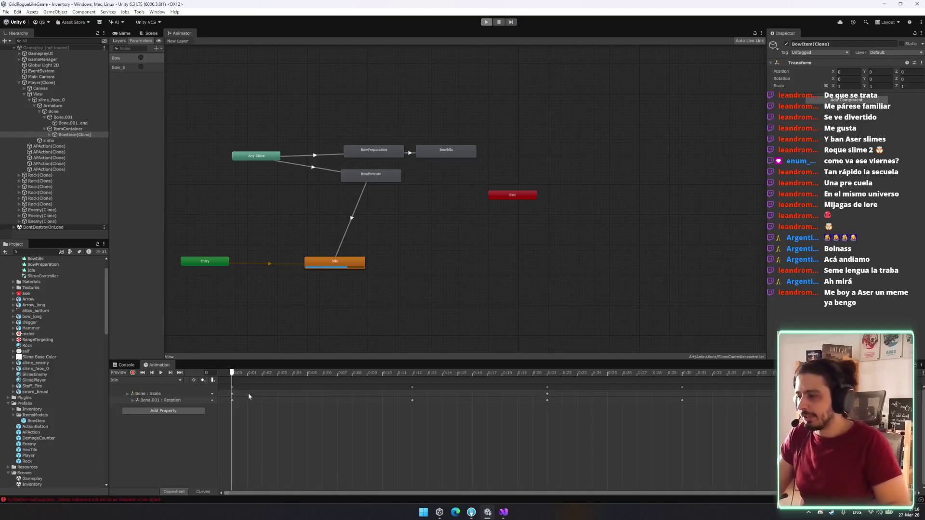
key("alt+Tab")
Step: Add a currentItemSpawned.name assignment after the Instantiate call in SpawnItem and save
scroll(193, 347, "down", 20)
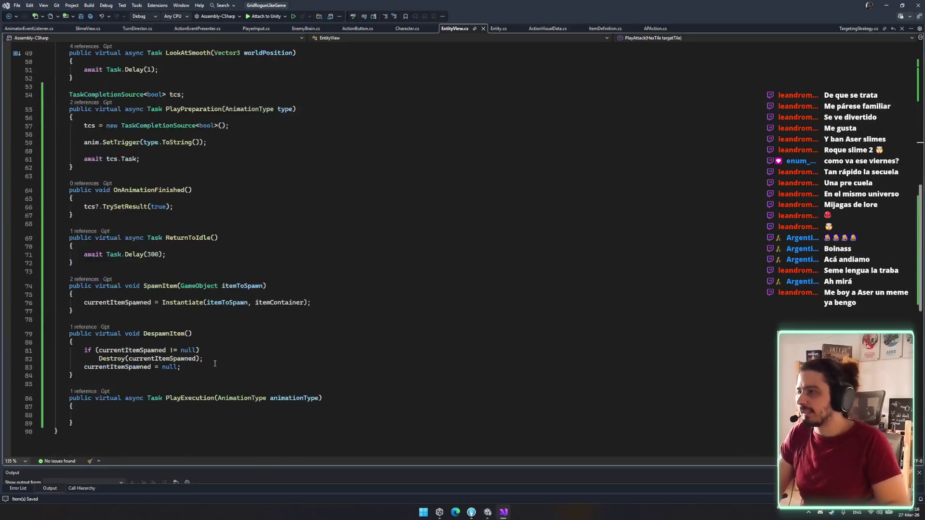
left_click(215, 201)
key("Up")
key("Up")
key("Up")
key("Up")
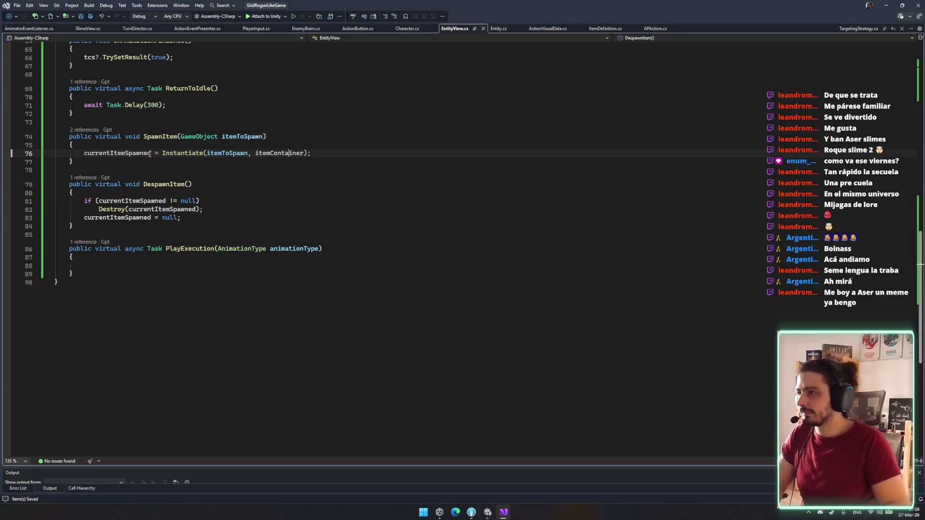
key("Up")
key("End")
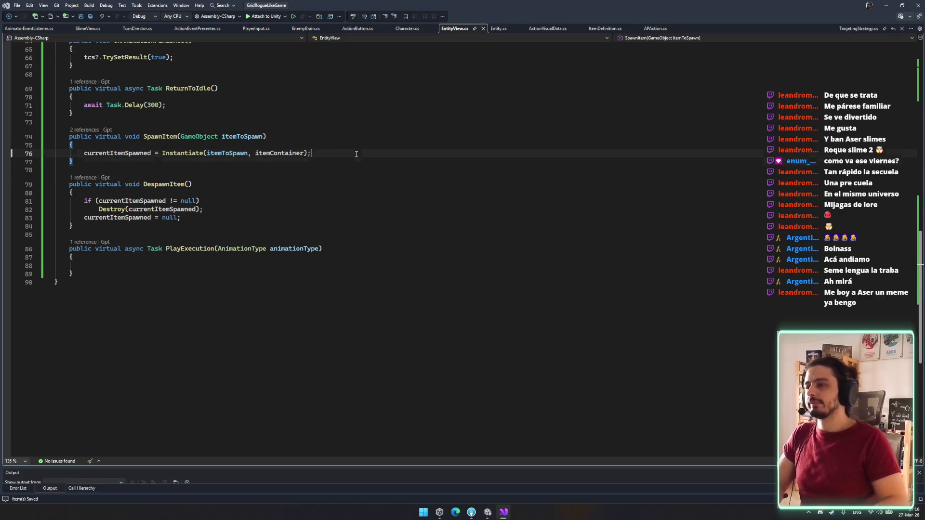
key("Return")
type("currentItemSpawned.")
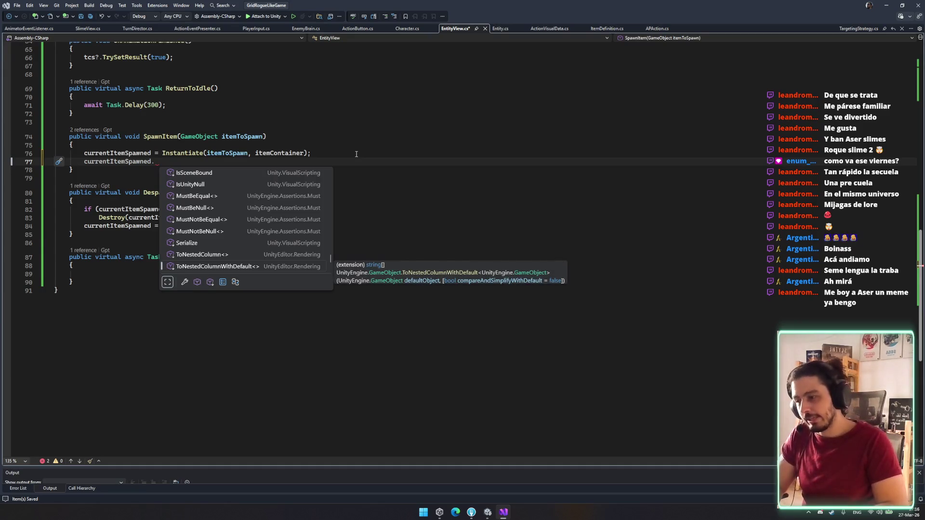
type("namew")
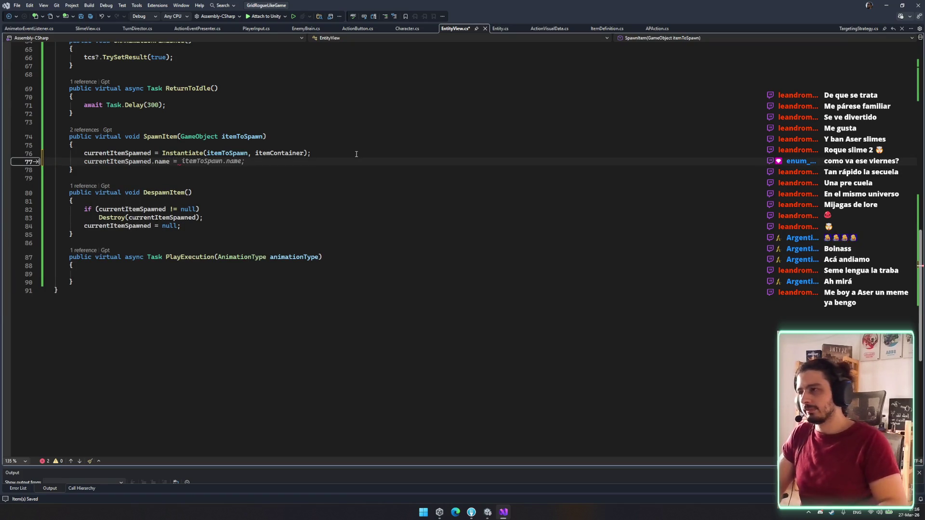
key("Tab")
key("ctrl+s")
key("Down")
key("Down")
key("Down")
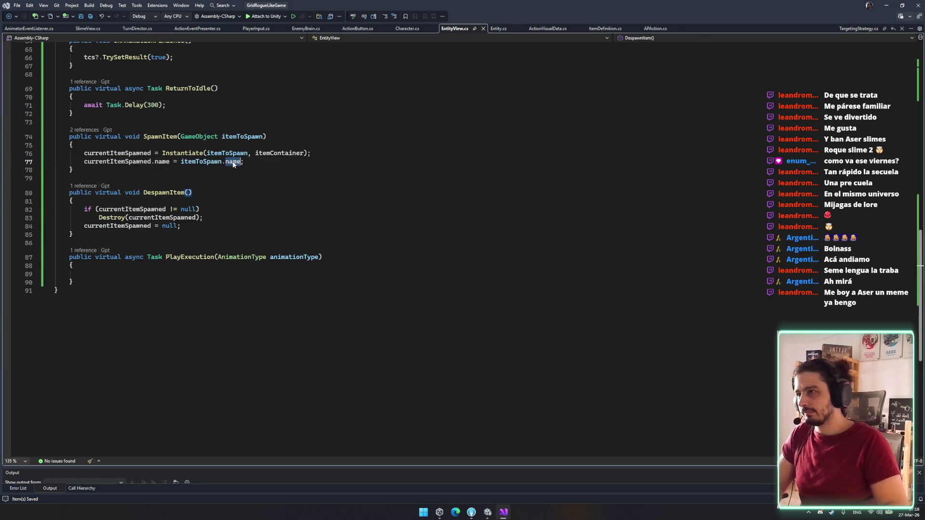
Step: Make the line currentItemSpawned.name = currentItemSpawned.name.Replace("(Clone)",""); and save EntityView.cs
left_click(232, 162)
left_click(114, 162)
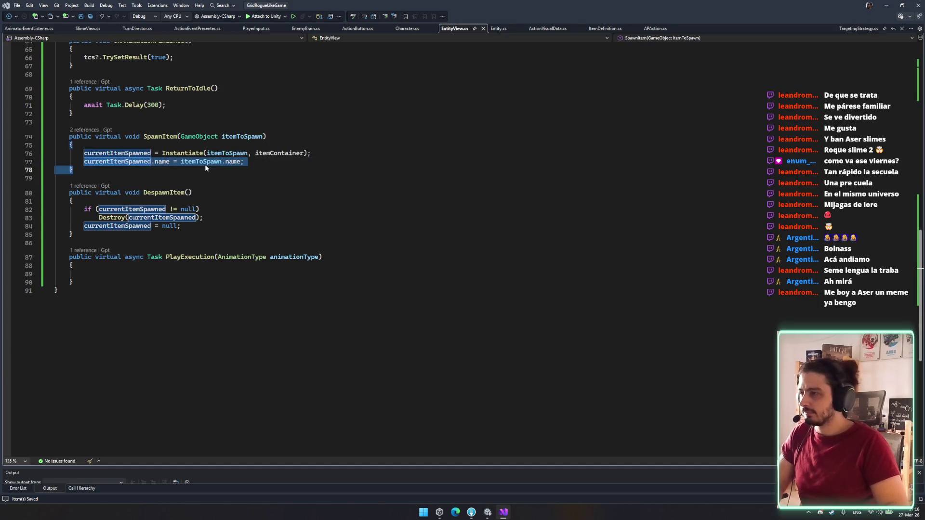
left_click_drag(169, 162, 71, 157)
key("Down")
key("Home")
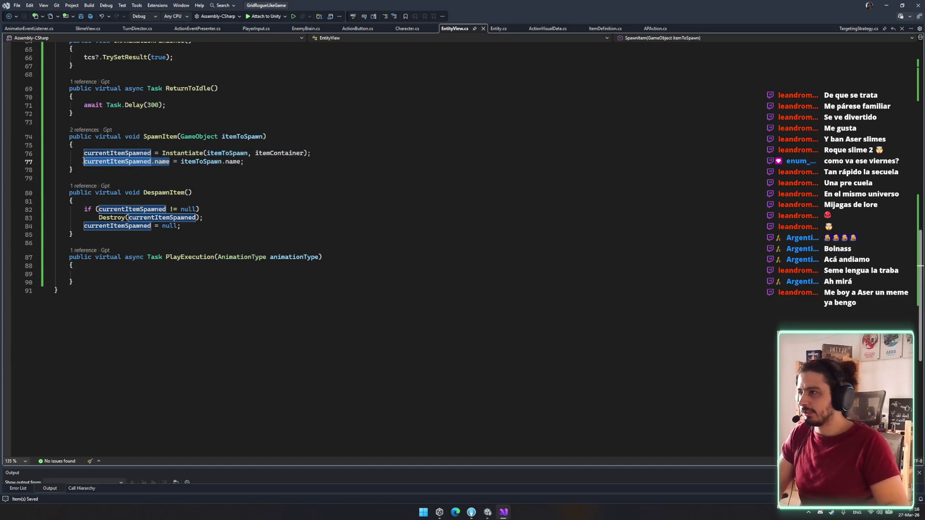
double_click(238, 162)
type("currentItemSpawned.name.Replace")
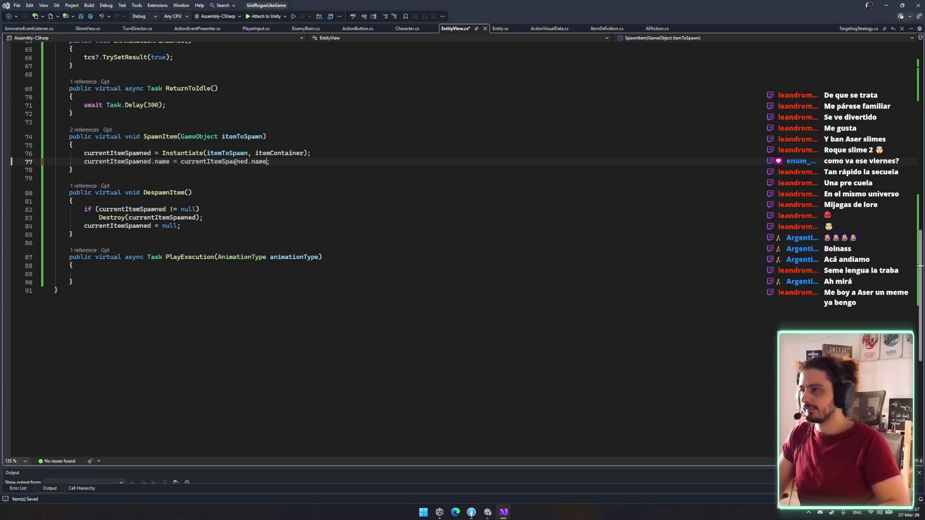
type("(\"")
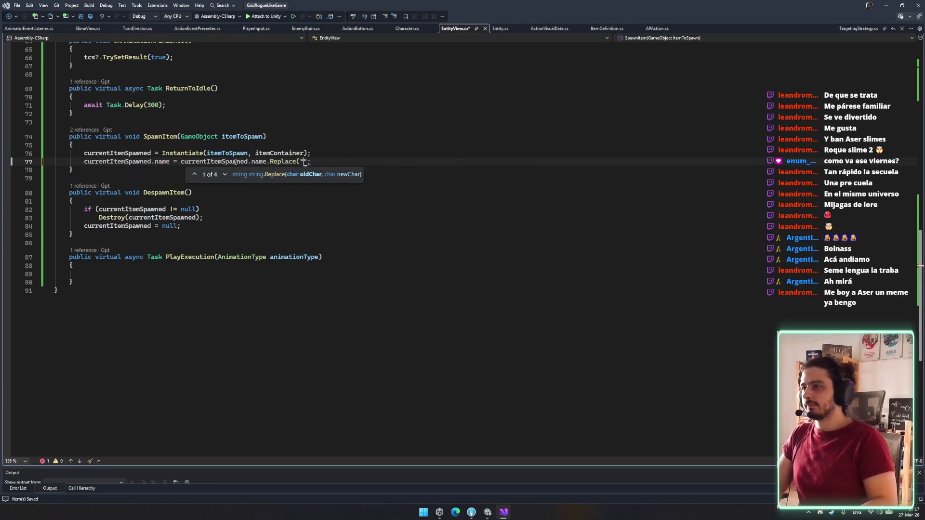
type("(Clone)\"")
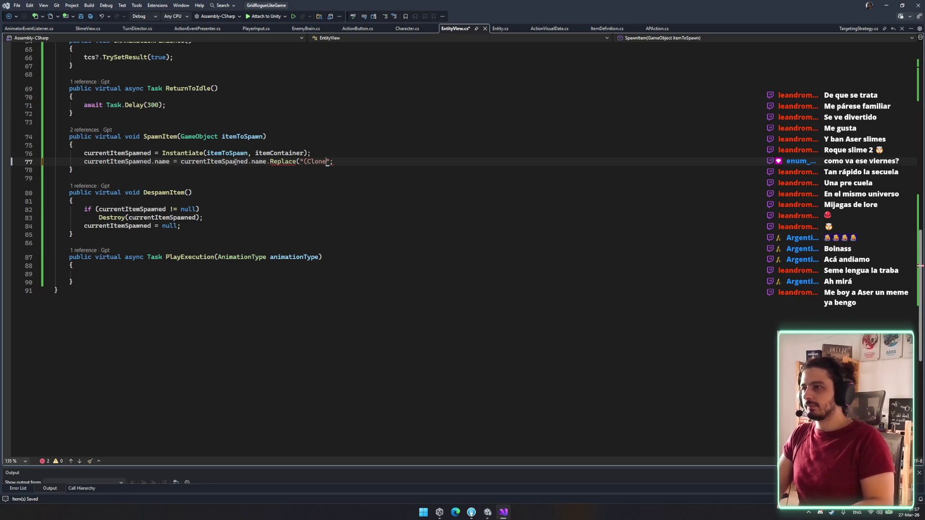
type(",\"\"")
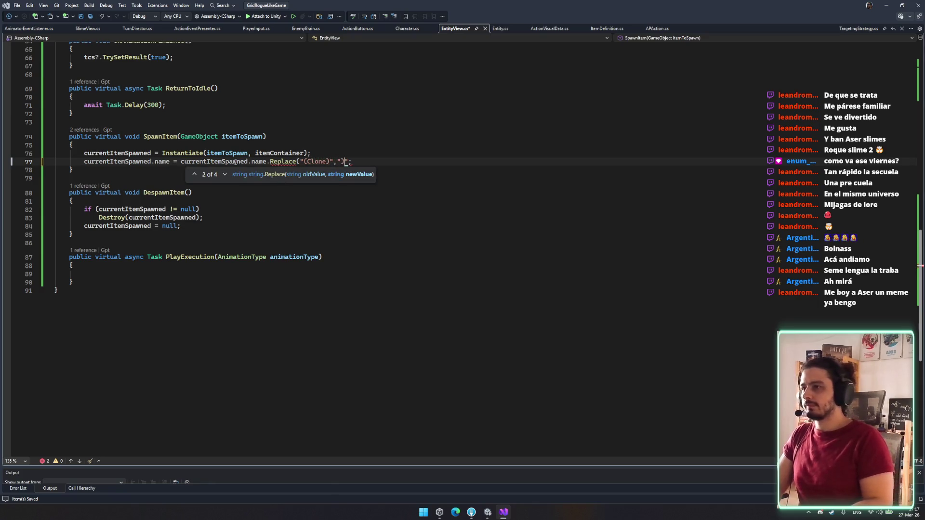
type(");")
key("ctrl+s")
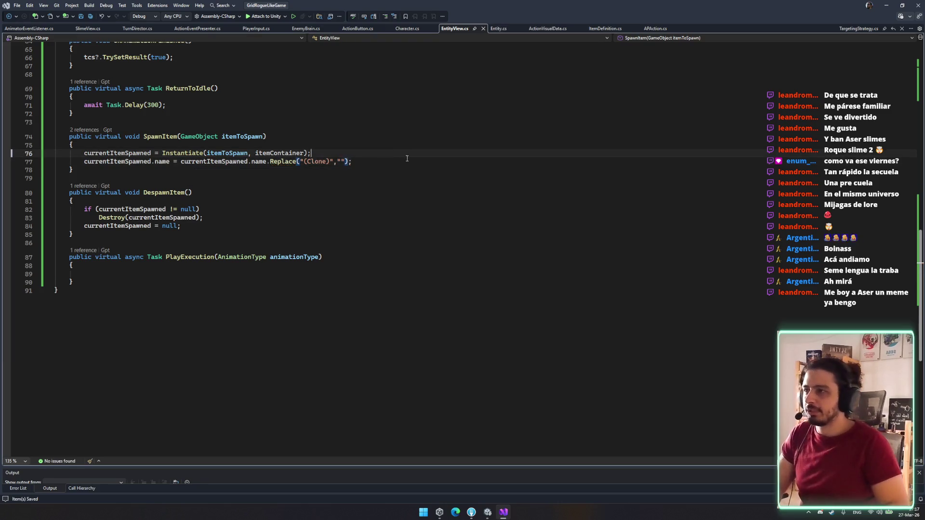
Step: Look over DespawnItem and the file end, then return to Unity and start play mode
left_click(440, 217)
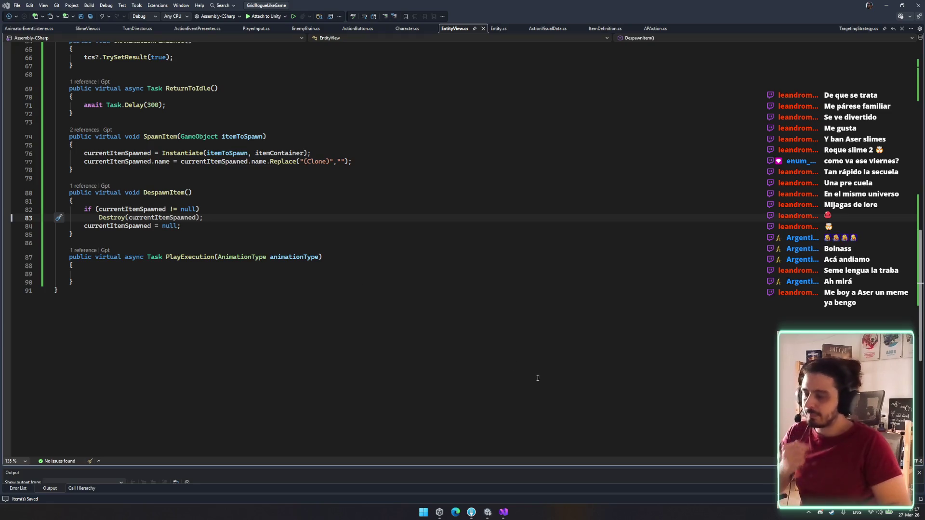
left_click(483, 365)
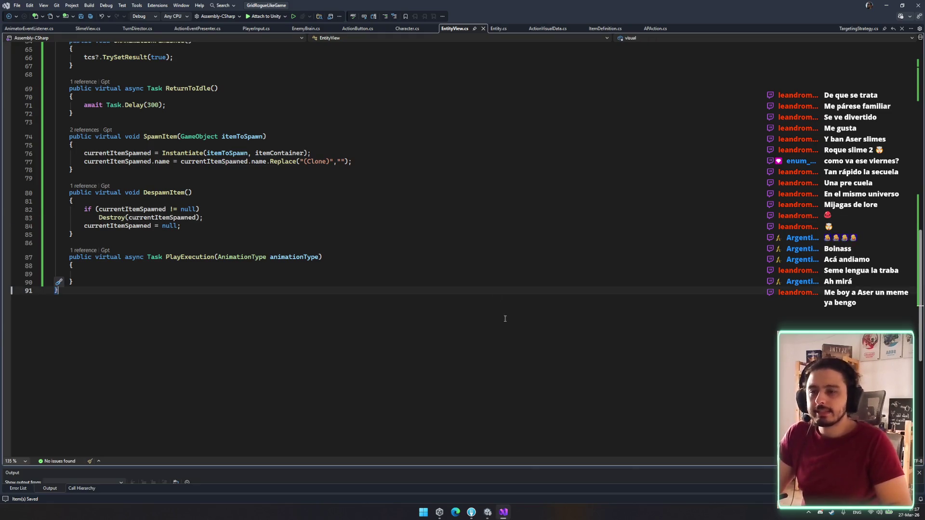
left_click(485, 513)
left_click(487, 22)
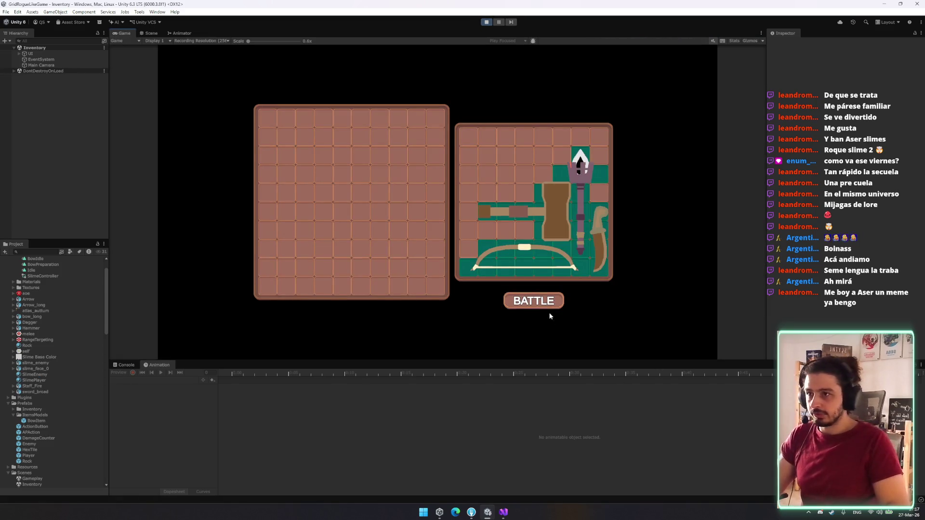
Step: Start the battle from the inventory, pick the bow attack with key 1, and expand the Gameplay objects
left_click(529, 299)
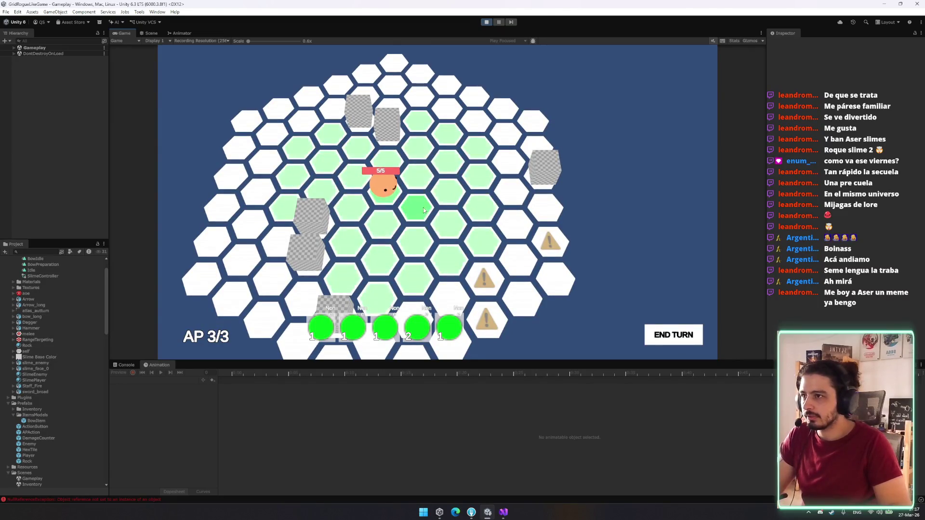
key("1")
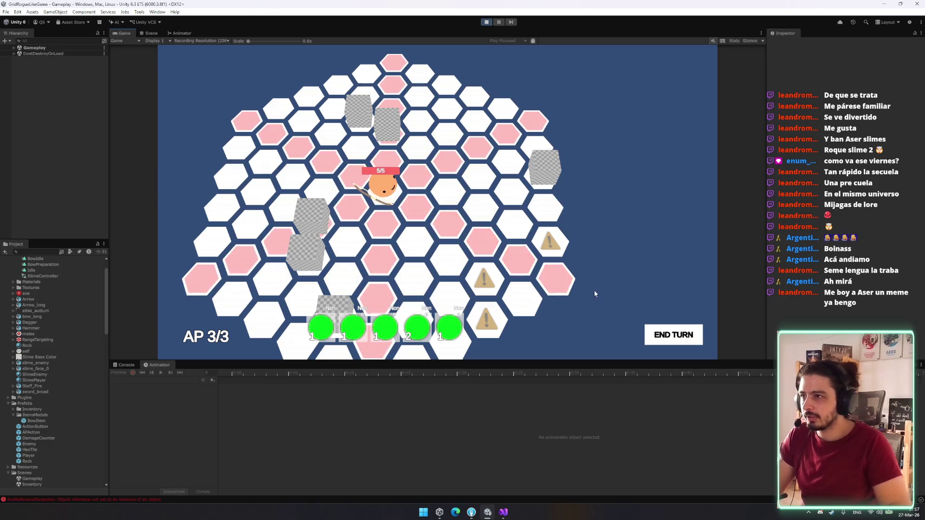
left_click(46, 47)
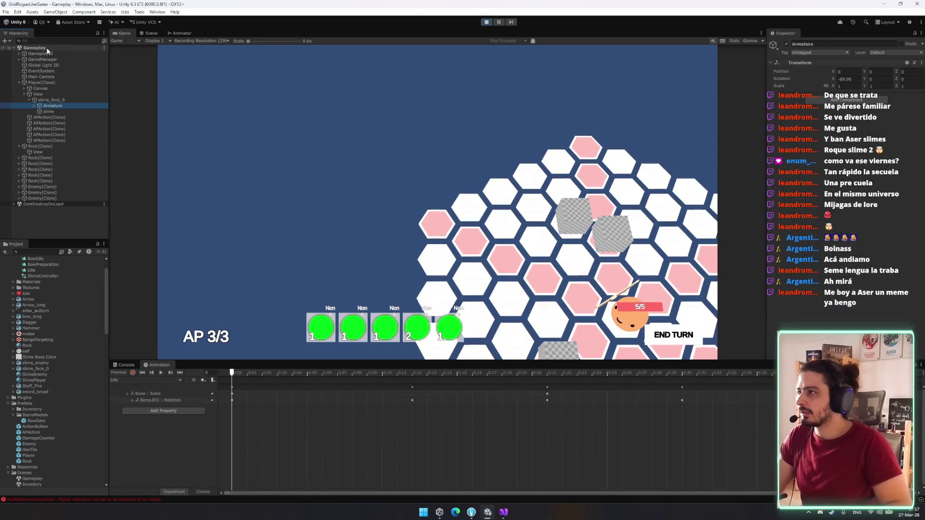
Step: Expand the hierarchy to ItemContainer and show the BowIdle clip in the Animation timeline
key("Up")
key("Down")
key("Right")
key("Down")
key("Right")
key("Down")
key("Down")
key("Right")
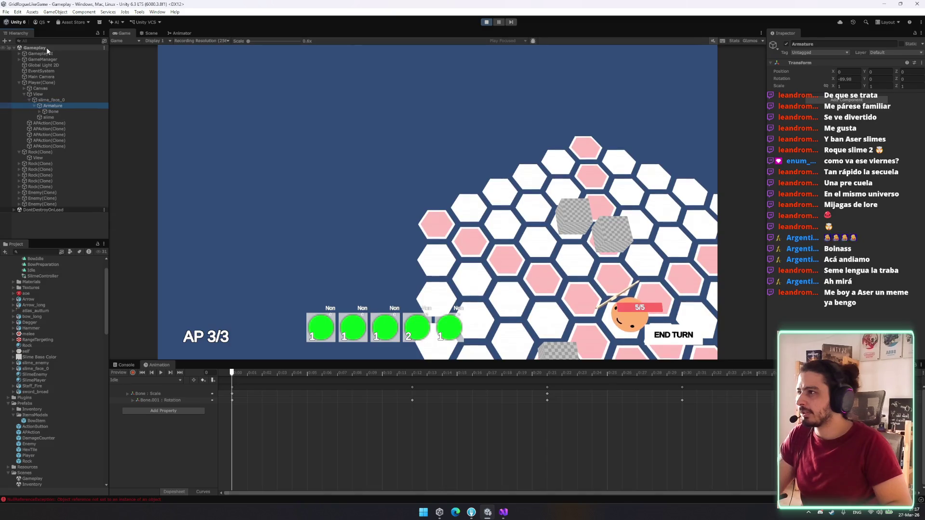
key("Down")
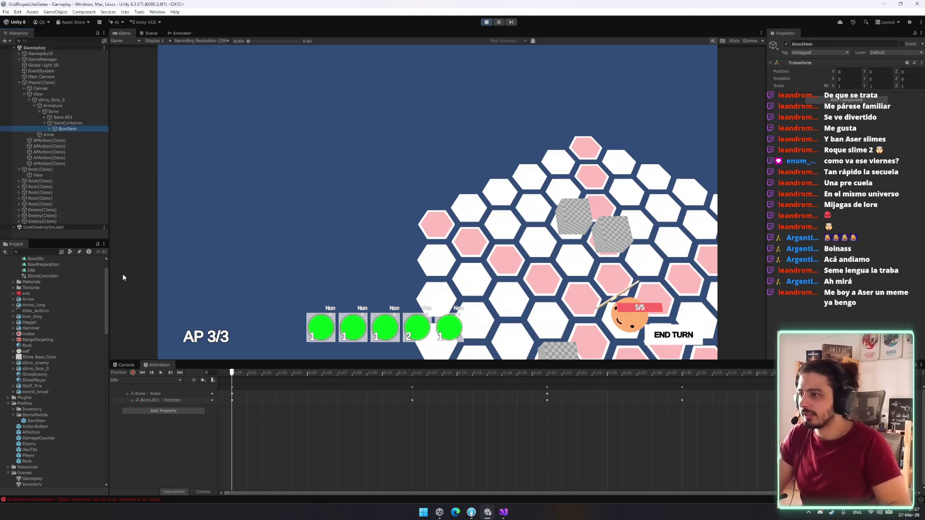
left_click(161, 381)
left_click(145, 400)
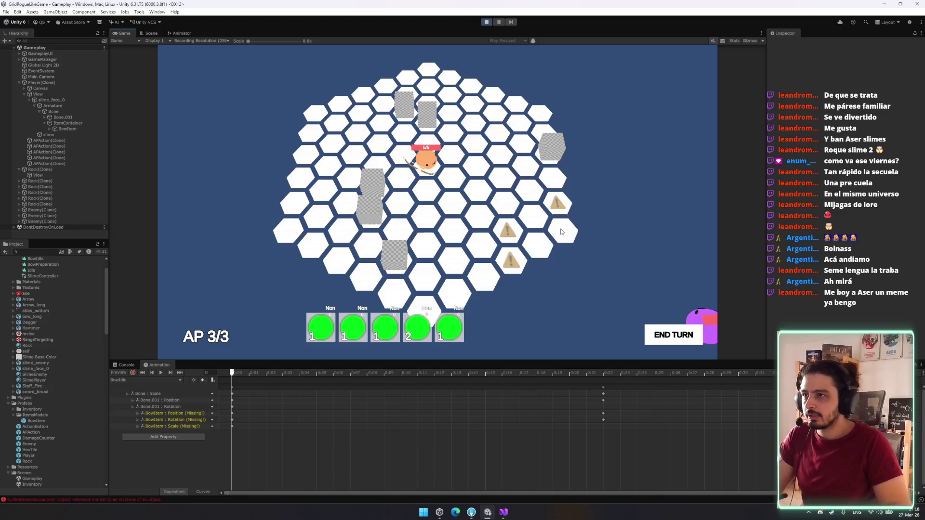
Step: Fire the bow at the red hex, select the spawned BowItem, and switch to the Scene view
left_click(559, 228)
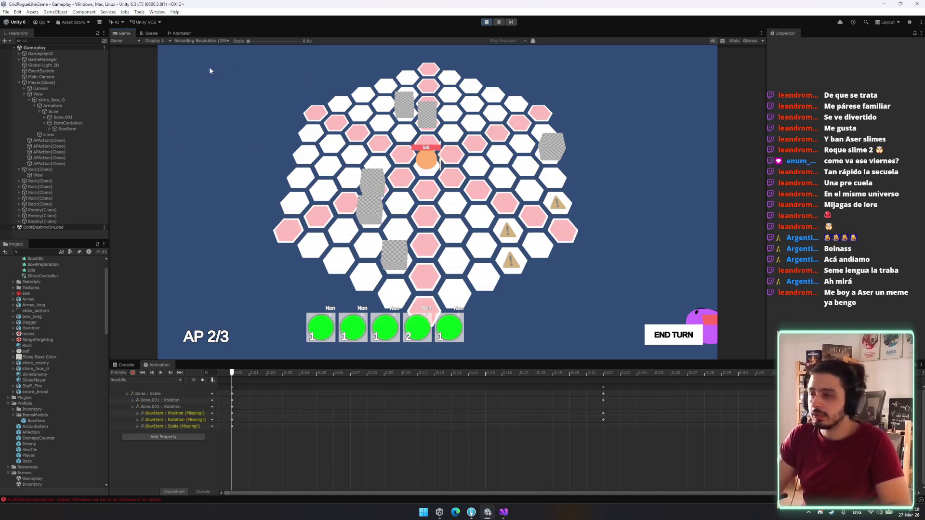
scroll(461, 244, "up", 3)
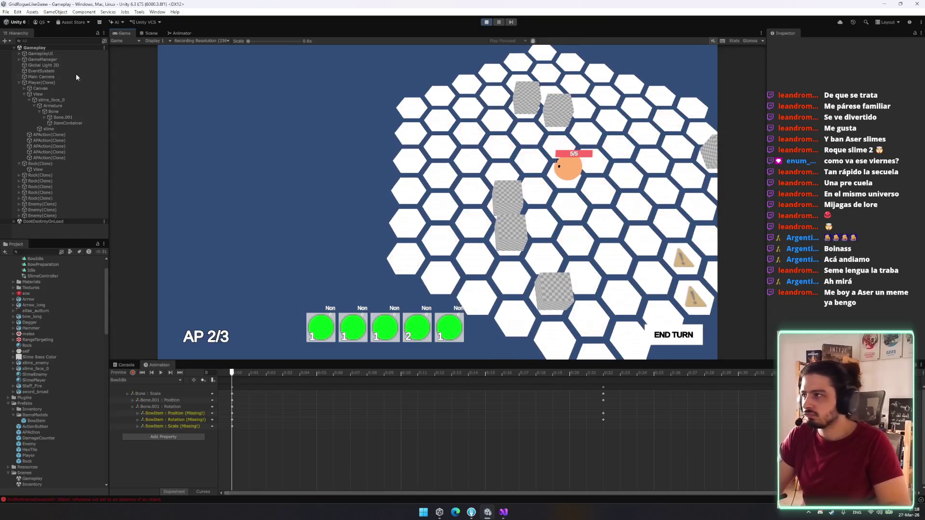
left_click(87, 130)
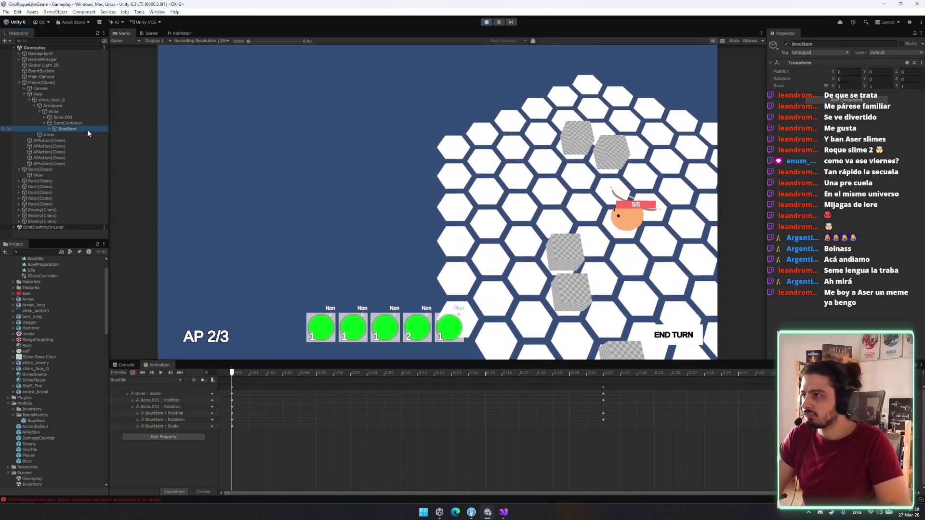
left_click(152, 33)
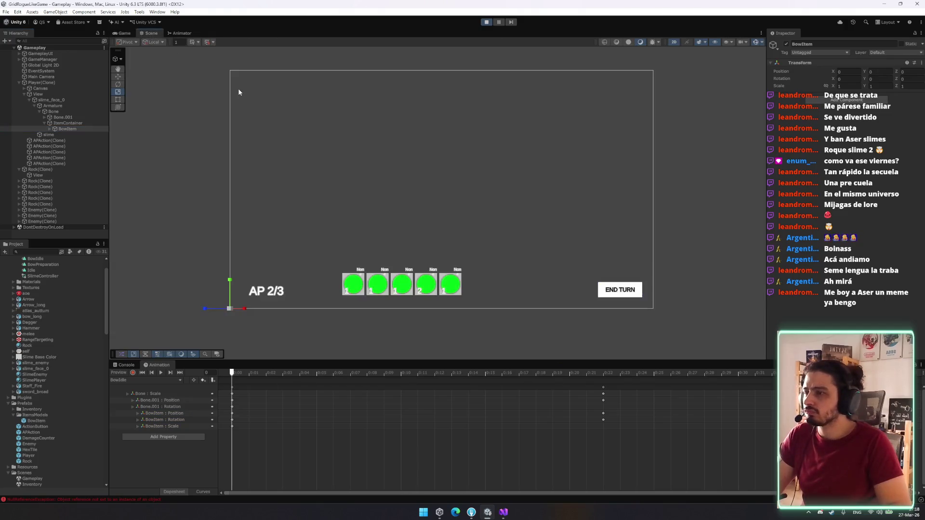
Step: Frame the slime's Bone in a 3D Scene view, preview the bow clip, then return to Game and stop playing
double_click(53, 111)
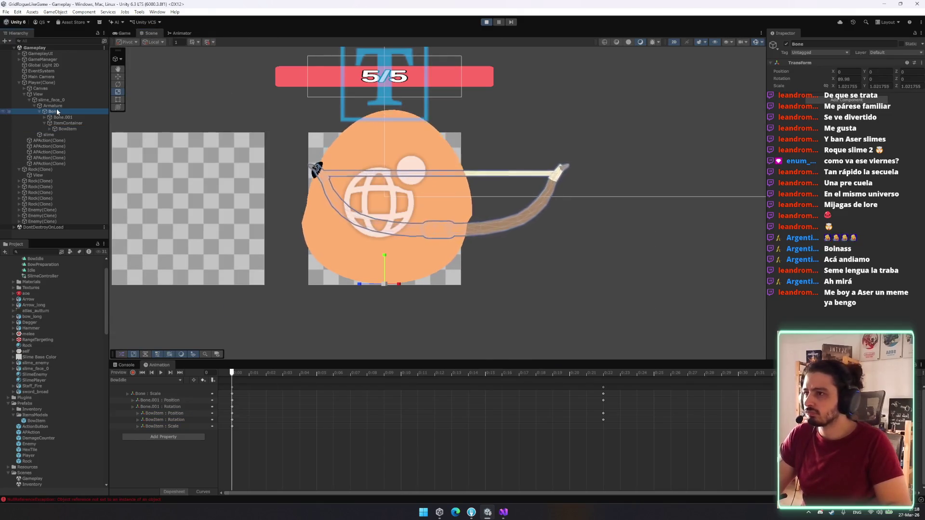
key("2")
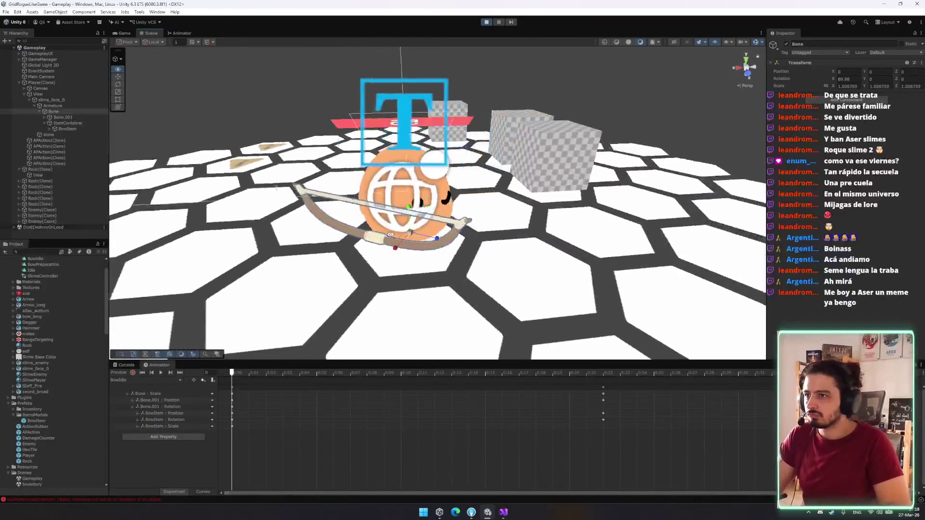
left_click(161, 373)
key("ctrl+2")
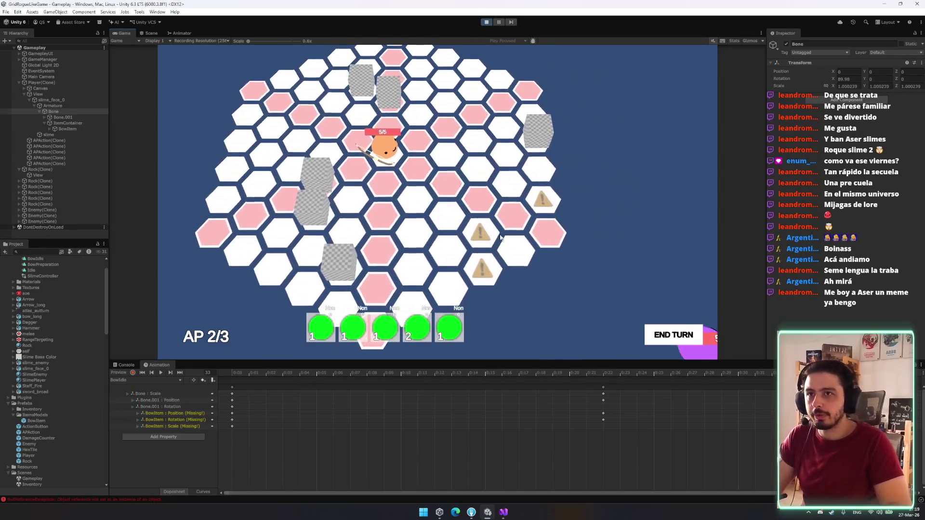
left_click(77, 133)
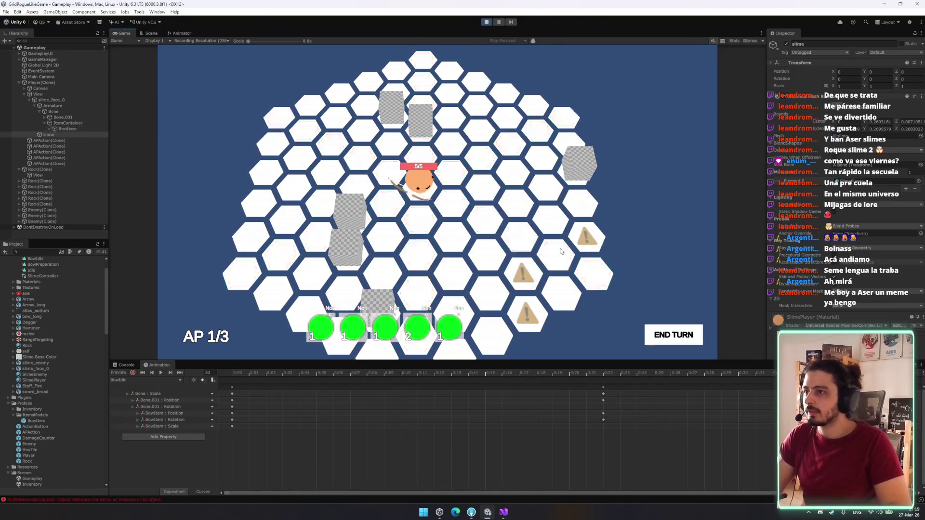
left_click(485, 23)
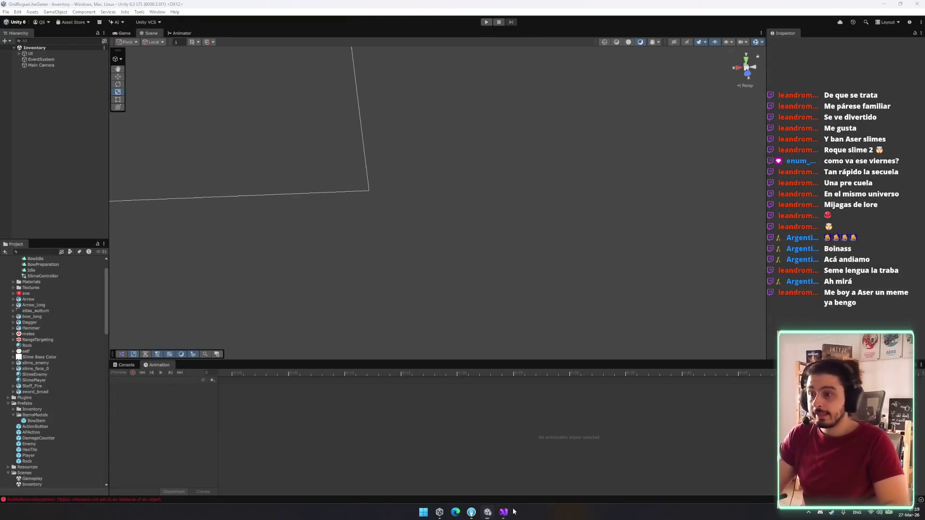
Step: Review PlayerInput.cs Update, checking the HandlerHover call and the GetMouseButtonDown check
left_click(504, 512)
scroll(173, 294, "up", 3)
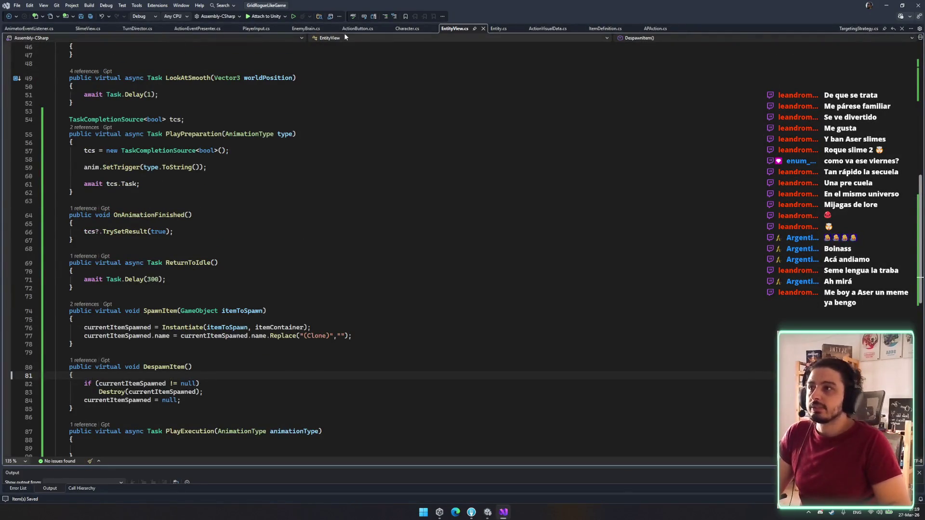
left_click(247, 30)
scroll(176, 216, "down", 7)
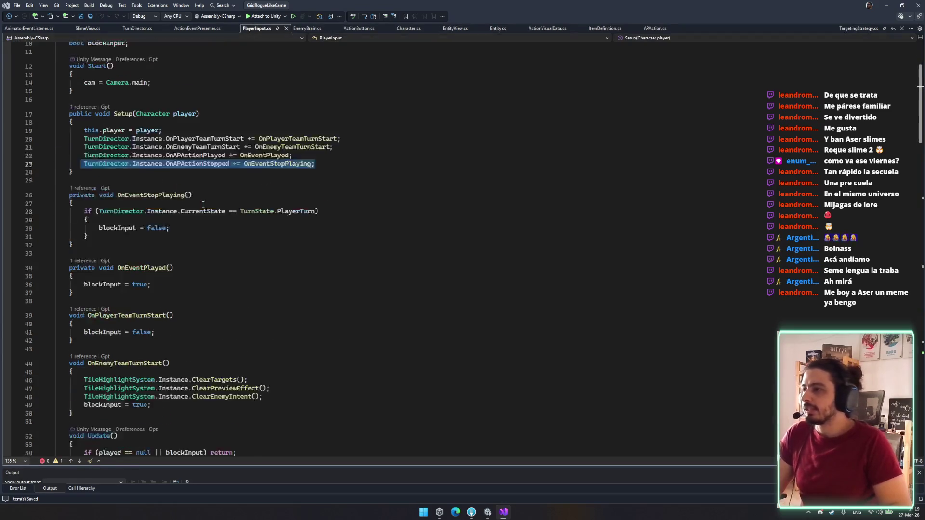
scroll(176, 217, "down", 7)
scroll(149, 197, "up", 4)
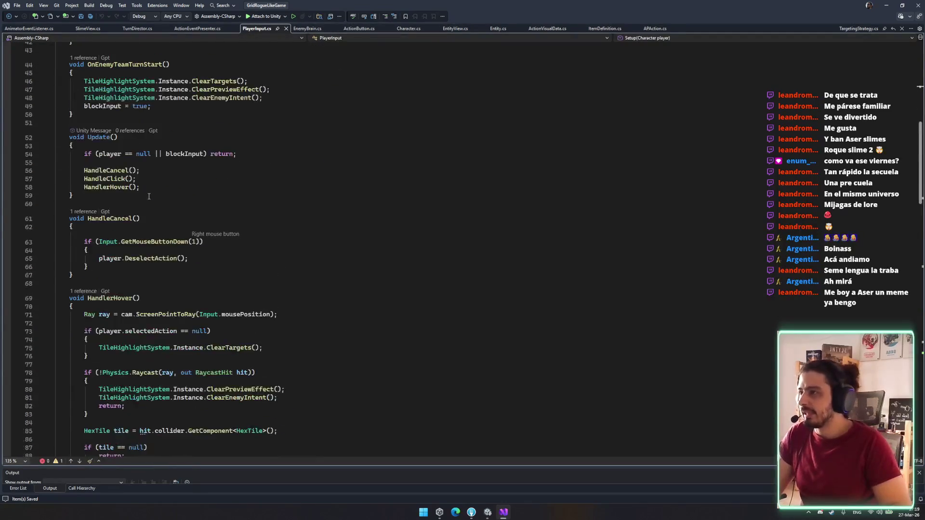
left_click(115, 192)
scroll(235, 272, "down", 14)
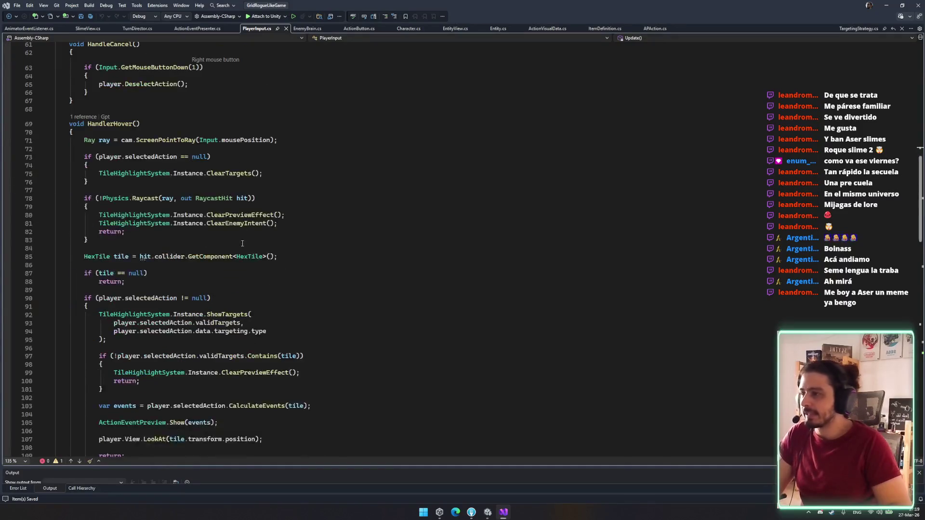
scroll(236, 273, "down", 18)
left_click(134, 219)
scroll(256, 250, "up", 20)
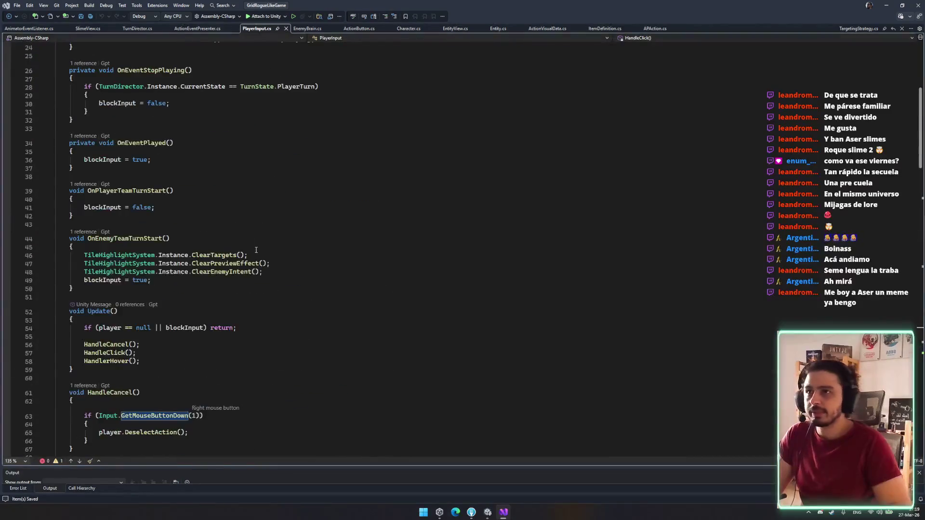
Step: Code-search for "action" and open the ActionButton script
key("ctrl+t")
type("action")
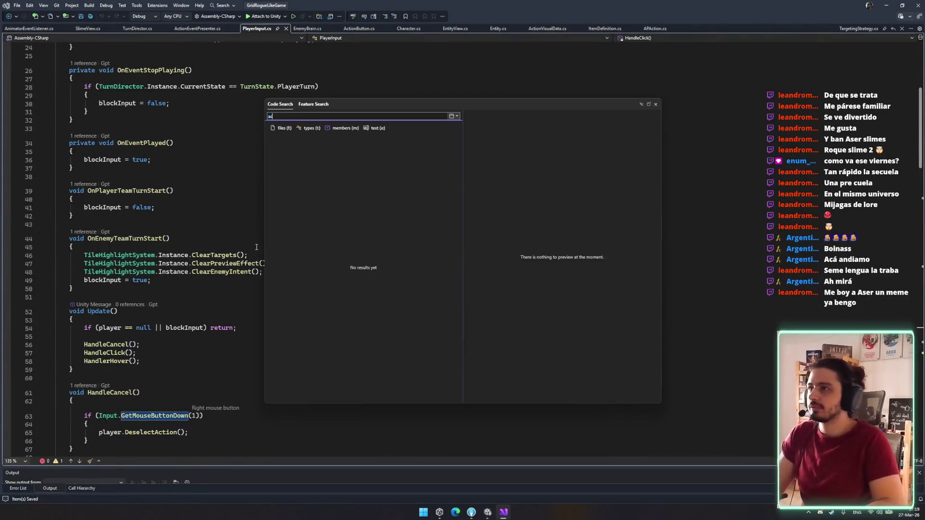
key("Return")
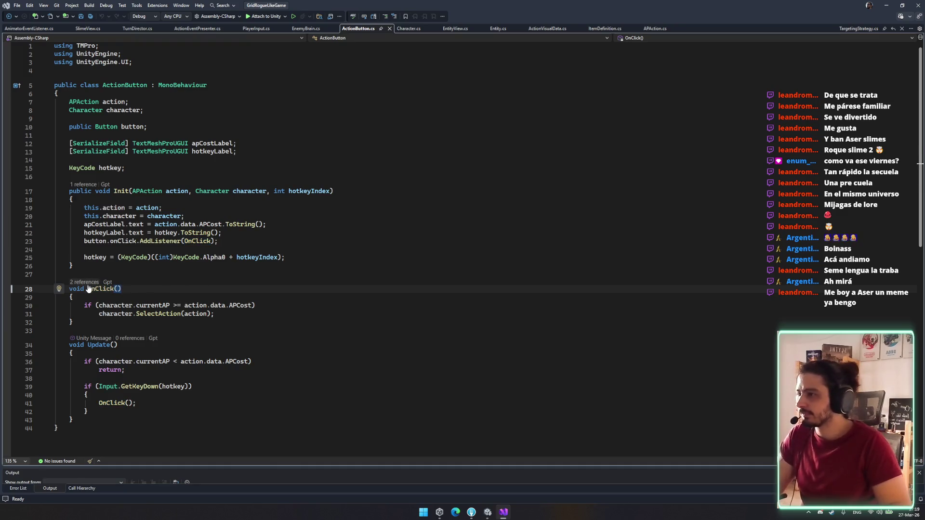
Step: Start appending "&& action" to the APCost if-condition on line 30 of OnClick
left_click(272, 315)
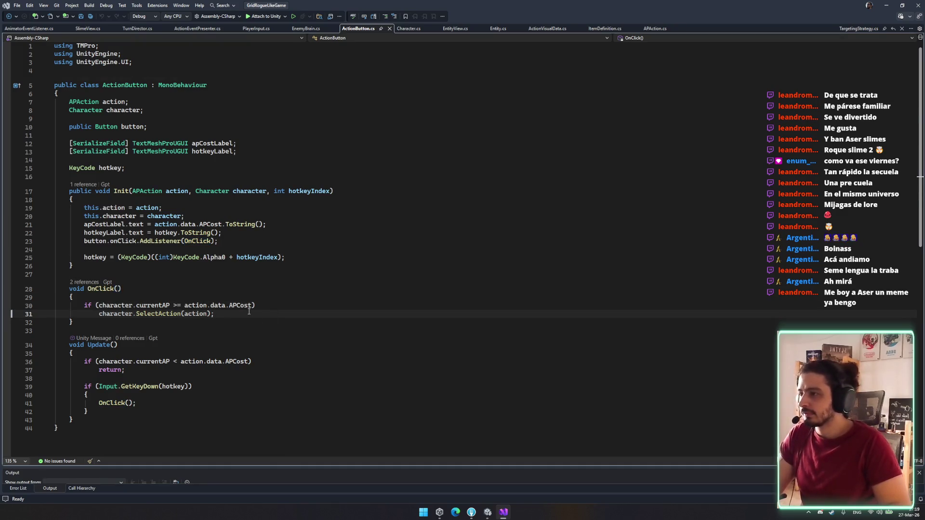
key("Up")
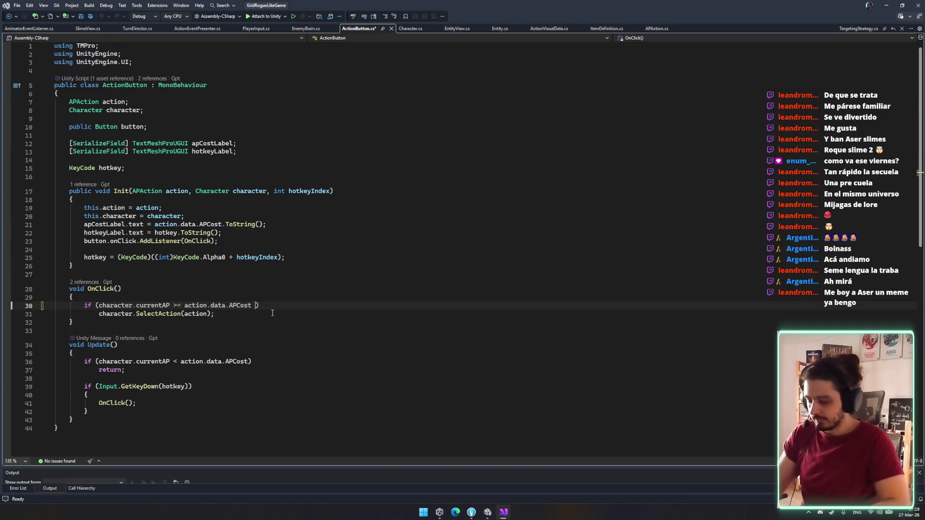
type("&& ")
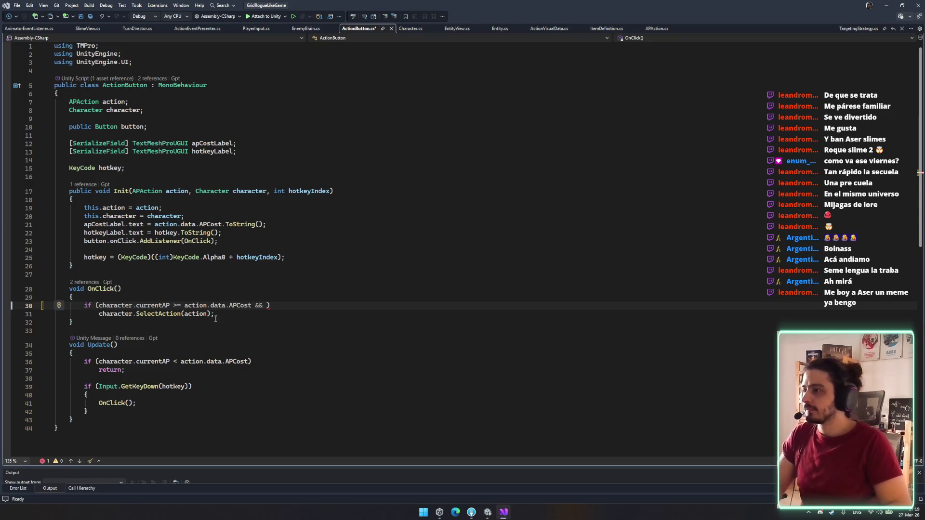
type("c")
type("currenc")
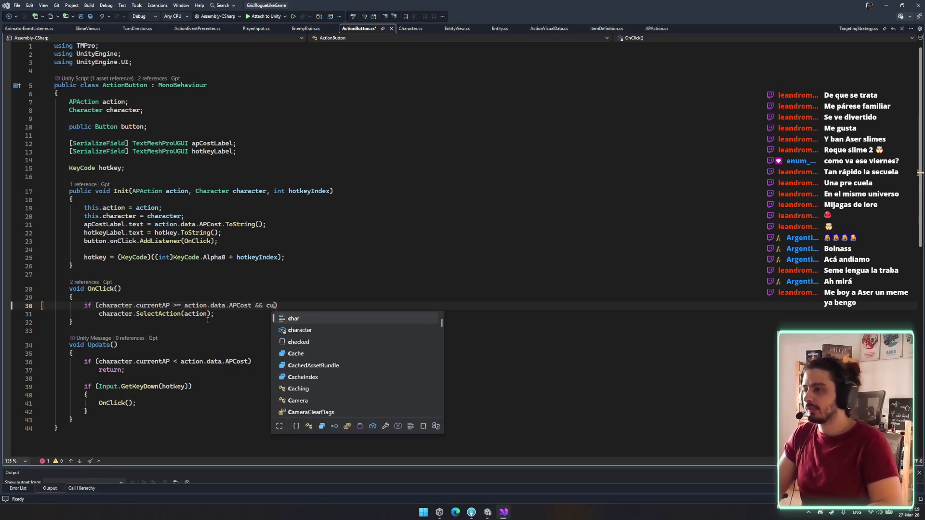
key("BackSpace")
key("BackSpace")
key("BackSpace")
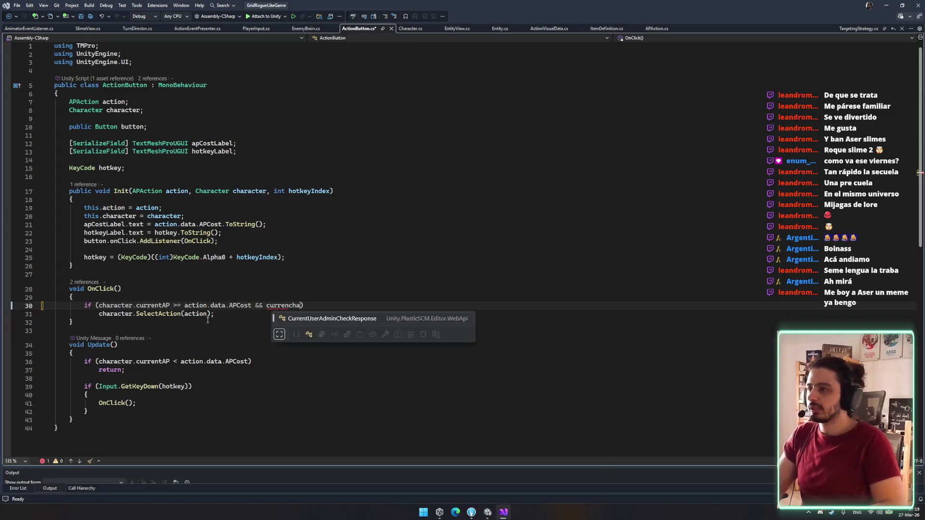
type("character.curr")
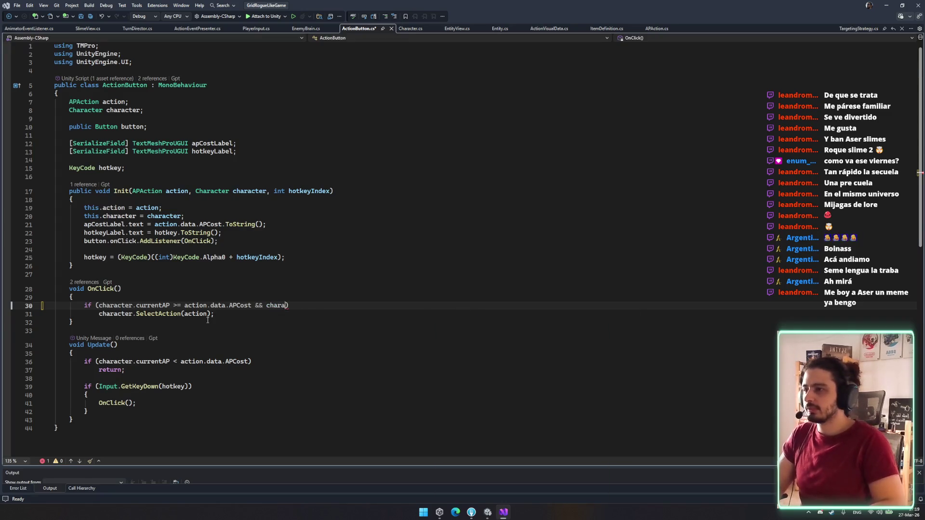
key("BackSpace")
key("BackSpace")
key("BackSpace")
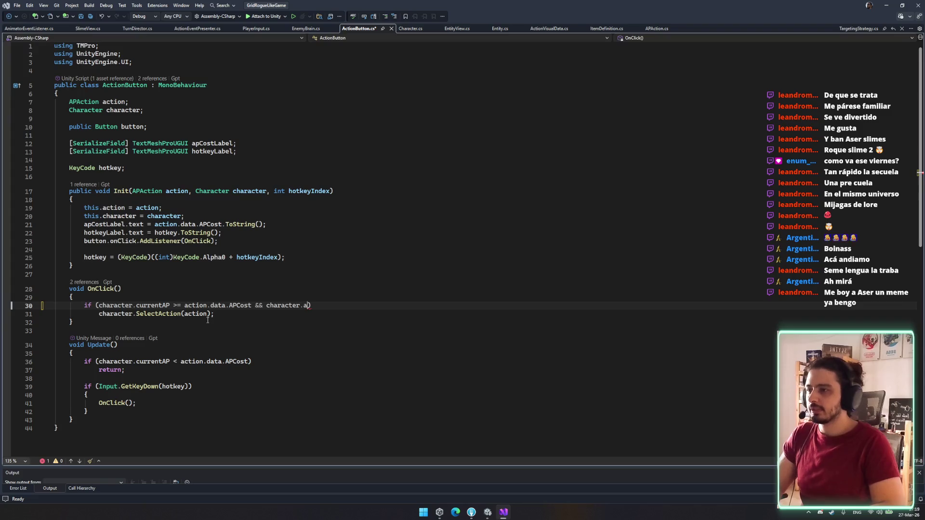
type("acti")
key("Escape")
key("BackSpace")
key("BackSpace")
key("BackSpace")
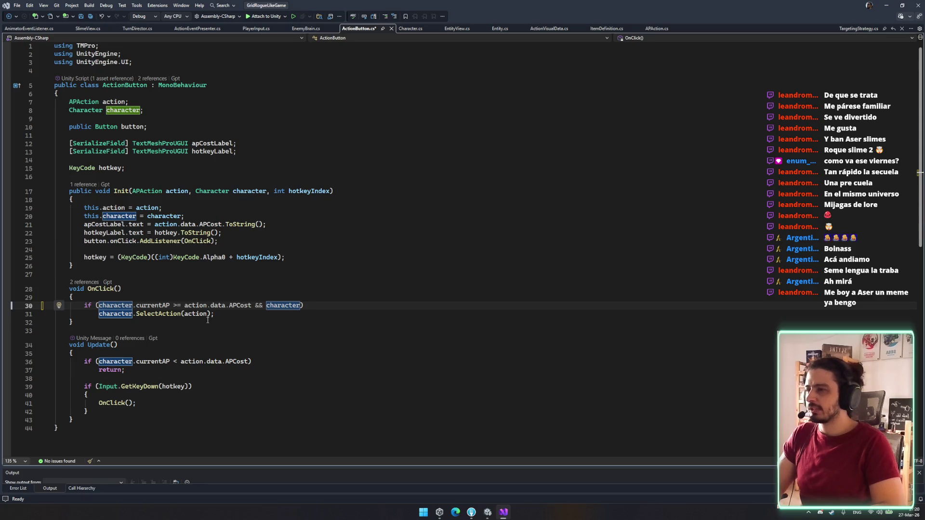
key("ctrl+BackSpace")
type("ace")
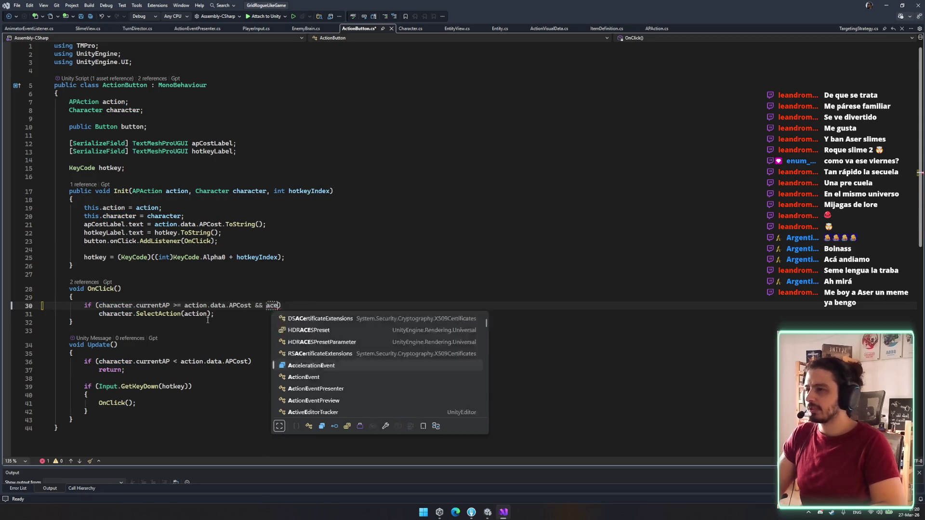
key("ctrl+BackSpace")
type("action.")
key("Escape")
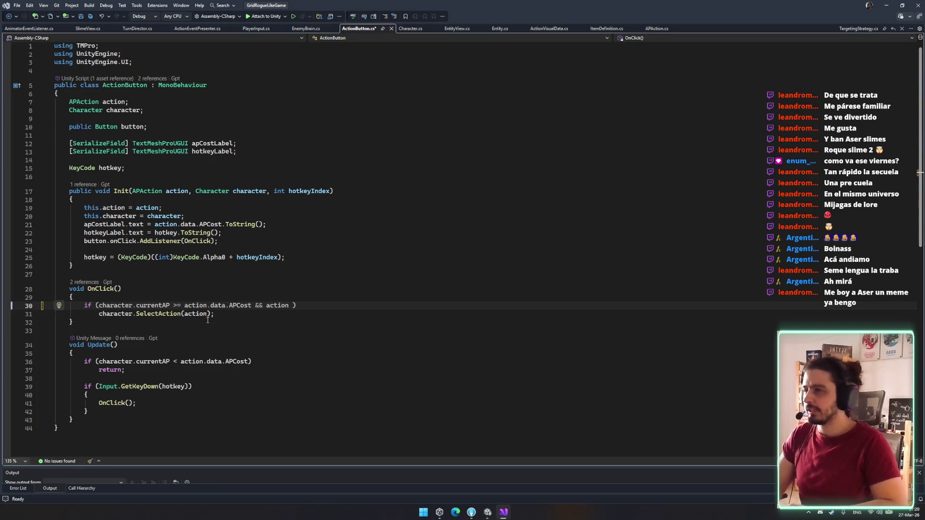
Step: Complete the condition with != character.selectedAction, save ActionButton.cs, and look over the rest of the file
type("!")
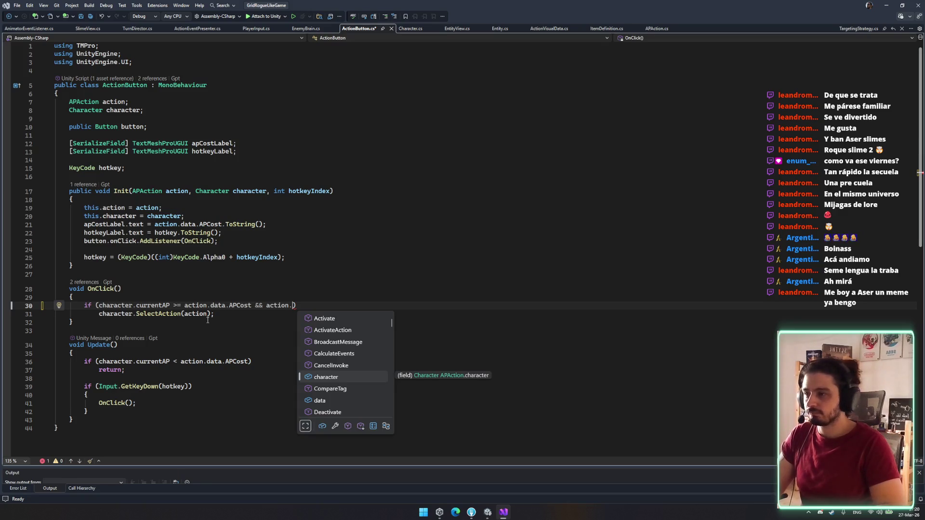
key("BackSpace")
type("!=")
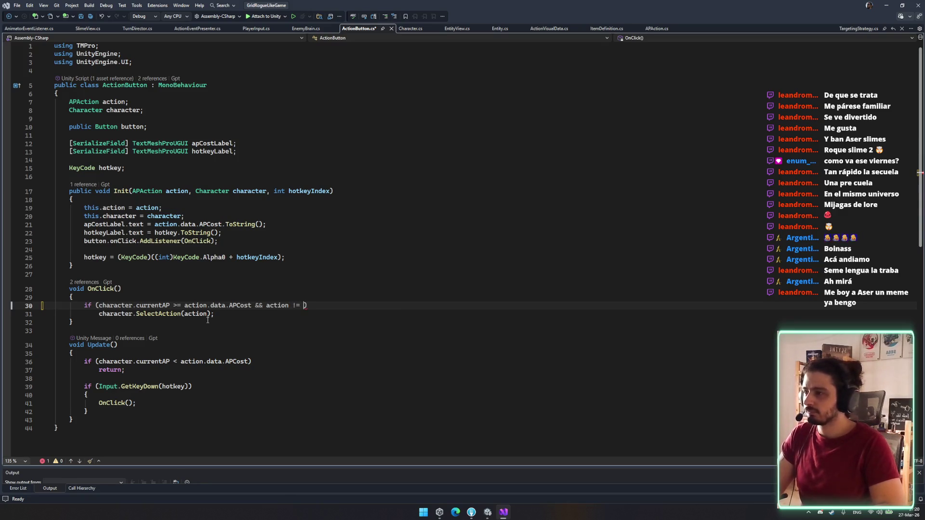
type("char")
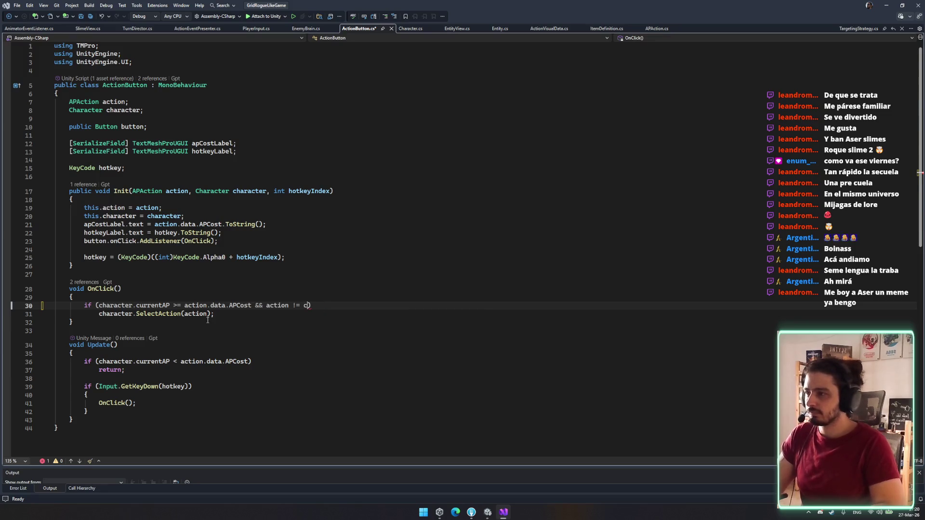
type("acter.selec")
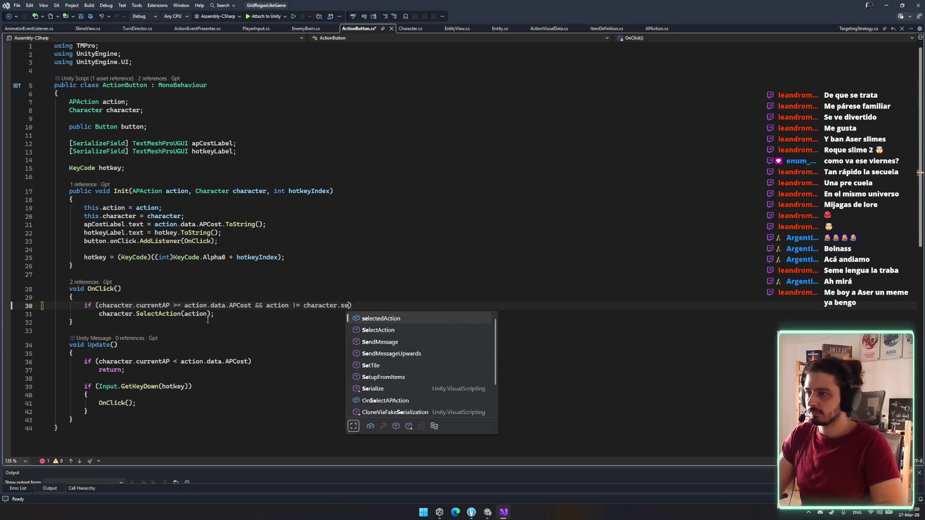
key("Tab")
key("ctrl+s")
left_click(397, 299)
left_click(420, 326)
scroll(348, 372, "down", 6)
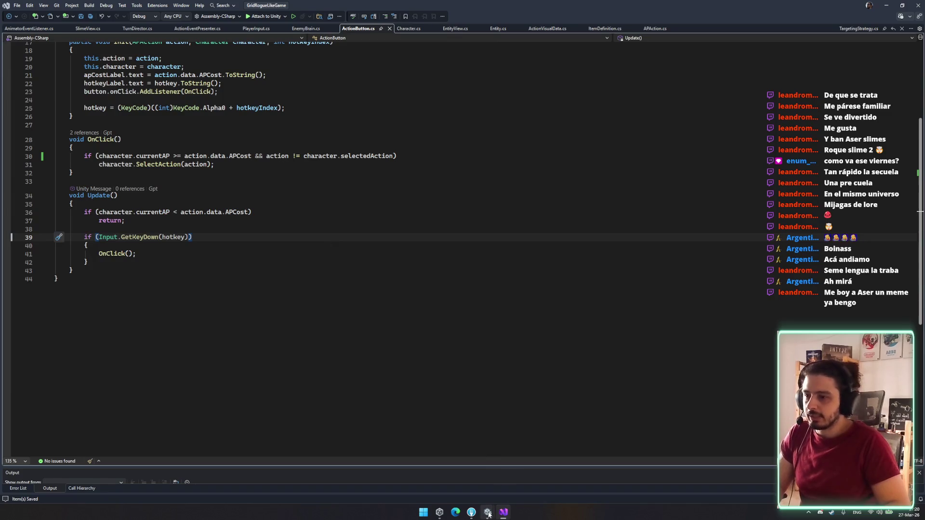
key("ctrl+End")
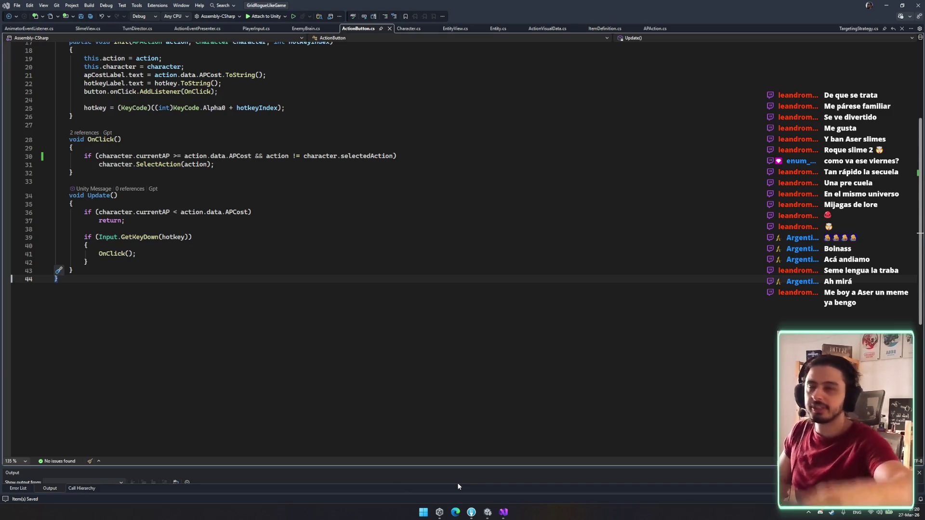
key("alt+Tab")
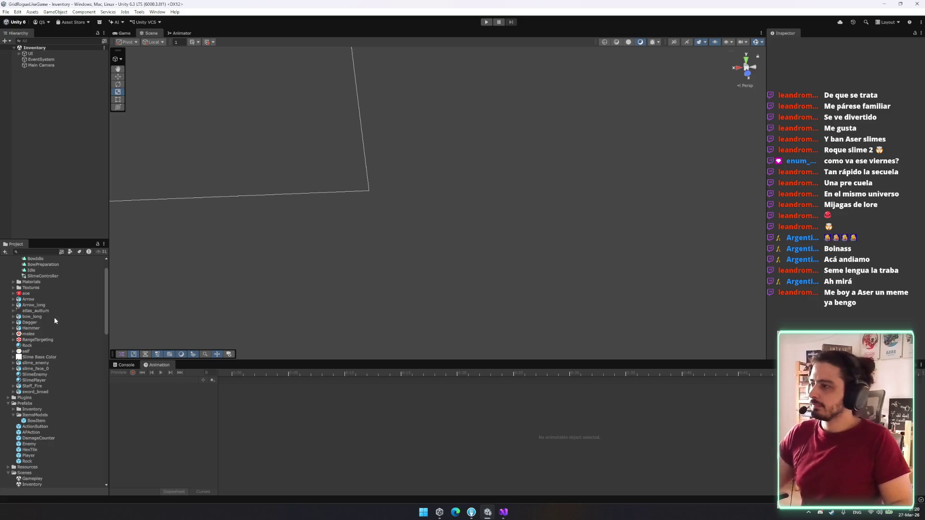
Step: Open the BowExecute animation clip in Unity, then go back to Visual Studio
scroll(55, 320, "up", 2)
left_click(47, 278)
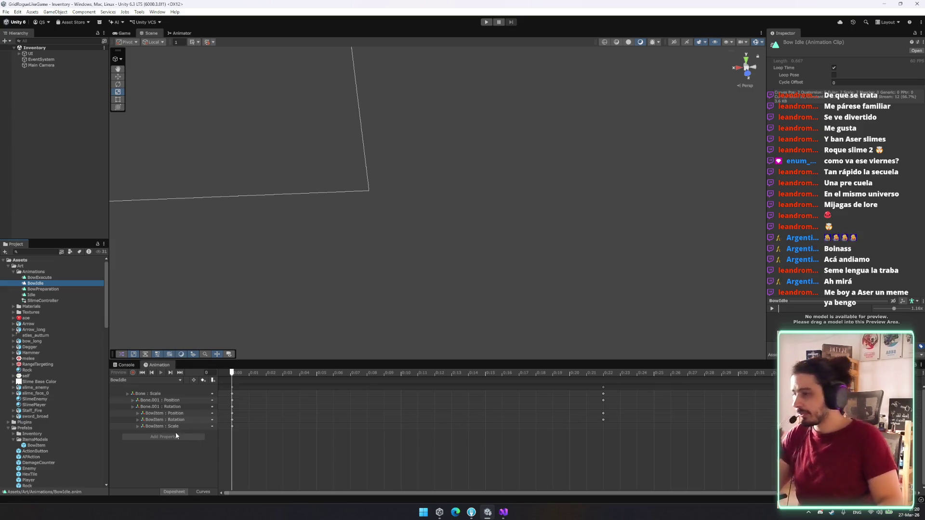
left_click(503, 514)
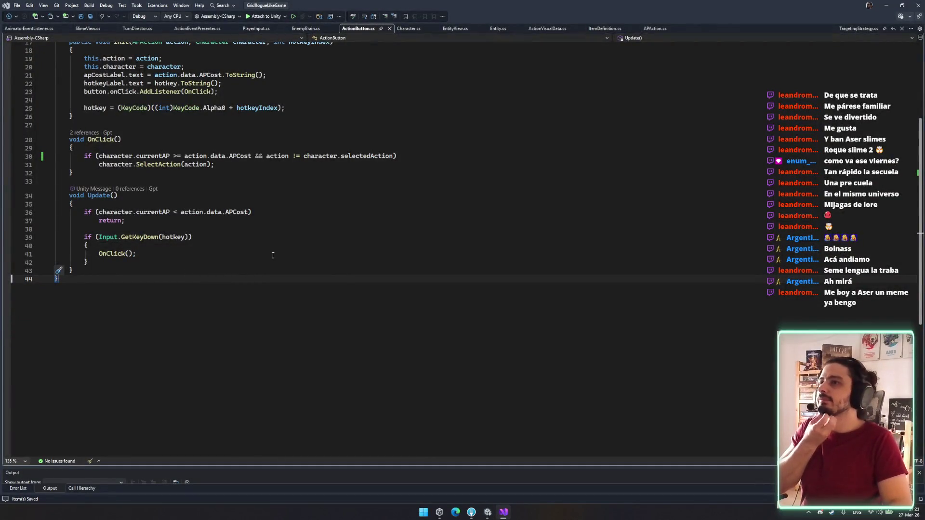
Step: Browse through the open script tabs, ending on EntityView.cs
left_click(604, 29)
left_click(39, 29)
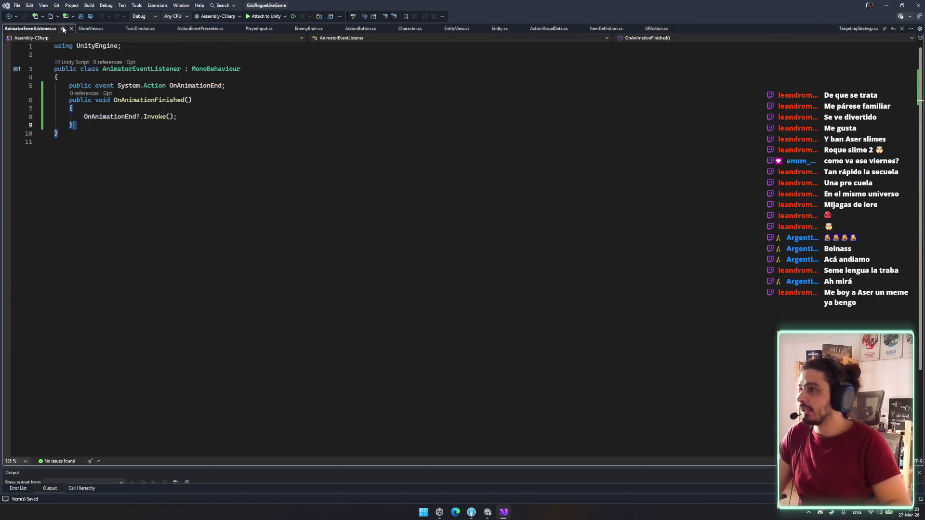
left_click(85, 29)
left_click(138, 29)
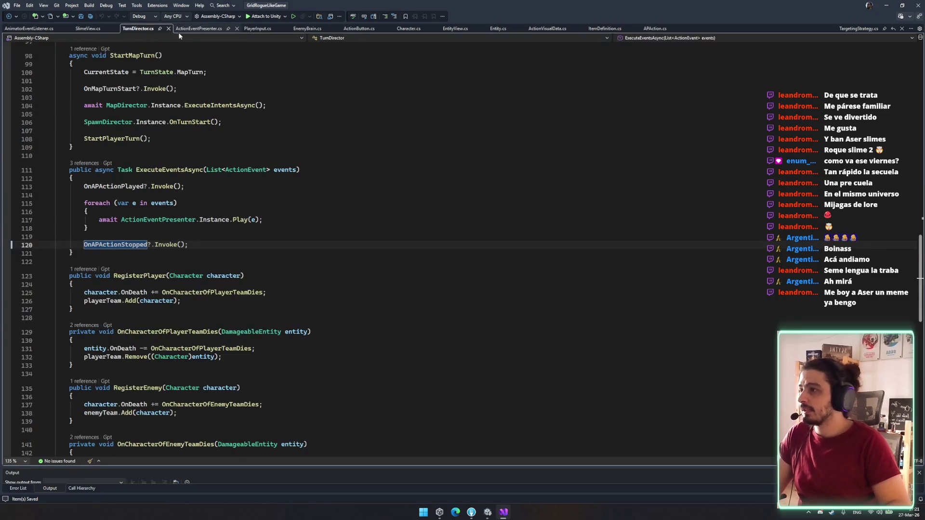
left_click(198, 29)
left_click(258, 29)
left_click(307, 29)
left_click(359, 29)
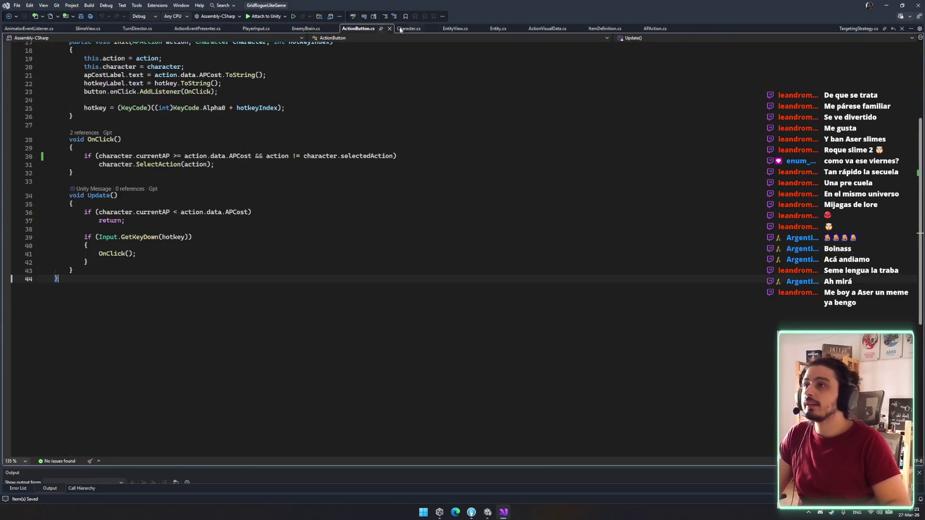
left_click(409, 29)
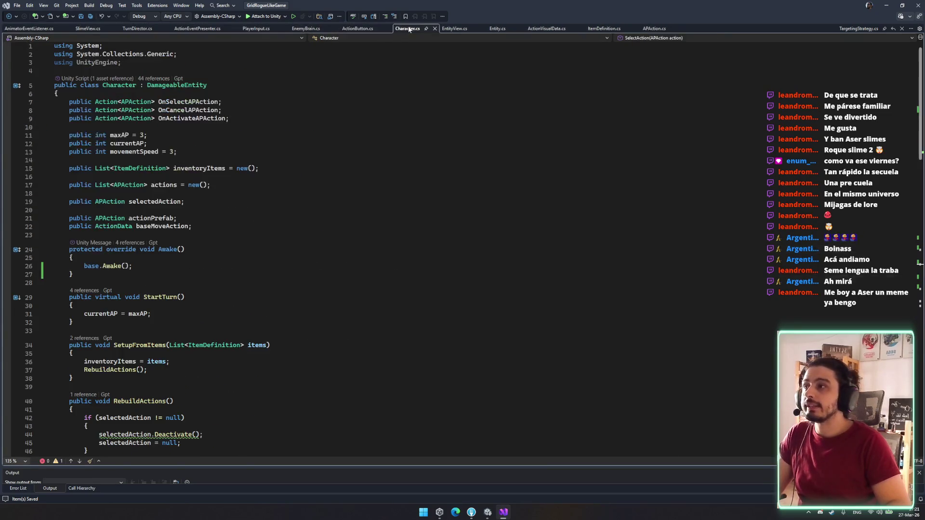
left_click(460, 29)
left_click(498, 29)
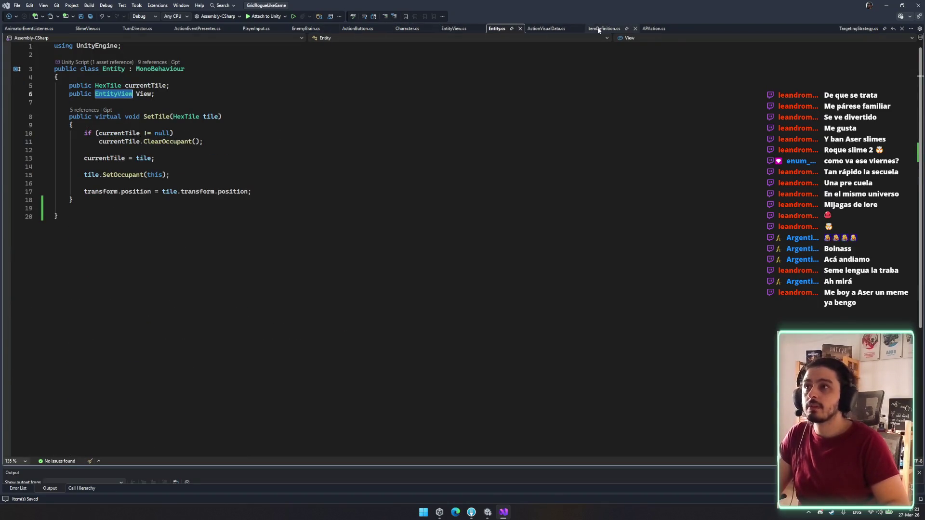
left_click(547, 29)
left_click(600, 29)
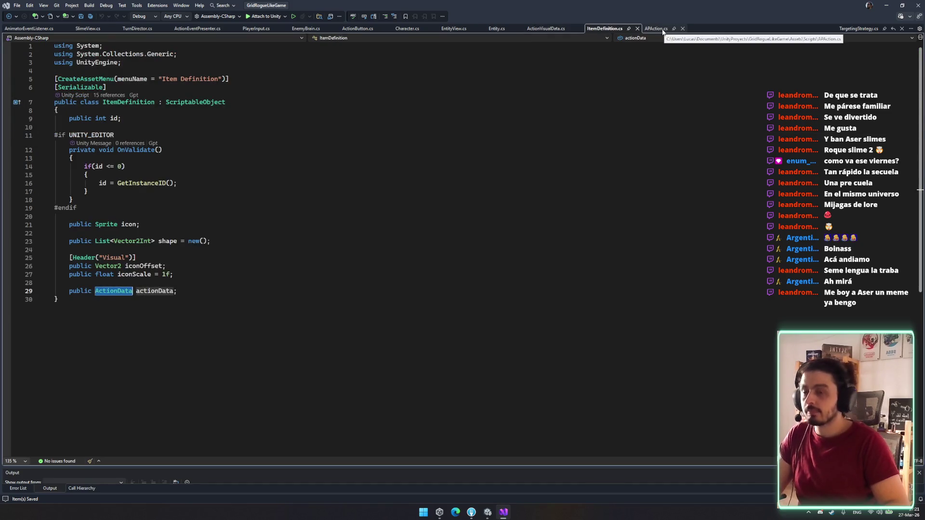
left_click(661, 30)
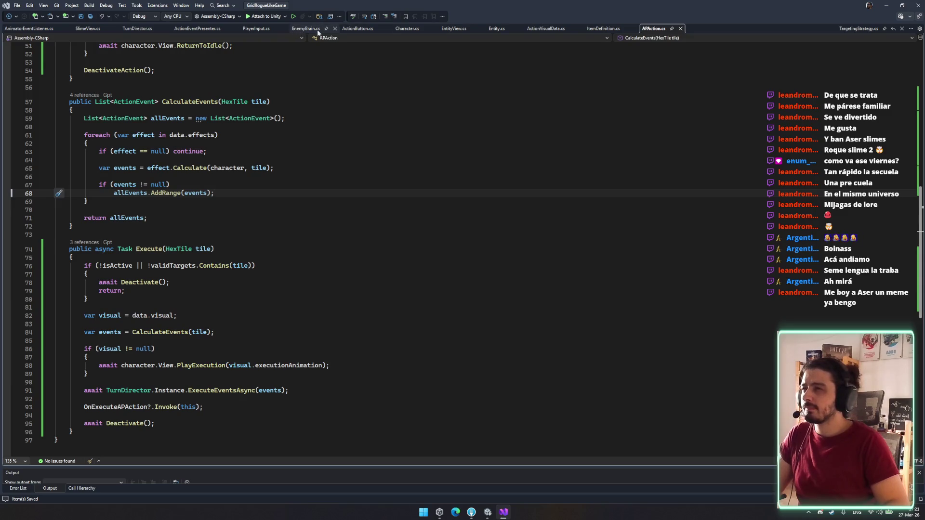
left_click(408, 29)
left_click(454, 29)
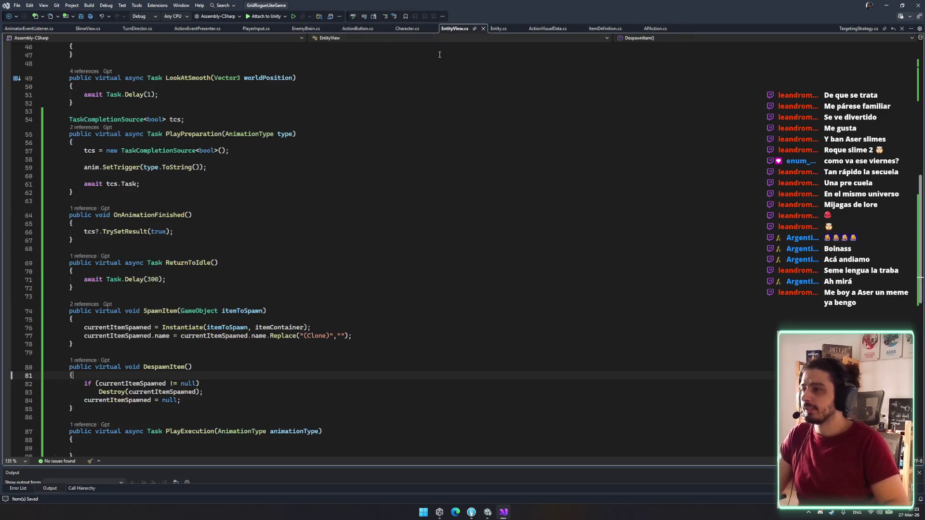
Step: Cut the "(Clone)" renaming line from SpawnItem, look over DespawnItem, and return to Unity
scroll(433, 145, "down", 5)
left_click(402, 186)
key("ctrl+x")
left_click(392, 226)
left_click(411, 251)
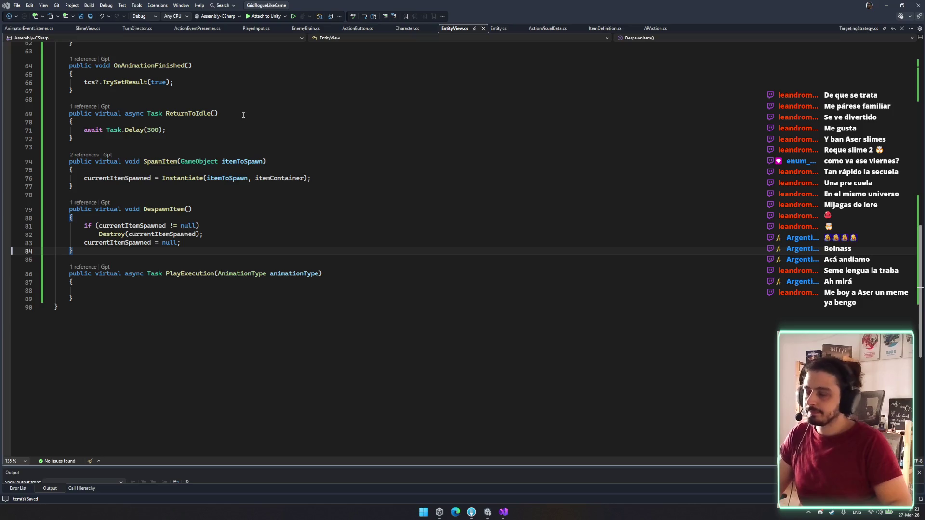
key("ctrl+bracketright")
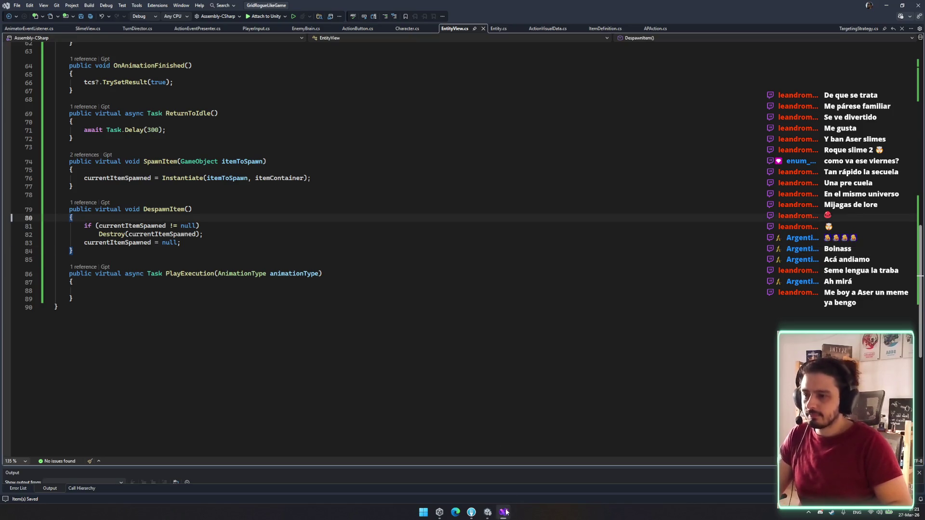
mouse_move(487, 512)
left_click(484, 479)
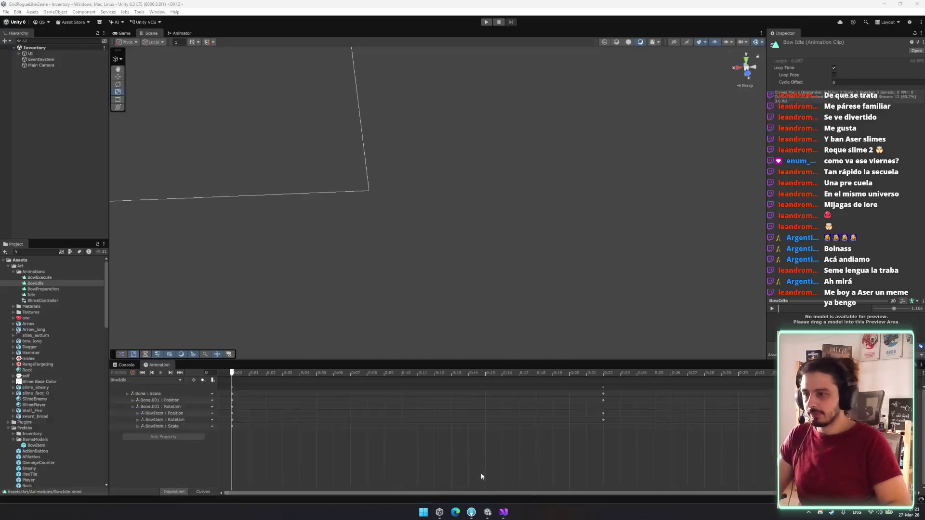
Step: Clear the BowIdle selection, search the Project panel for player, and open the Player prefab
key("alt+Tab")
left_click(488, 515)
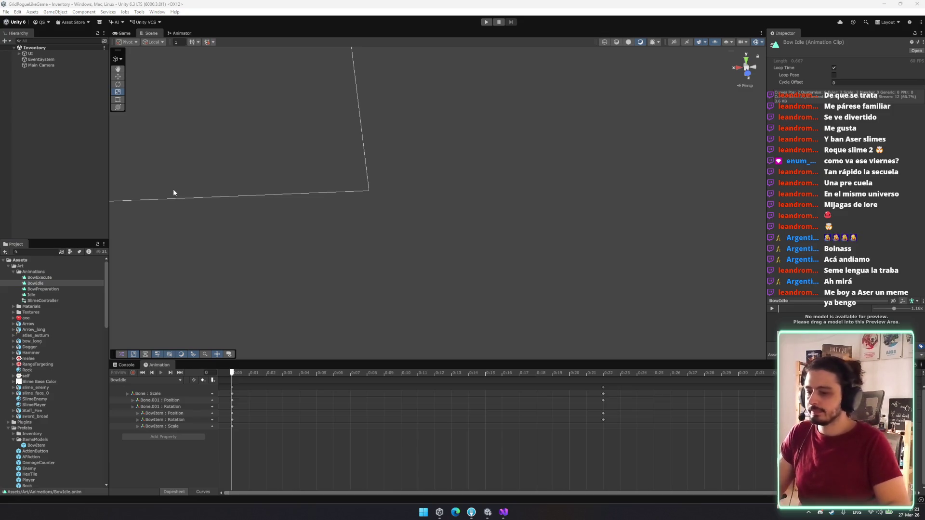
left_click(57, 207)
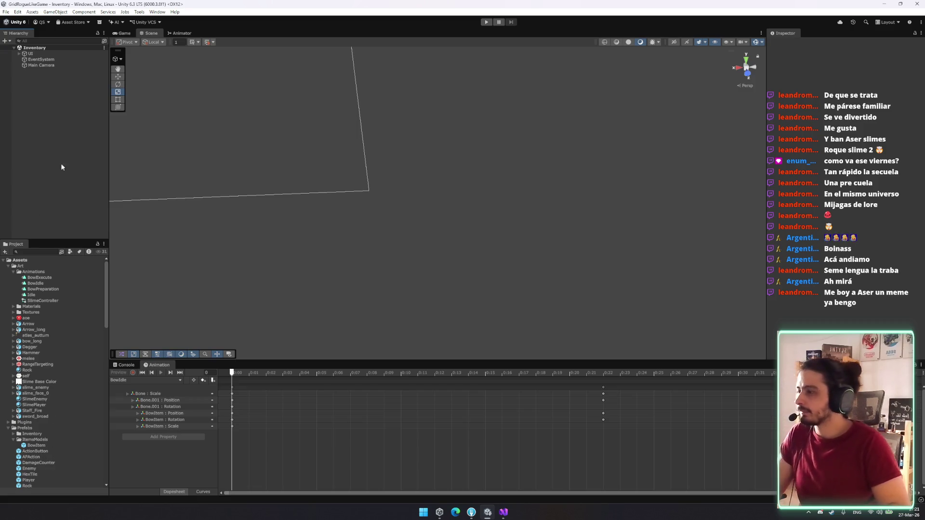
left_click(32, 251)
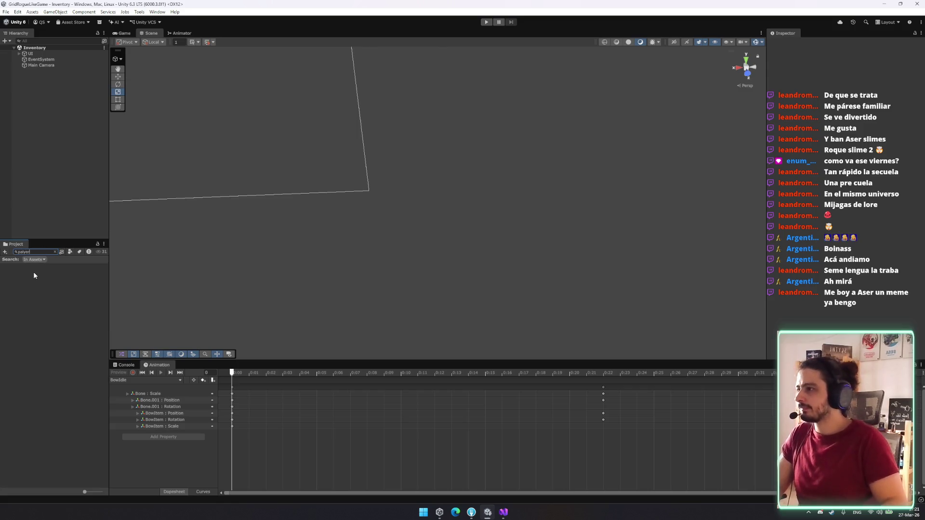
type("player")
double_click(37, 267)
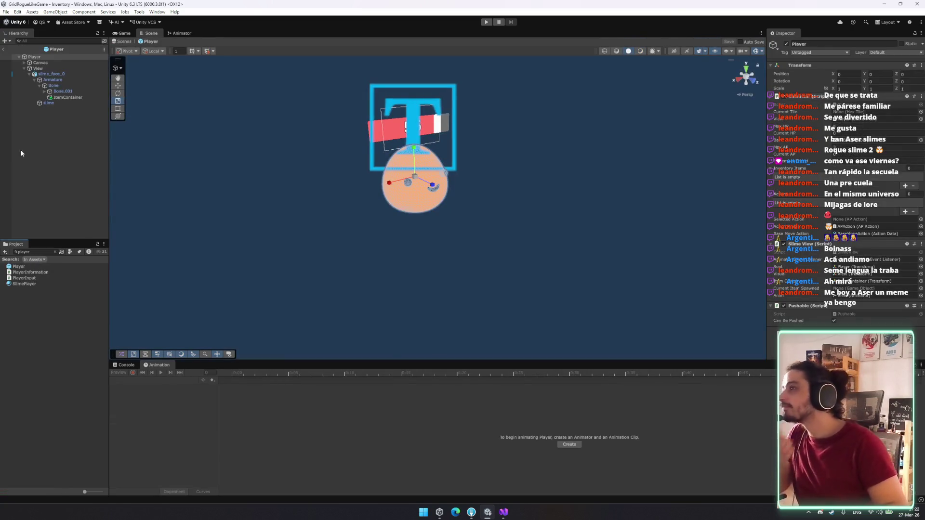
Step: Search 'bow', place BowItem under ItemContainer in the Player prefab, and reset its Transform
double_click(38, 252)
type("bow")
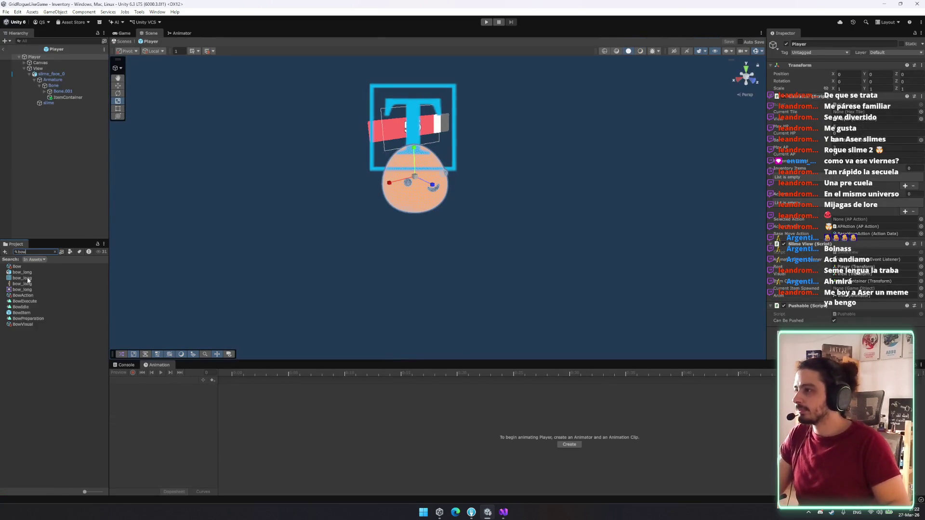
mouse_move(30, 309)
left_mouse_down()
mouse_move(74, 114)
mouse_move(66, 98)
left_mouse_up()
left_click(64, 97)
left_click(64, 102)
right_click(827, 81)
left_click(843, 87)
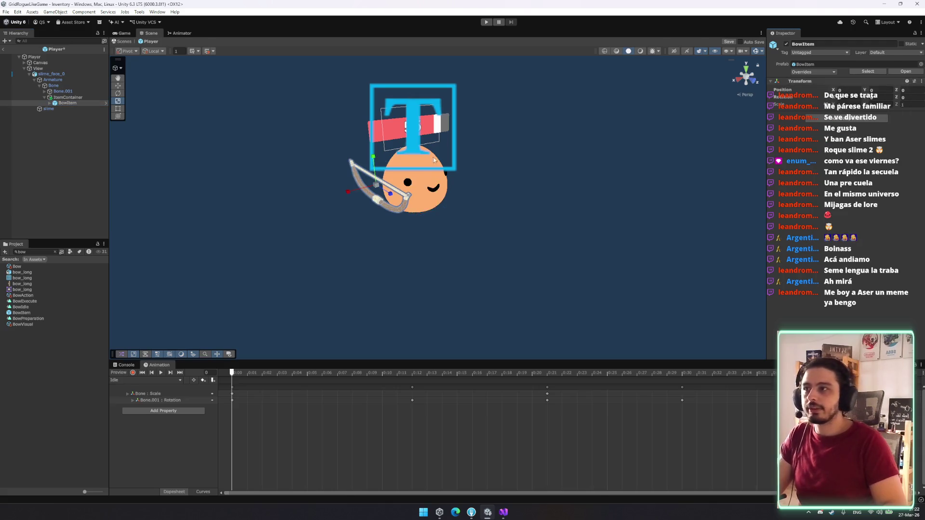
Step: Delete BowItem's position, rotation and scale tracks from the BowIdle clip
left_click(48, 63)
left_click(47, 97)
left_click(47, 56)
left_click(48, 69)
left_click(155, 381)
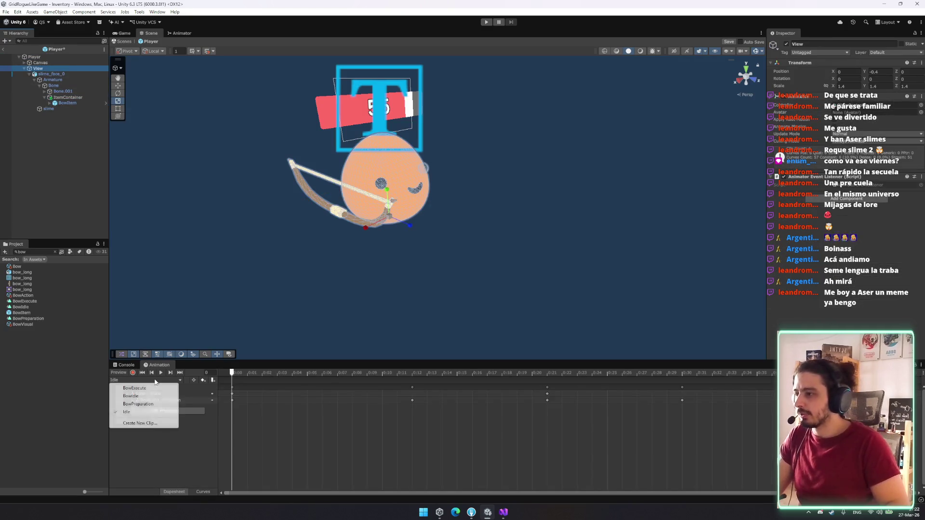
left_click(159, 396)
left_click(162, 413)
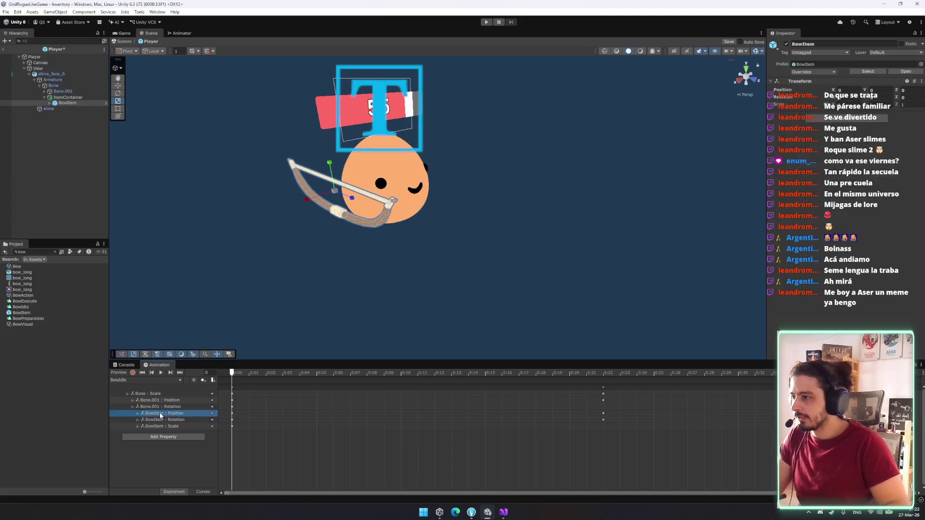
left_click(166, 427, "shift")
key("Delete")
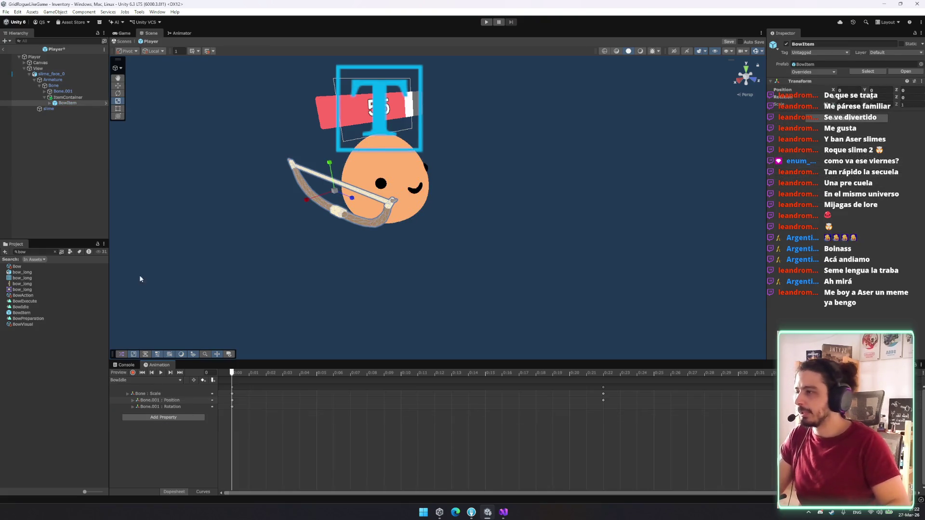
Step: Delete BowItem's tracks from the BowPreparation and BowExecute clips
left_click(142, 381)
left_click(145, 405)
left_click(159, 407)
left_click(165, 420, "shift")
key("Delete")
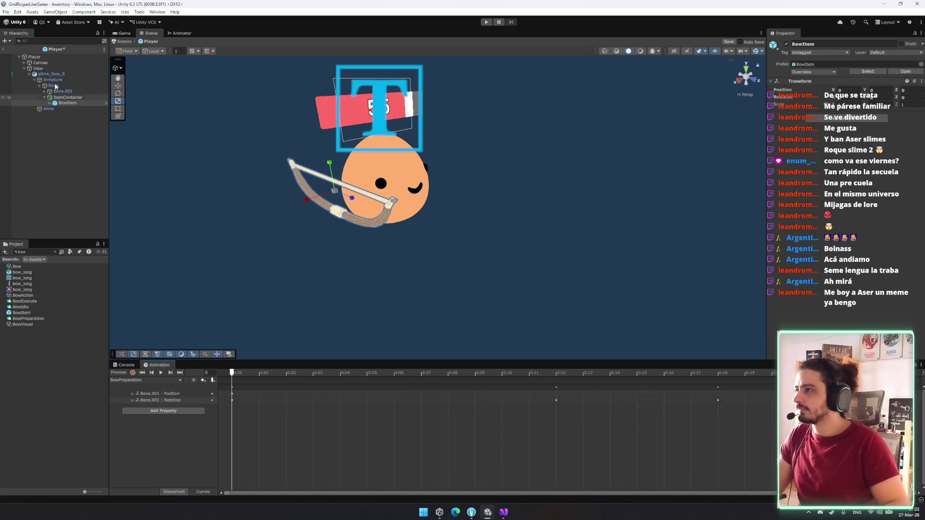
left_click(142, 381)
left_click(147, 388)
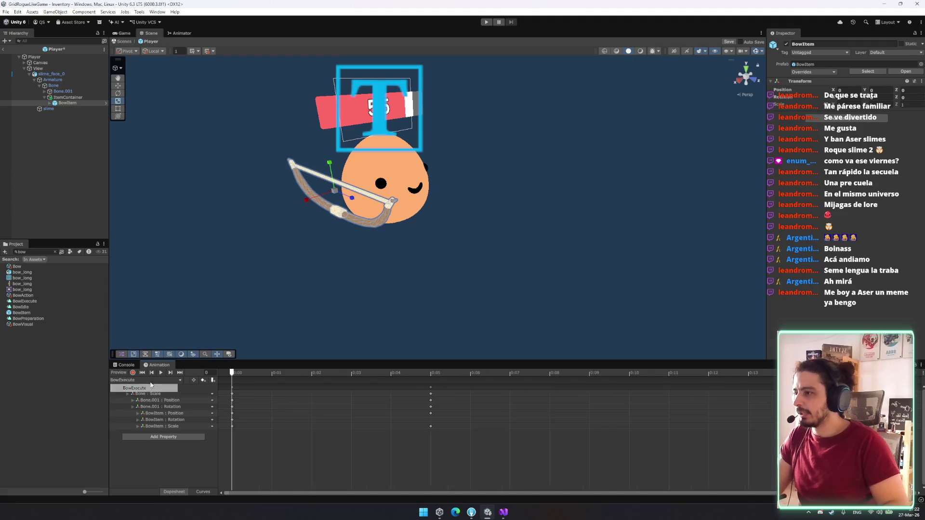
left_click(167, 413)
left_click(169, 426, "shift")
key("Delete")
Step: In BowPreparation, record an ItemContainer rotation at frame 12 turning the bow upright
left_click(145, 380)
left_click(148, 399)
left_click(144, 380)
left_click(138, 404)
left_click(134, 373)
left_click_drag(236, 375, 555, 400)
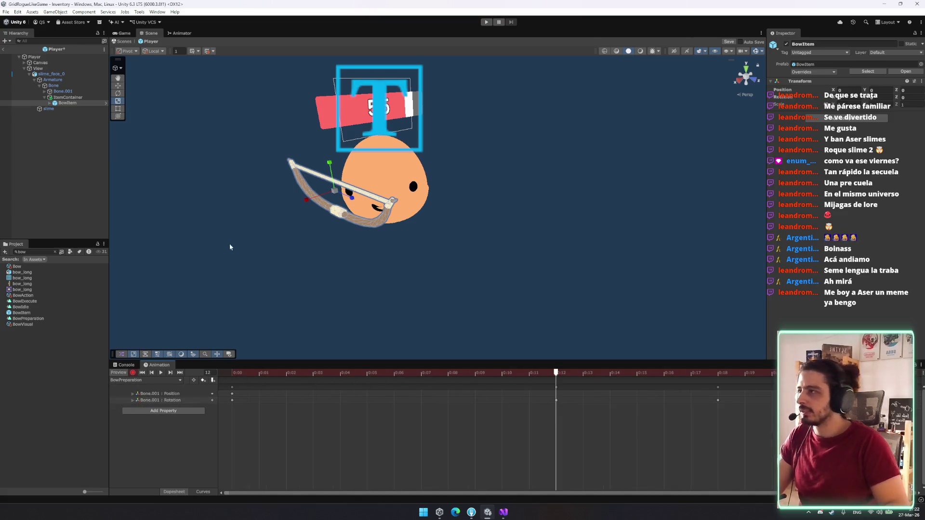
left_click(67, 97)
key("e")
left_click_drag(382, 193, 333, 198)
key("w")
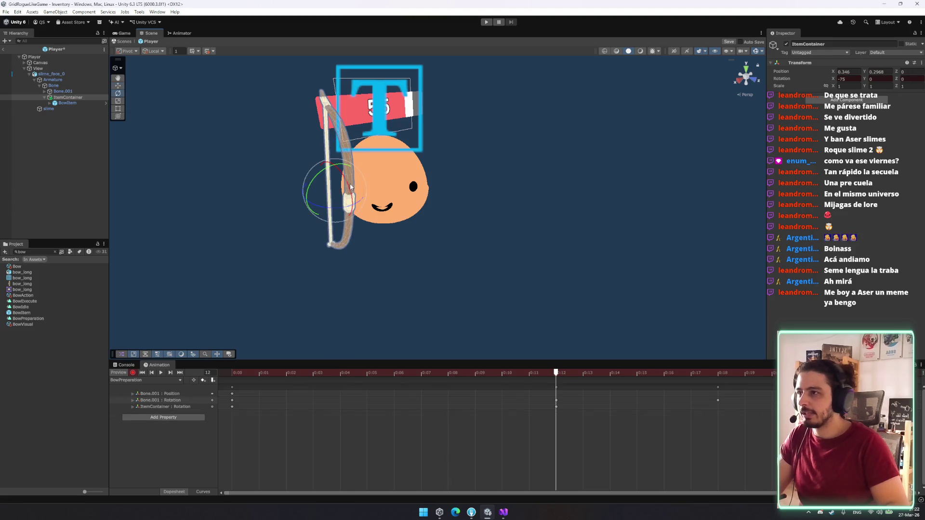
Step: Shift the bow to the right of the slime at the frame-12 key
mouse_move(323, 186)
left_mouse_down()
mouse_move(354, 197)
mouse_move(344, 207)
mouse_move(357, 180)
left_mouse_up()
key("e")
key("w")
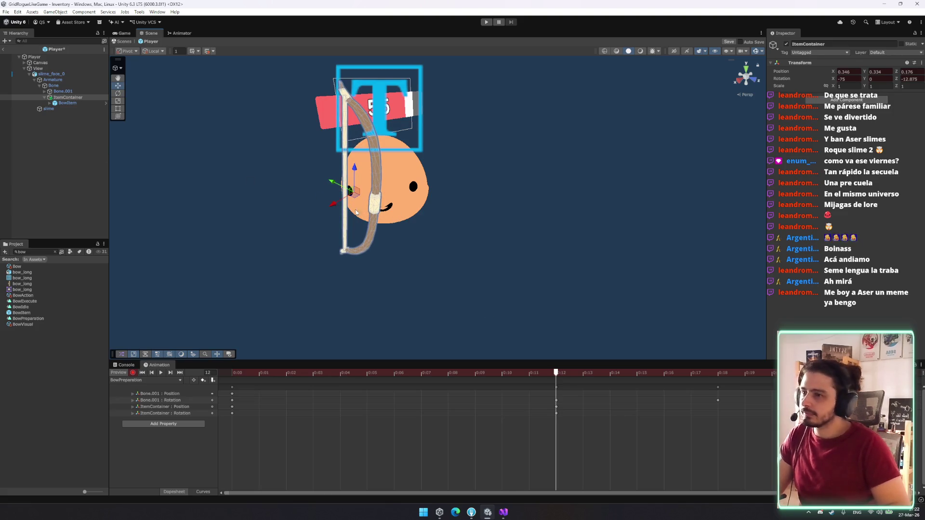
Step: At the clip start, tilt, raise, stretch and turn ItemContainer to pose the bow
mouse_move(502, 372)
left_mouse_down()
mouse_move(216, 356)
mouse_move(440, 392)
mouse_move(646, 407)
mouse_move(714, 407)
mouse_move(731, 388)
mouse_move(853, 386)
left_mouse_up()
key("e")
left_click_drag(378, 190, 385, 208)
key("w")
mouse_move(353, 175)
left_mouse_down()
mouse_move(348, 182)
mouse_move(371, 208)
mouse_move(299, 171)
left_mouse_up()
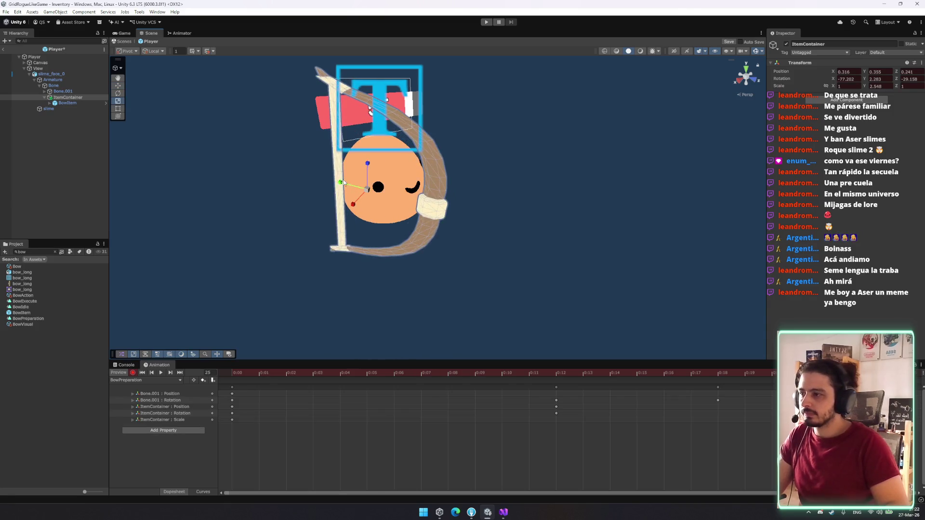
left_click_drag(370, 170, 291, 192)
key("e")
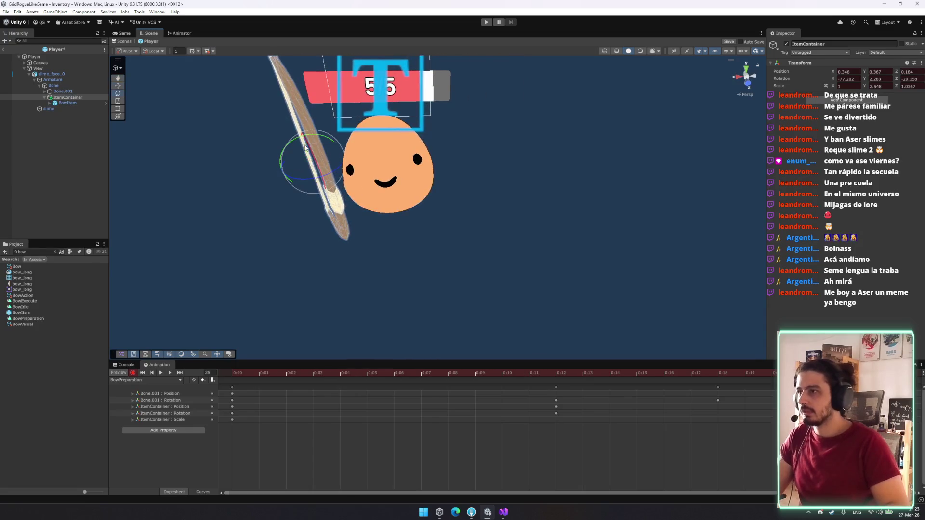
mouse_move(317, 139)
left_mouse_down()
mouse_move(321, 180)
mouse_move(339, 182)
mouse_move(314, 168)
left_mouse_up()
key("w")
Step: Fine-tune ItemContainer's tilt, then preview the BowPreparation clip with Space
left_click(289, 165)
left_click(310, 166)
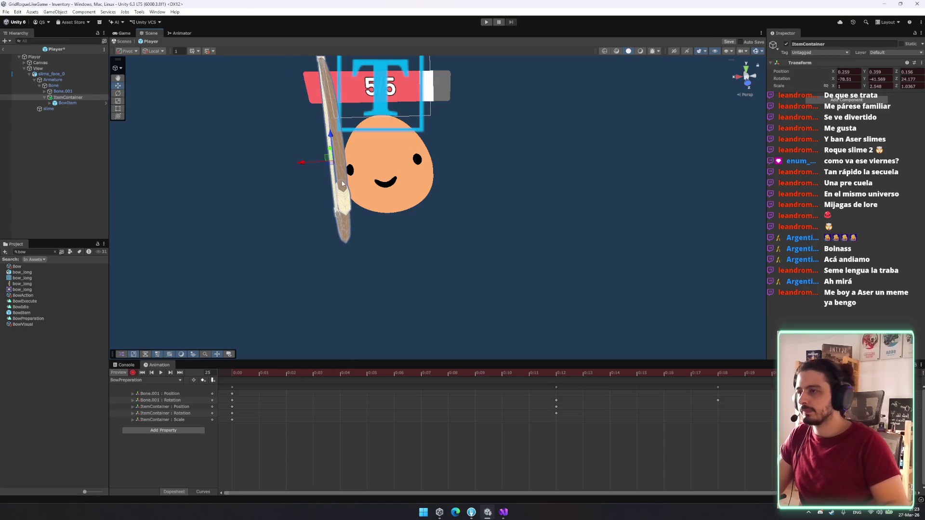
key("e")
mouse_move(367, 159)
left_mouse_down()
mouse_move(381, 183)
mouse_move(422, 179)
mouse_move(370, 176)
mouse_move(347, 191)
left_mouse_up()
key("w")
key("space")
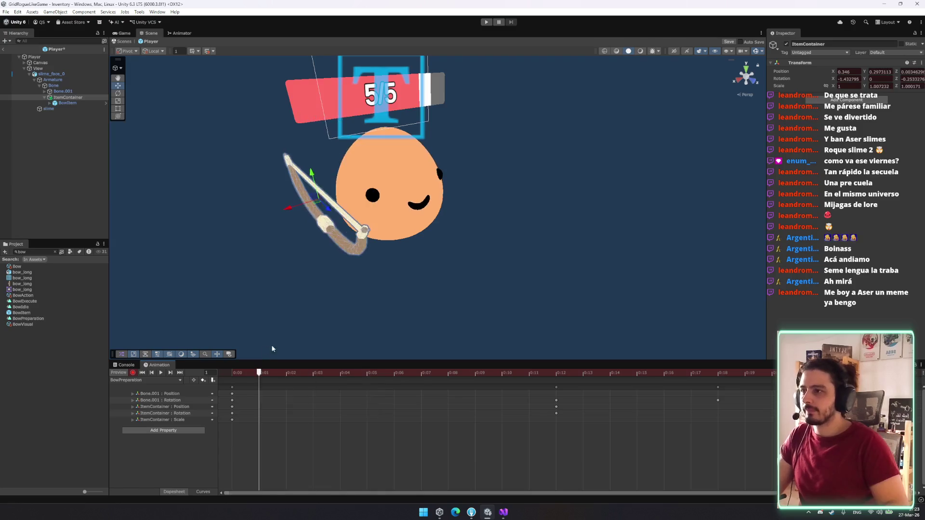
key("f")
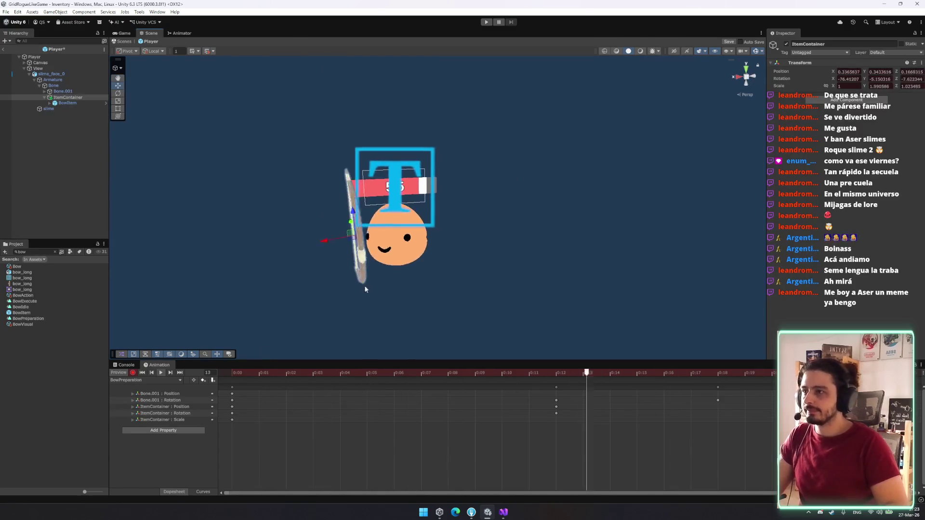
left_click(145, 380)
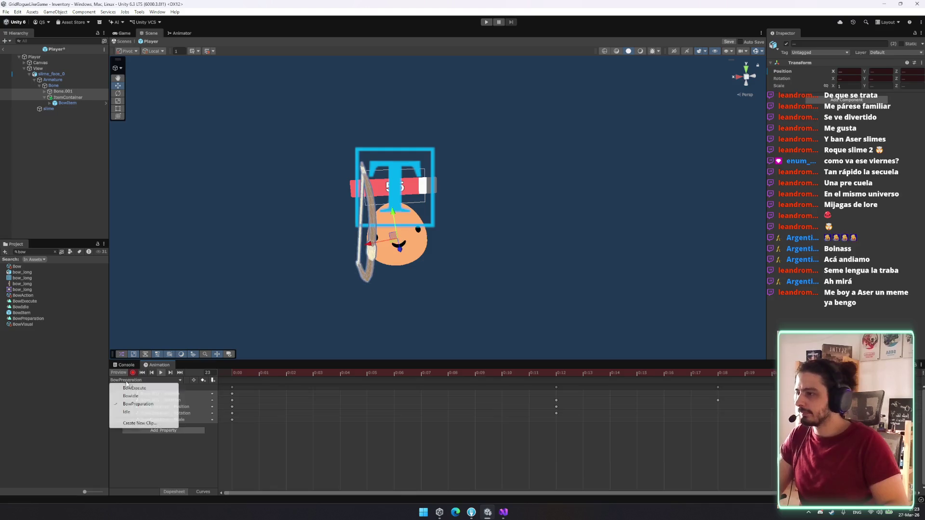
Step: In BowIdle, select ItemContainer's frame-0 keyframes and enable recording
left_click(144, 403)
left_click(203, 380)
left_click_drag(246, 434, 228, 414)
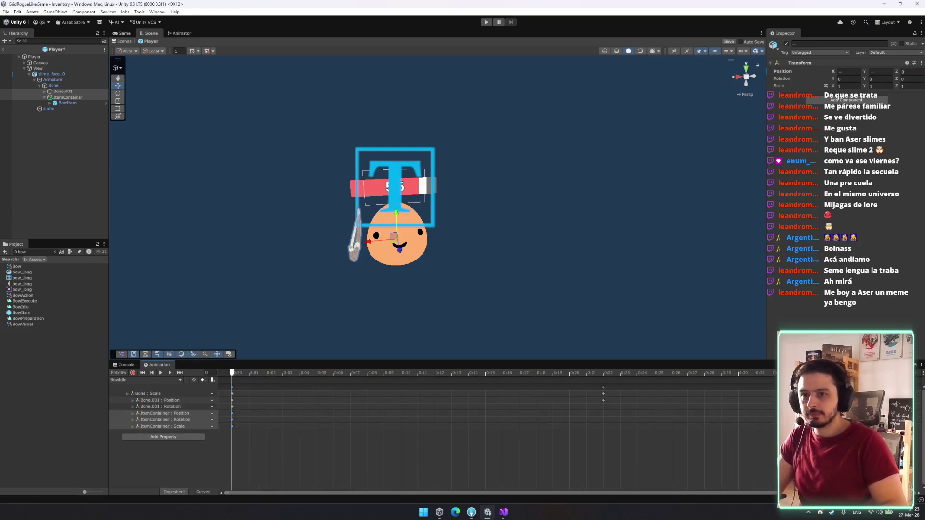
left_click(133, 372)
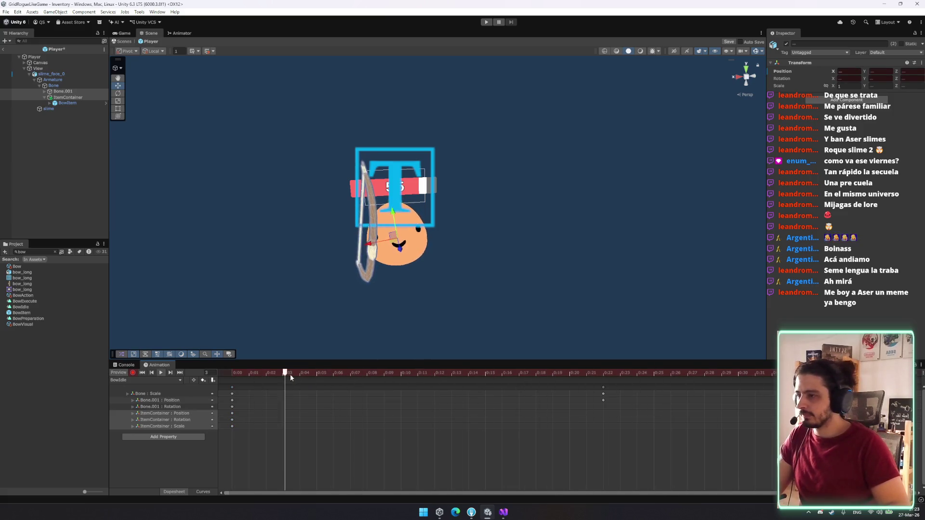
Step: In BowExecute at frame 5, set ItemContainer Scale Y to 1 and rotate it
left_click(136, 380)
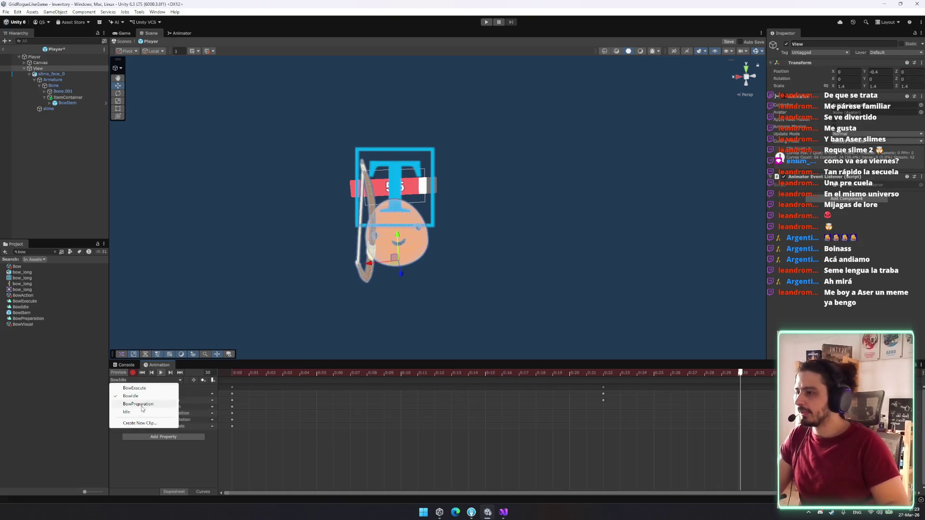
left_click(135, 388)
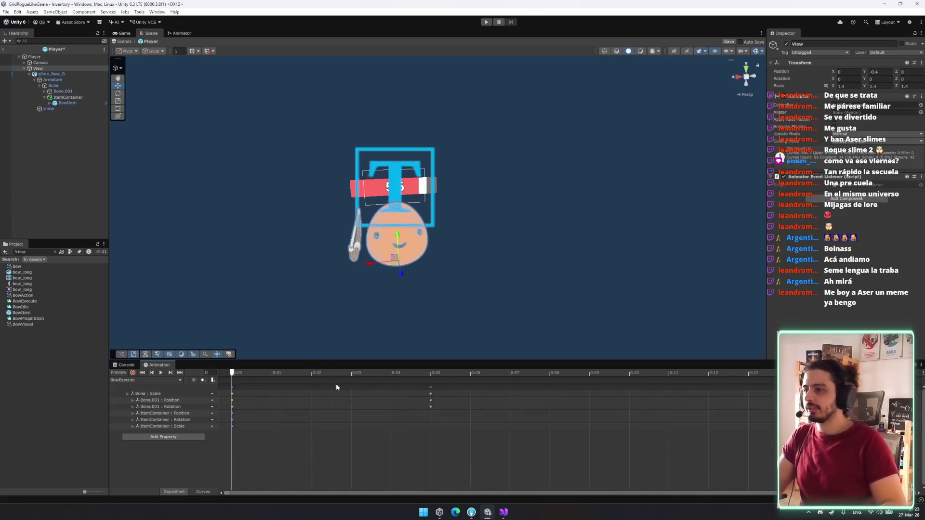
left_click(430, 373)
mouse_move(270, 291)
left_mouse_down()
mouse_move(417, 250)
mouse_move(130, 180)
left_mouse_up()
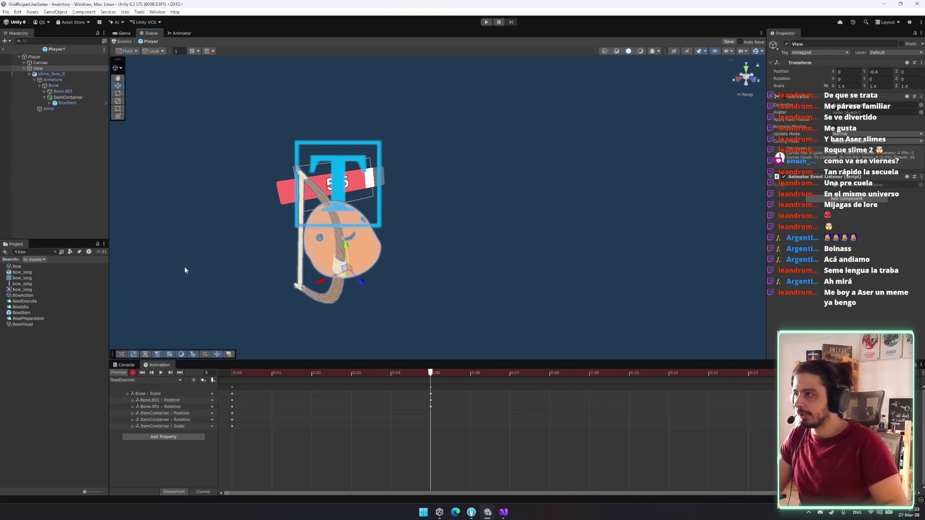
left_click(67, 98)
left_click(889, 86)
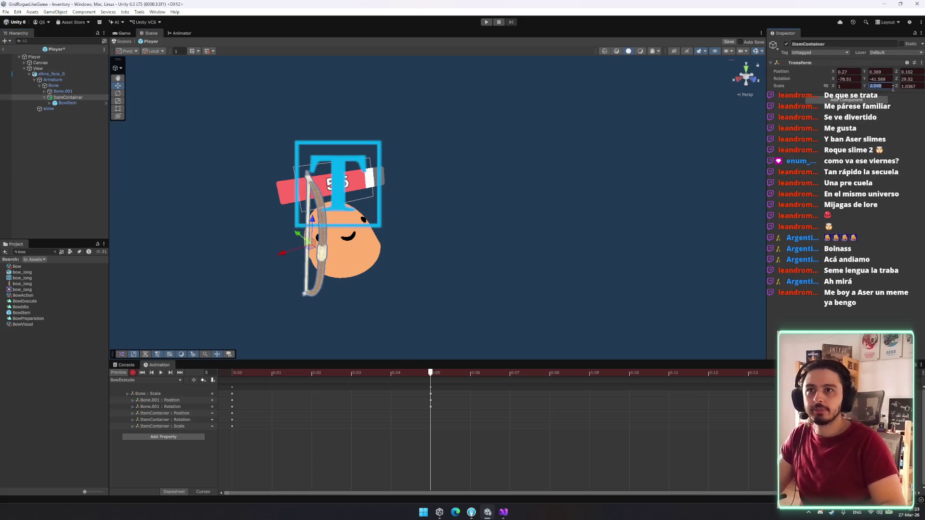
type("1")
mouse_move(313, 263)
left_mouse_down()
mouse_move(355, 254)
mouse_move(311, 276)
mouse_move(268, 258)
mouse_move(269, 245)
mouse_move(272, 270)
mouse_move(277, 263)
left_mouse_up()
key("e")
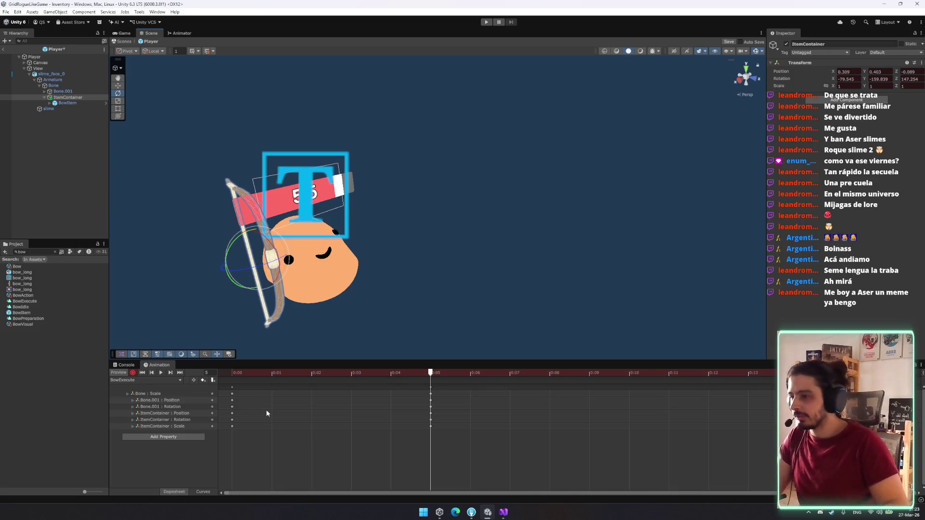
left_click(154, 380)
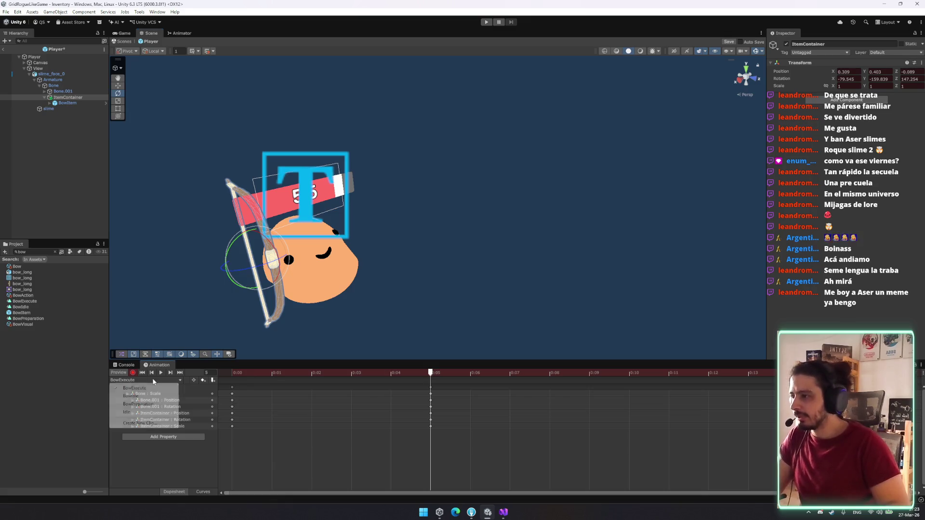
Step: Review the BowIdle, BowExecute (frame 17) and BowPreparation clips
left_click(143, 396)
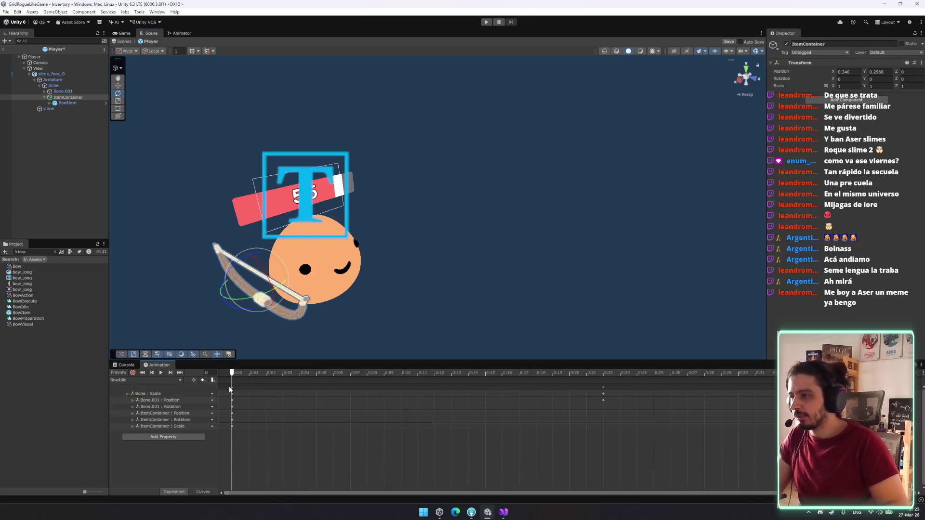
left_click(154, 381)
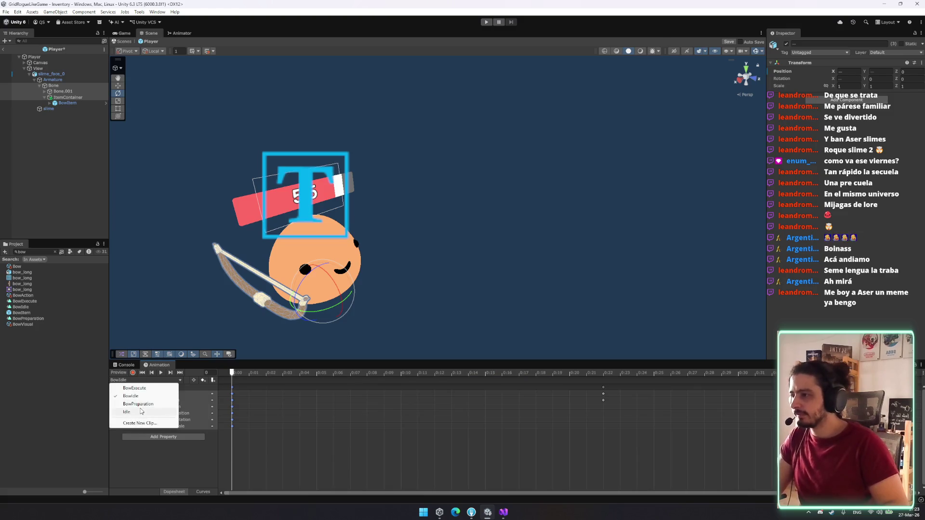
left_click(149, 388)
left_click(629, 369)
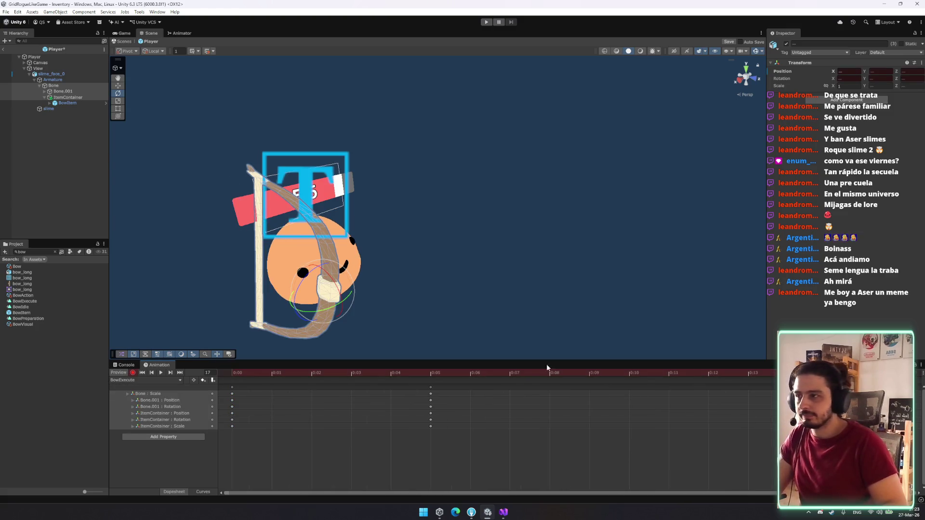
left_click(144, 381)
left_click(143, 396)
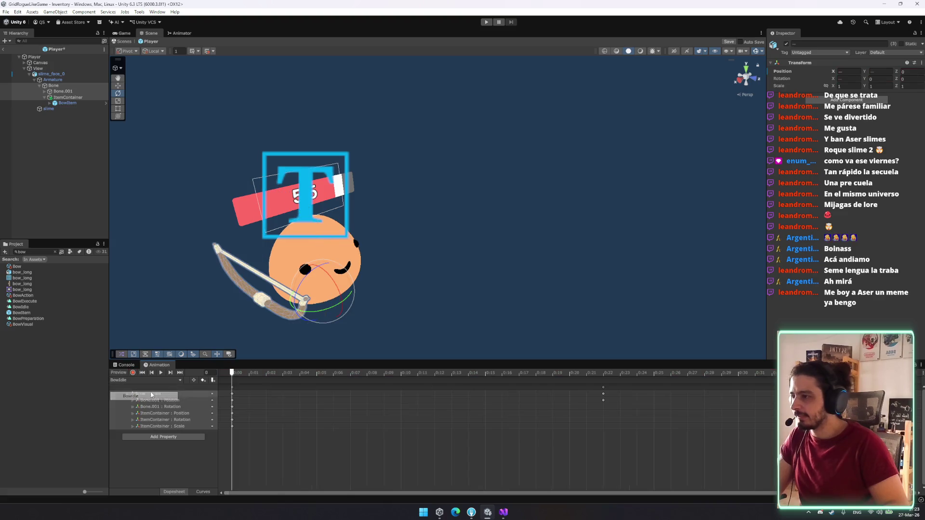
left_click(137, 380)
left_click(144, 404)
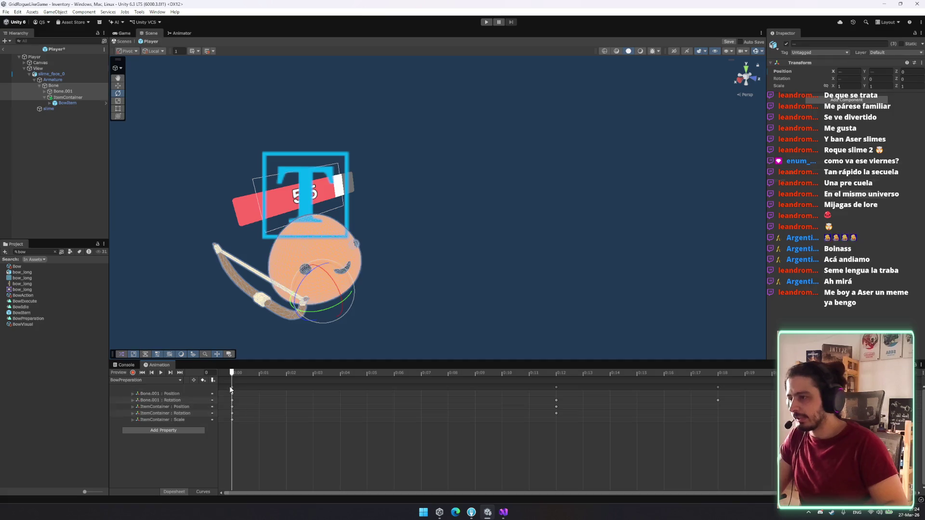
Step: Play the BowExecute clip preview, then exit the Player prefab to the Inventory scene
left_click(161, 382)
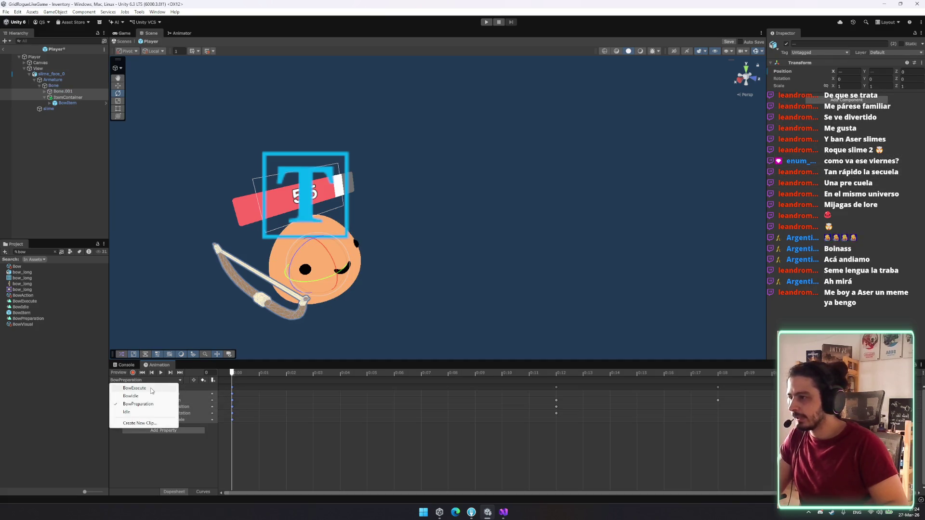
left_click(135, 388)
key("r")
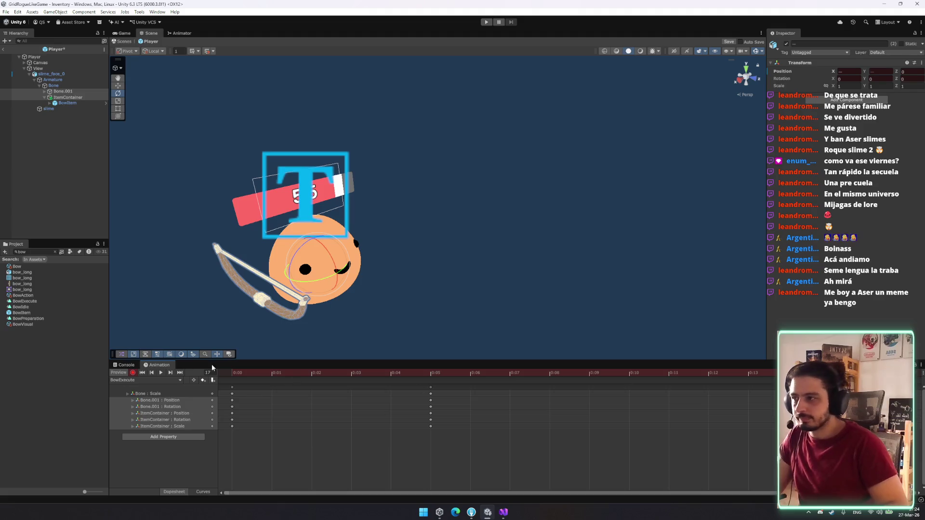
left_click(161, 372)
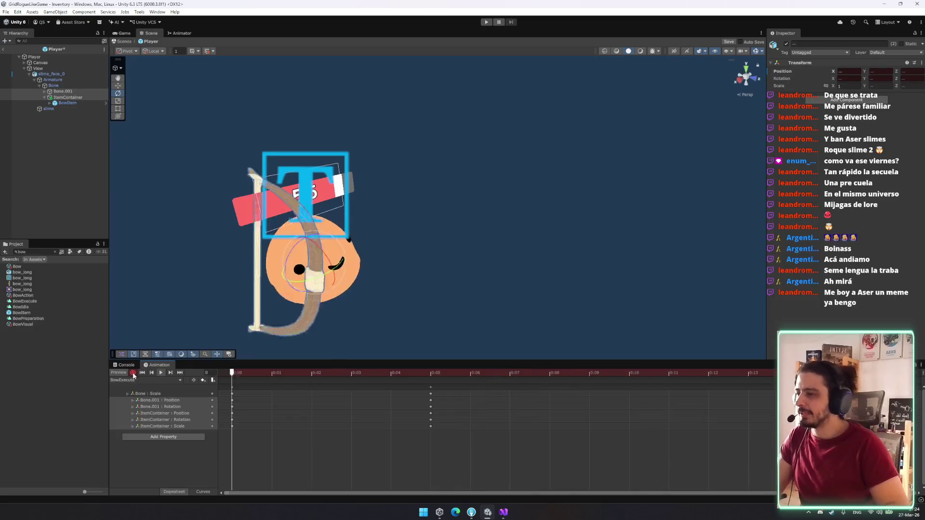
left_click(37, 151)
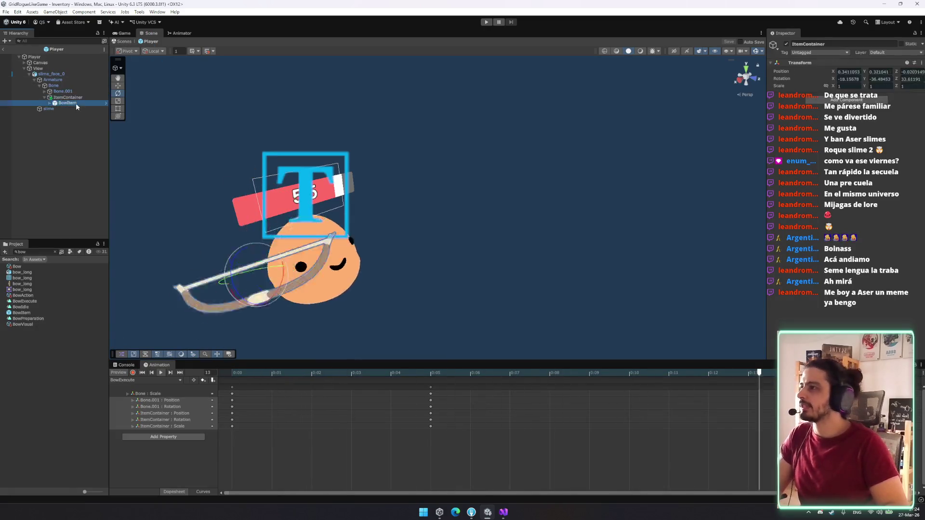
left_click(131, 41)
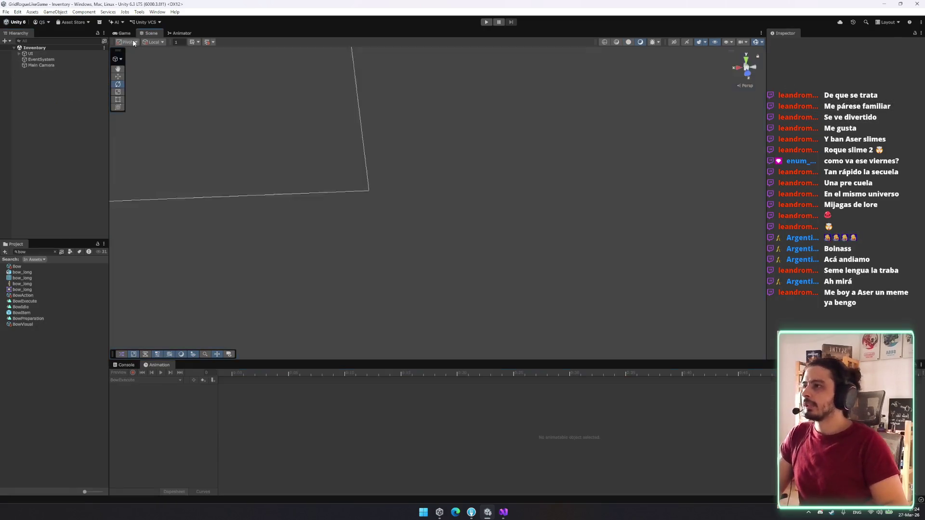
Step: Run the game and place the hammer in the inventory grid's top-left corner, rotating the staff with R
left_click(487, 22)
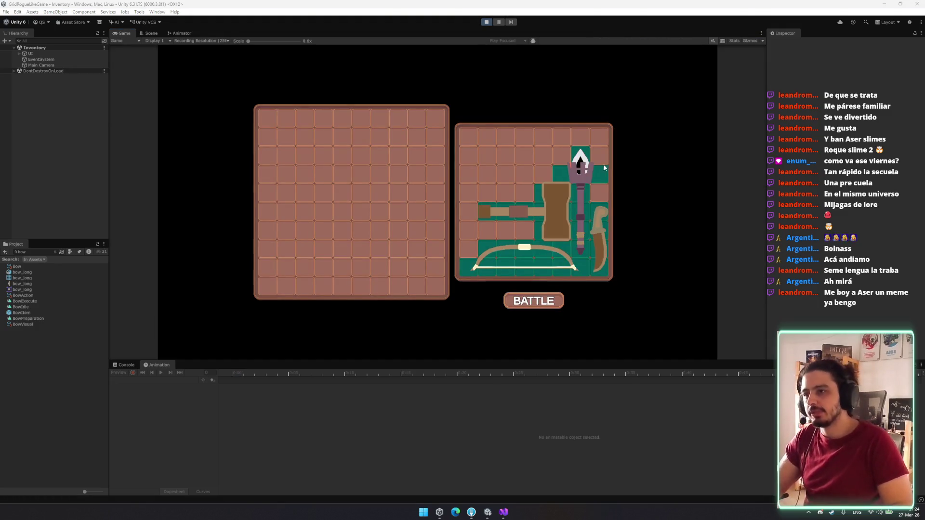
mouse_move(534, 209)
left_mouse_down()
mouse_move(502, 159)
mouse_move(517, 173)
mouse_move(487, 172)
left_mouse_up()
left_click_drag(580, 176, 560, 175)
key("r")
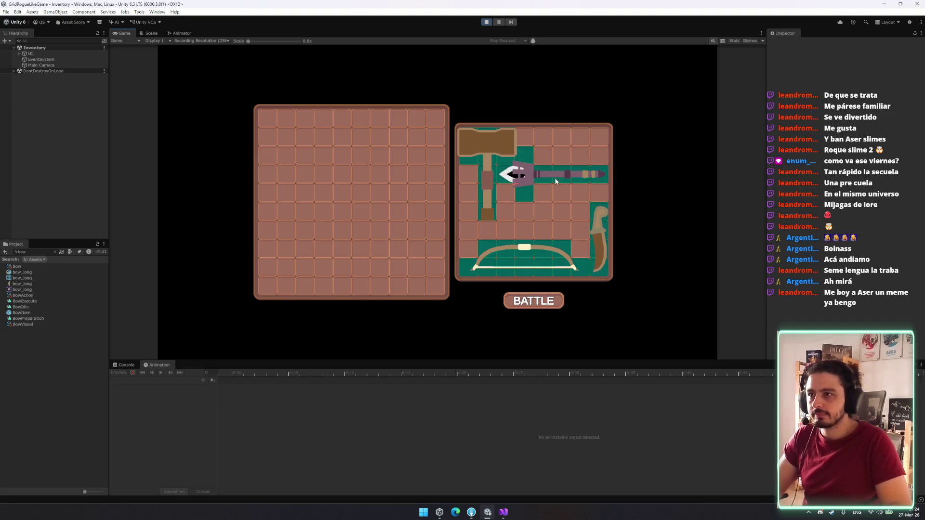
mouse_move(481, 147)
left_mouse_down()
mouse_move(682, 118)
mouse_move(649, 201)
mouse_move(684, 270)
mouse_move(658, 226)
mouse_move(660, 164)
mouse_move(681, 139)
mouse_move(701, 141)
mouse_move(603, 142)
mouse_move(496, 171)
mouse_move(637, 150)
mouse_move(655, 159)
mouse_move(539, 186)
mouse_move(491, 169)
mouse_move(698, 158)
mouse_move(652, 173)
mouse_move(486, 162)
mouse_move(689, 162)
mouse_move(605, 178)
mouse_move(468, 169)
mouse_move(679, 163)
mouse_move(669, 169)
mouse_move(657, 149)
mouse_move(665, 147)
mouse_move(643, 137)
mouse_move(496, 172)
mouse_move(531, 169)
mouse_move(486, 169)
left_mouse_up()
mouse_move(566, 175)
left_mouse_down()
mouse_move(530, 183)
mouse_move(558, 187)
left_mouse_up()
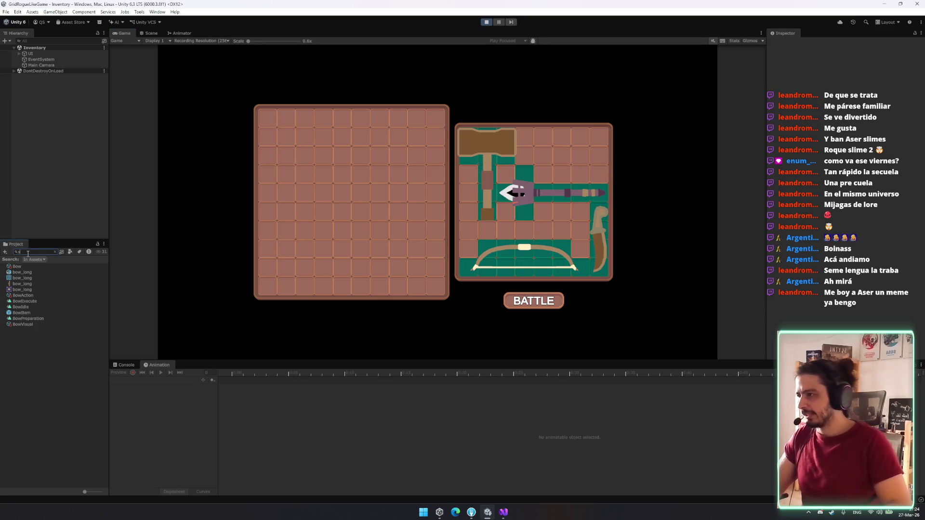
Step: Set FireStaffAction's Targeting field to RangeTargeting instead of ProjectileTargeting
type("taf")
left_click(31, 307)
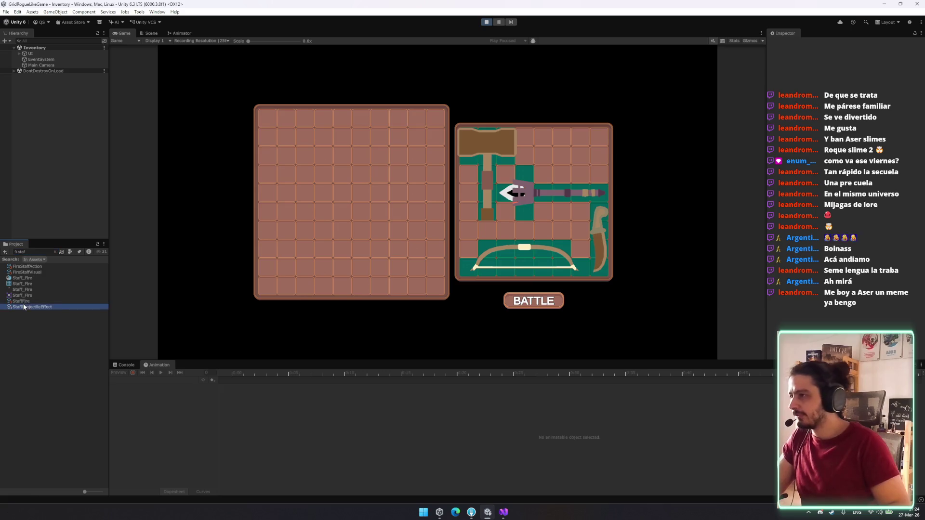
left_click(29, 301)
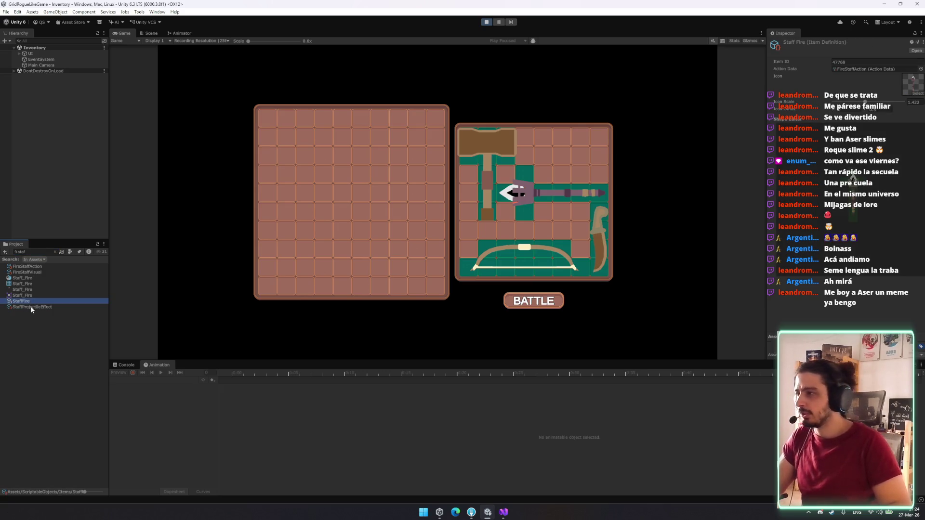
left_click(30, 307)
left_click(55, 251)
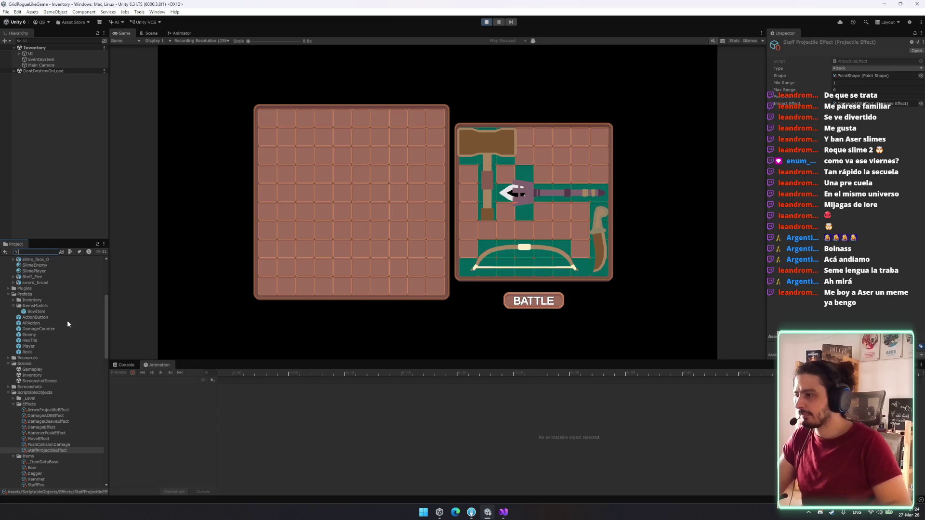
scroll(67, 324, "down", 3)
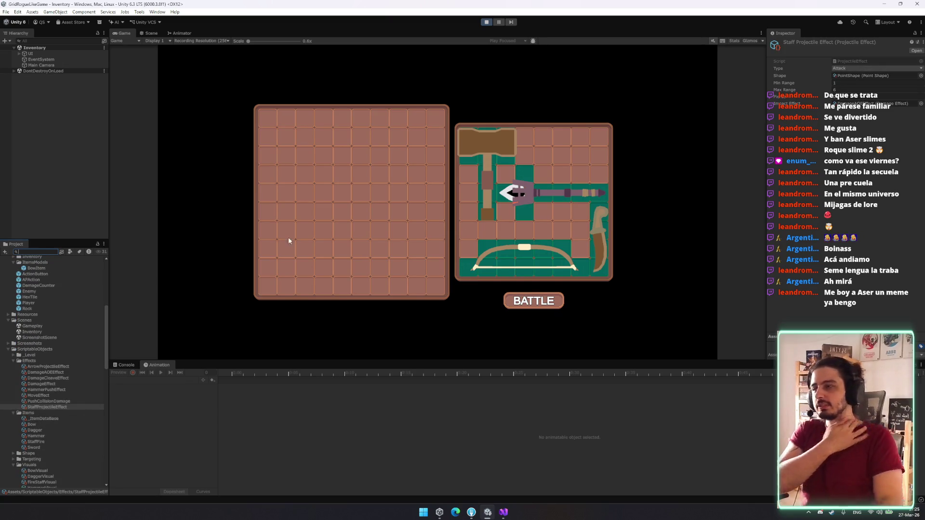
scroll(48, 444, "down", 3)
scroll(41, 463, "down", 2)
left_click(42, 452)
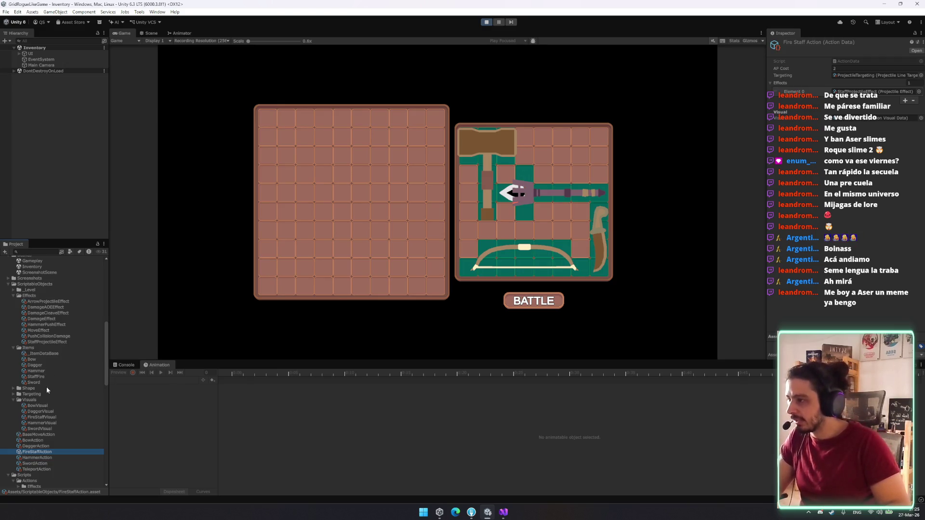
left_click(12, 394)
mouse_move(42, 417)
left_mouse_down()
mouse_move(193, 338)
mouse_move(723, 145)
mouse_move(868, 75)
left_mouse_up()
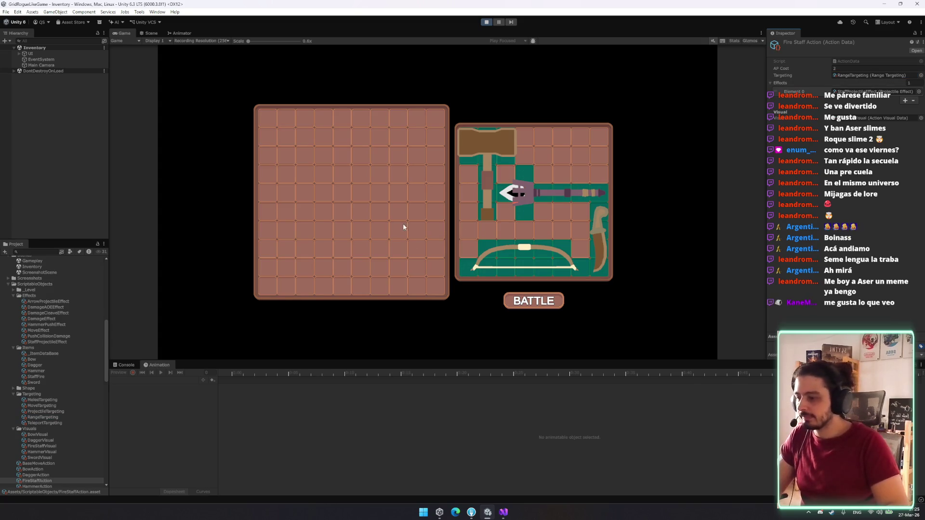
Step: Pick up the staff to check its Radial 1-6 range, and move the dagger into the top row
mouse_move(525, 195)
left_mouse_down()
mouse_move(583, 184)
mouse_move(670, 140)
mouse_move(595, 176)
mouse_move(698, 174)
mouse_move(633, 177)
mouse_move(689, 179)
mouse_move(697, 238)
mouse_move(600, 270)
mouse_move(554, 164)
mouse_move(574, 178)
mouse_move(576, 166)
left_mouse_up()
key("r")
key("r")
key("r")
key("r")
key("r")
key("r")
key("r")
mouse_move(600, 236)
left_mouse_down()
mouse_move(580, 153)
mouse_move(562, 171)
mouse_move(568, 167)
left_mouse_up()
key("r")
Step: Start the battle and attack the warning tile with the staff action (key 5)
left_click(542, 311)
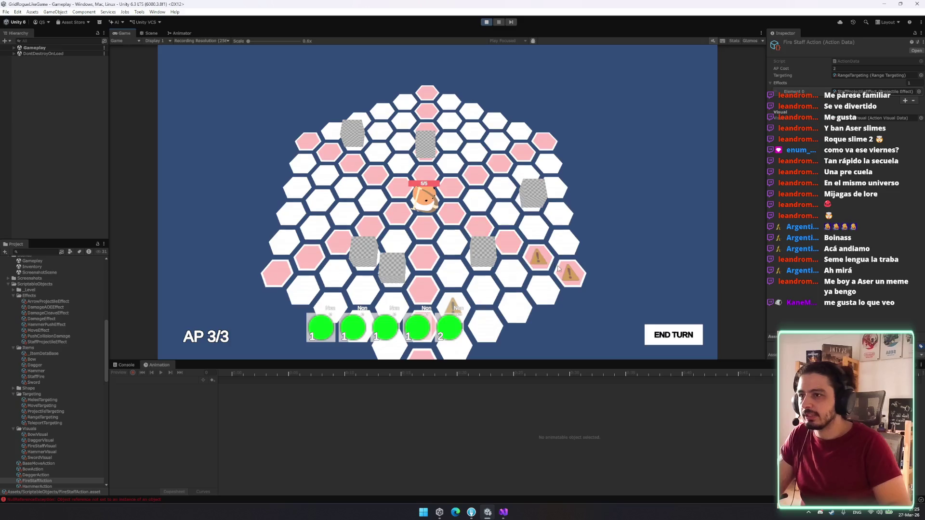
left_click(540, 262)
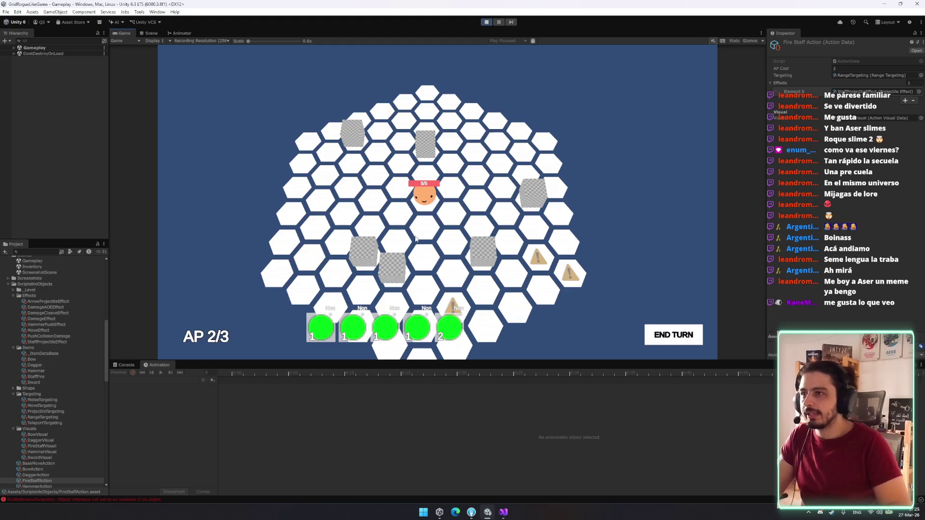
scroll(416, 238, "up", 3)
key("5")
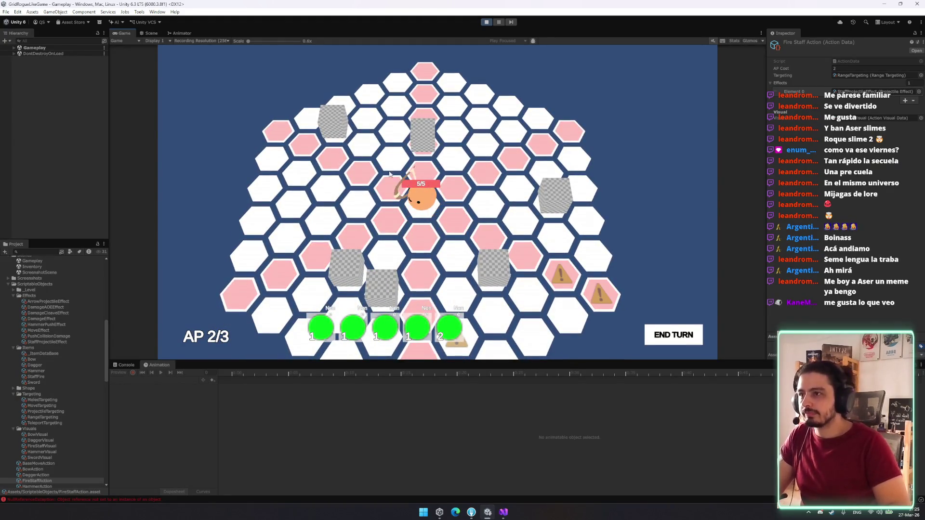
left_click(559, 272)
Step: Stop the game and check the Bow_E trigger parameter in the slime Animator
key("ctrl+p")
key("alt+Tab")
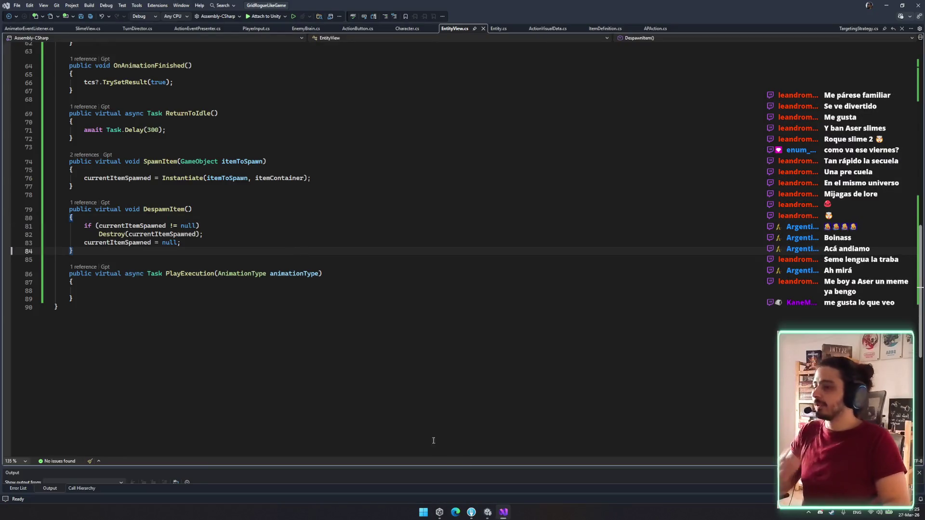
left_click(486, 514)
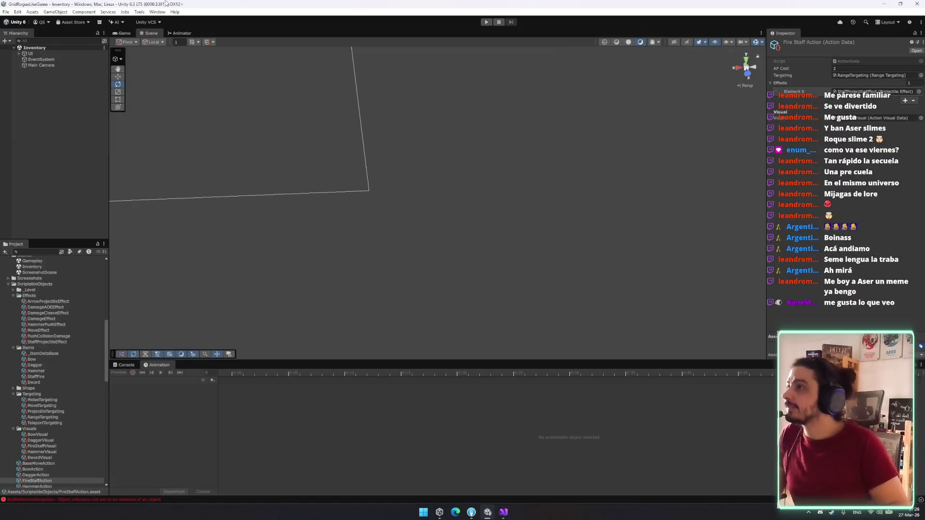
left_click(184, 33)
left_click(131, 68)
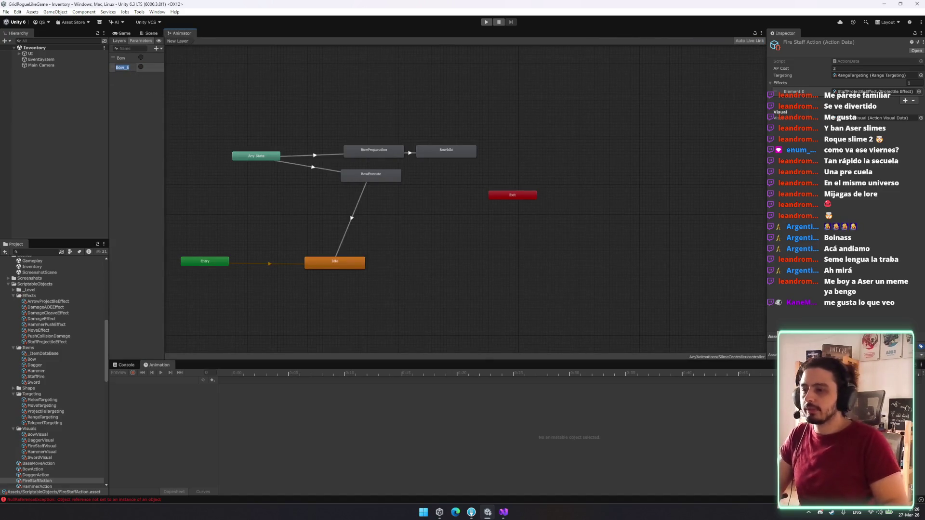
left_click(503, 512)
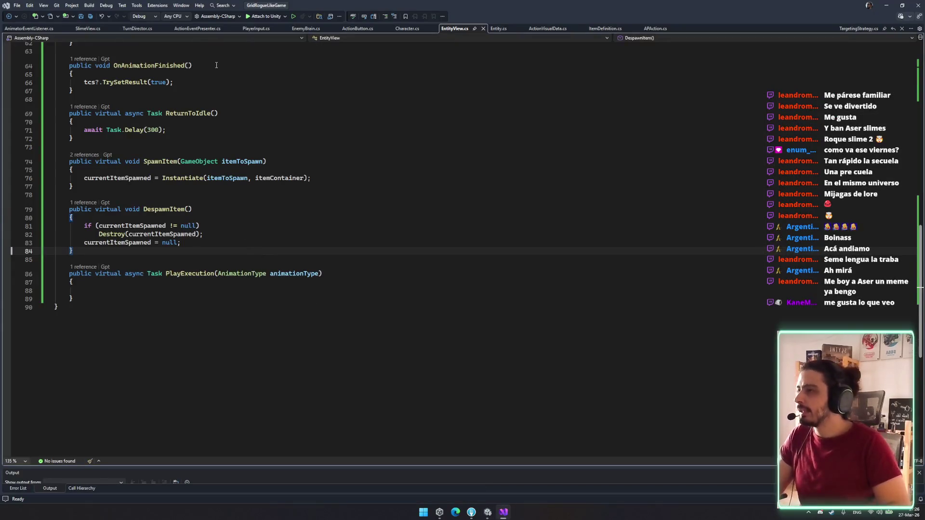
Step: Find the PlayExecution method in EntityView.cs, undoing a stray Bow_E entry
scroll(114, 46, "up", 13)
scroll(192, 232, "down", 6)
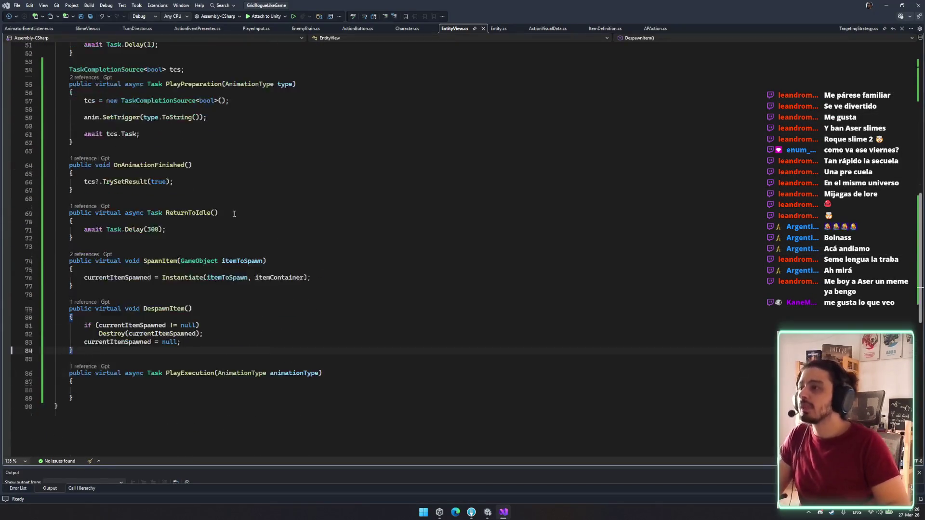
scroll(192, 232, "down", 2)
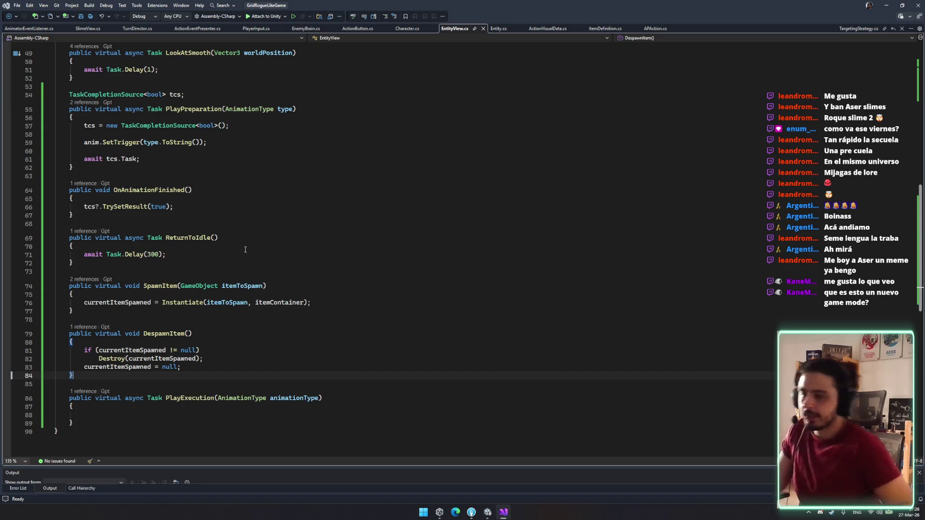
key("Down")
key("Down")
key("Down")
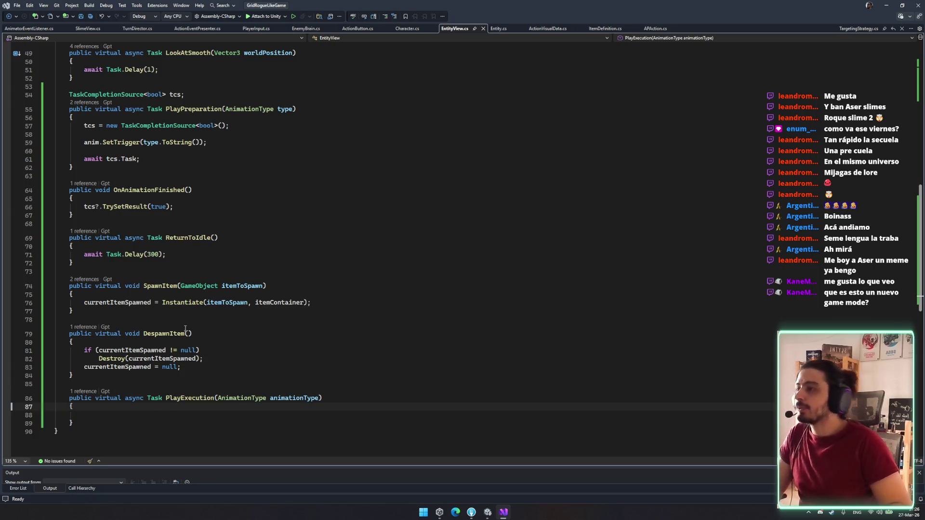
scroll(218, 352, "down", 2)
key("Down")
type("Bow_E")
key("ctrl+z")
left_click(292, 276)
scroll(192, 337, "up", 3)
scroll(144, 376, "down", 2)
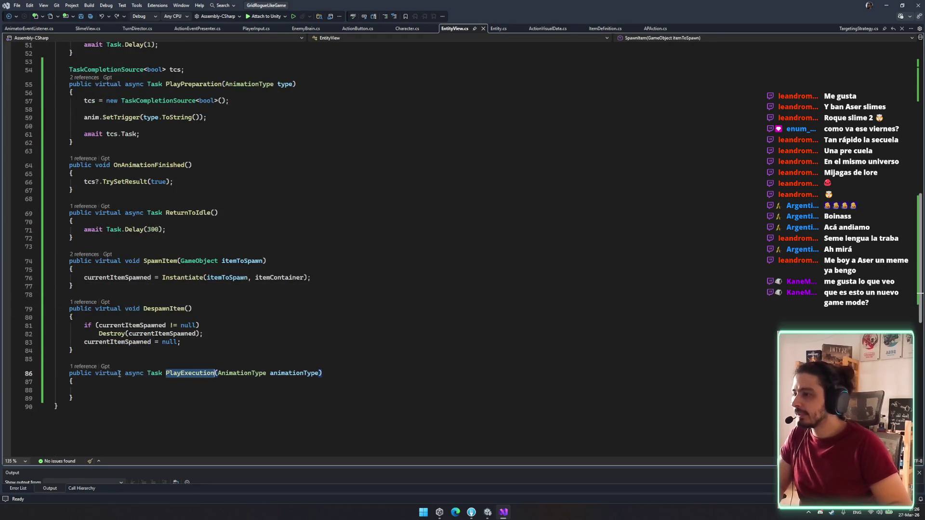
scroll(84, 338, "up", 4)
Step: Copy PlayPreparation's body lines into PlayExecution
left_click(193, 183)
left_click(64, 203)
scroll(144, 337, "down", 4)
scroll(144, 337, "up", 1)
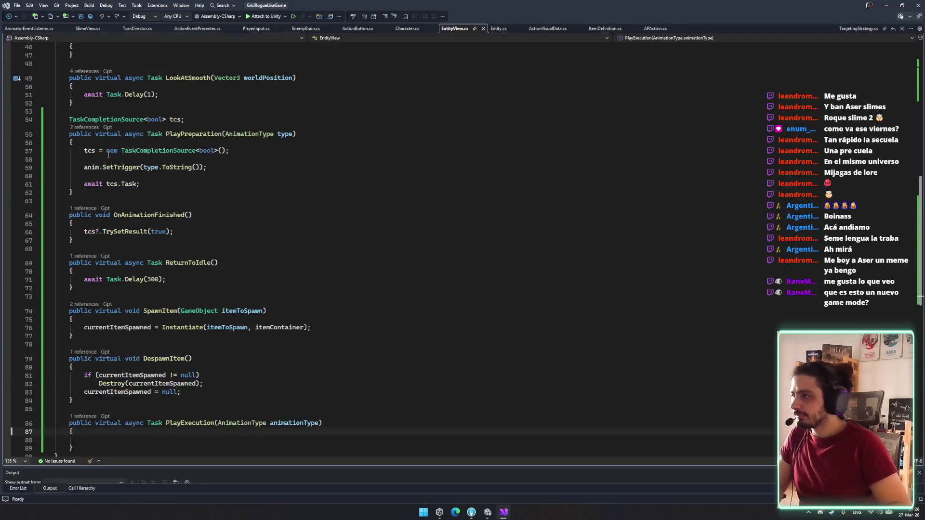
left_click(167, 188, "shift")
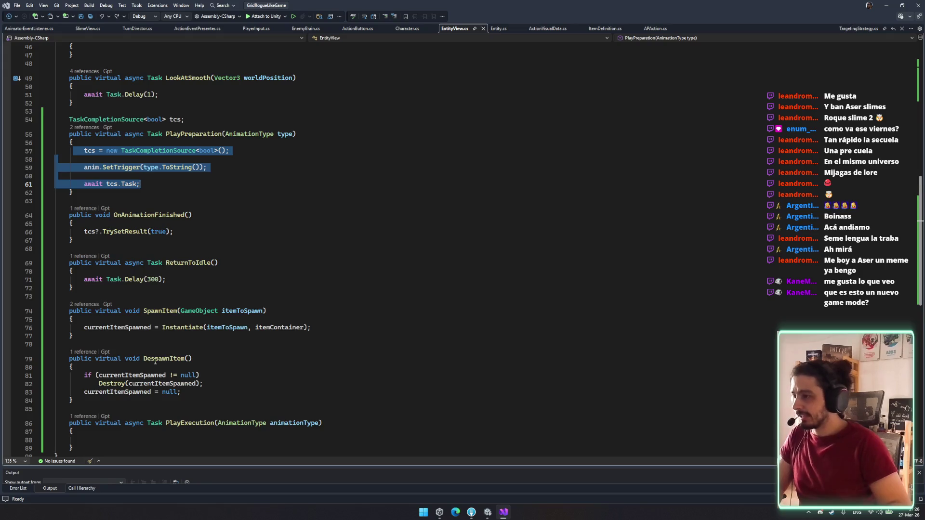
key("ctrl+c")
scroll(156, 363, "down", 2)
left_click(252, 391)
key("ctrl+v")
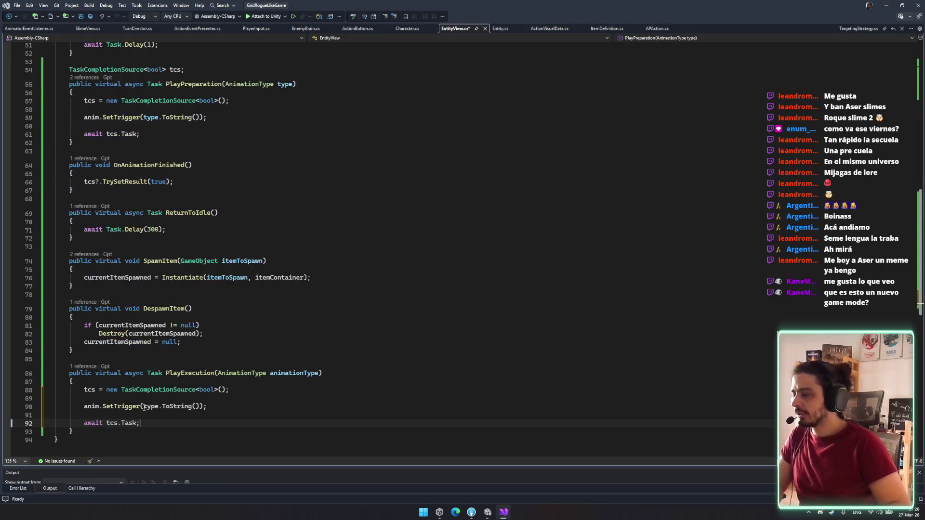
Step: Replace type with animationType in the pasted trigger line and save
scroll(273, 403, "down", 1)
double_click(294, 348)
key("ctrl+c")
double_click(151, 382)
key("ctrl+v")
key("ctrl+s")
Step: Append "_E" to the trigger name in PlayExecution and save the script
key("Up")
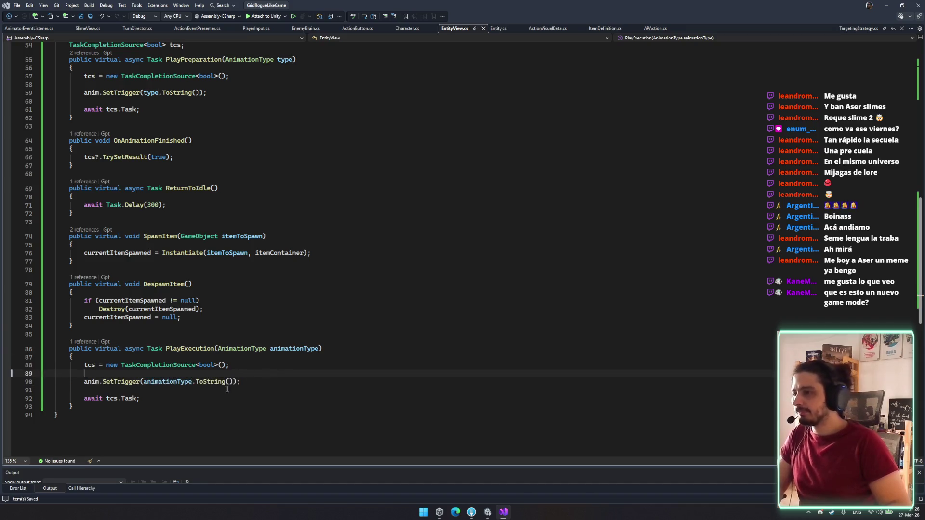
left_click(233, 382)
type("\"")
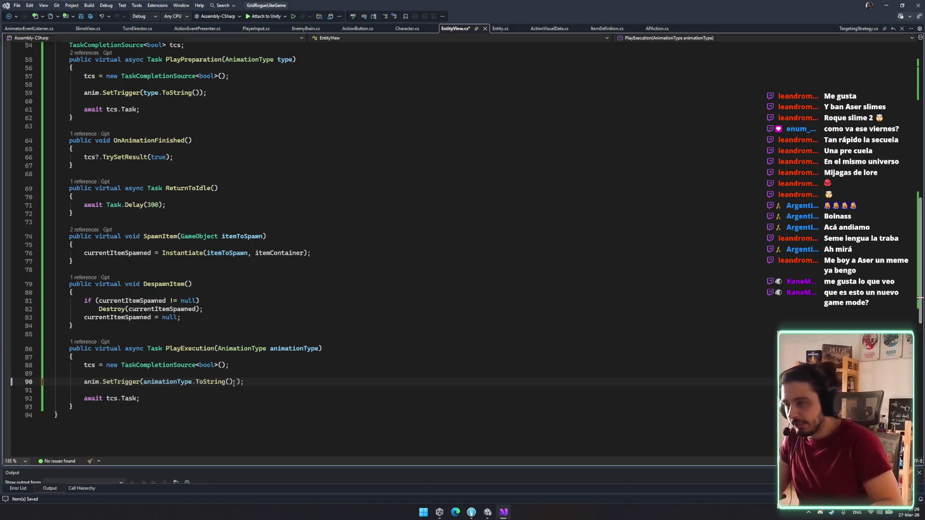
type("_E")
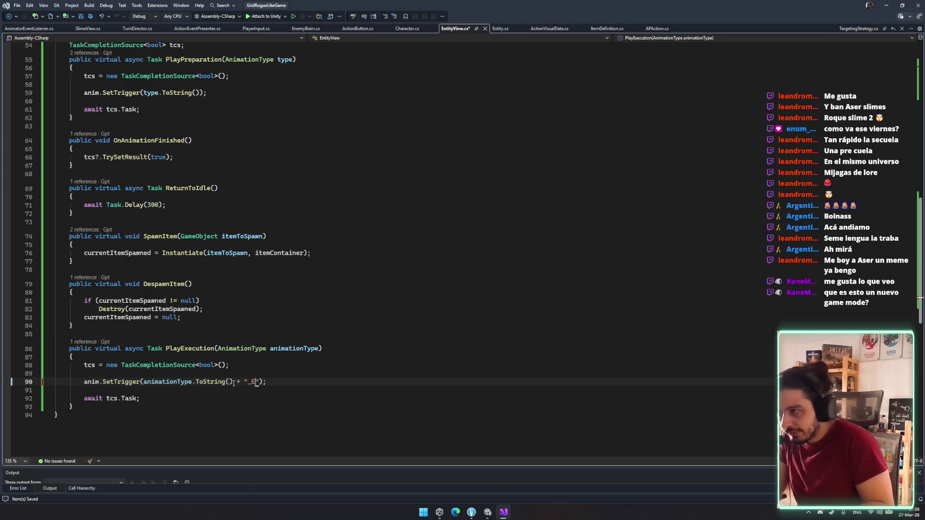
key("Up")
key("Up")
key("Up")
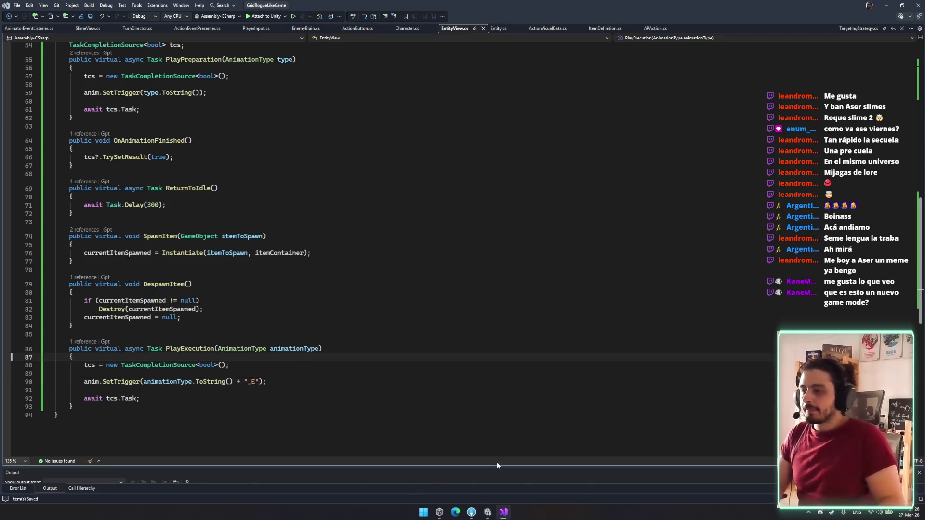
left_click(503, 514)
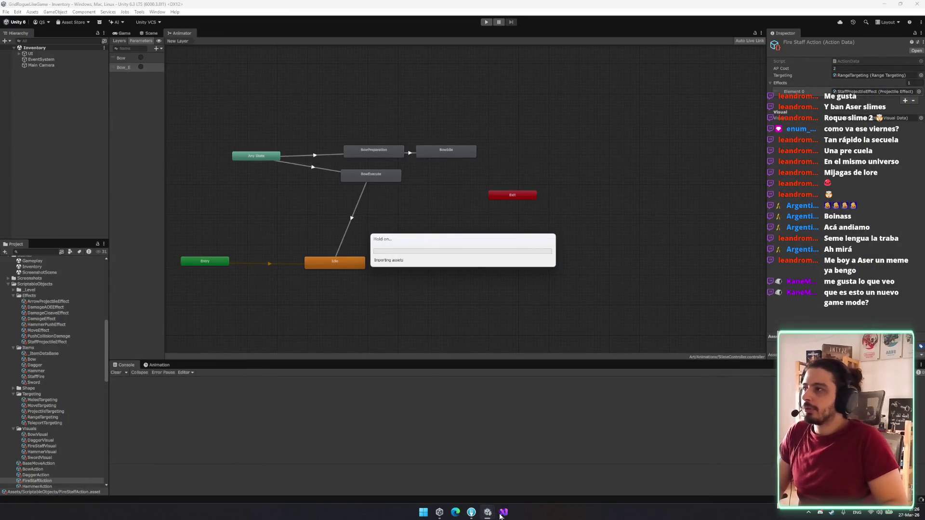
Step: Return to Unity after recompiling and run the Inventory scene in Play mode
left_click(503, 513)
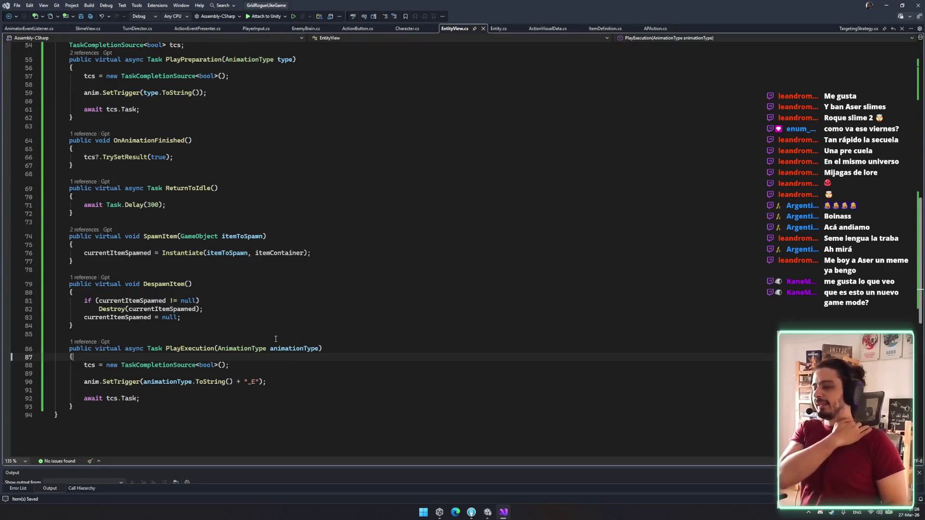
key("alt+Tab")
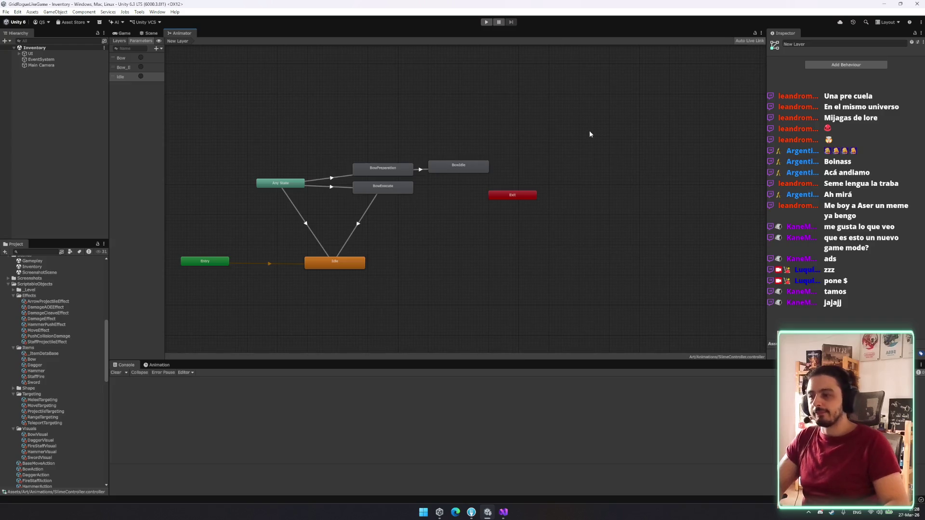
left_click(482, 25)
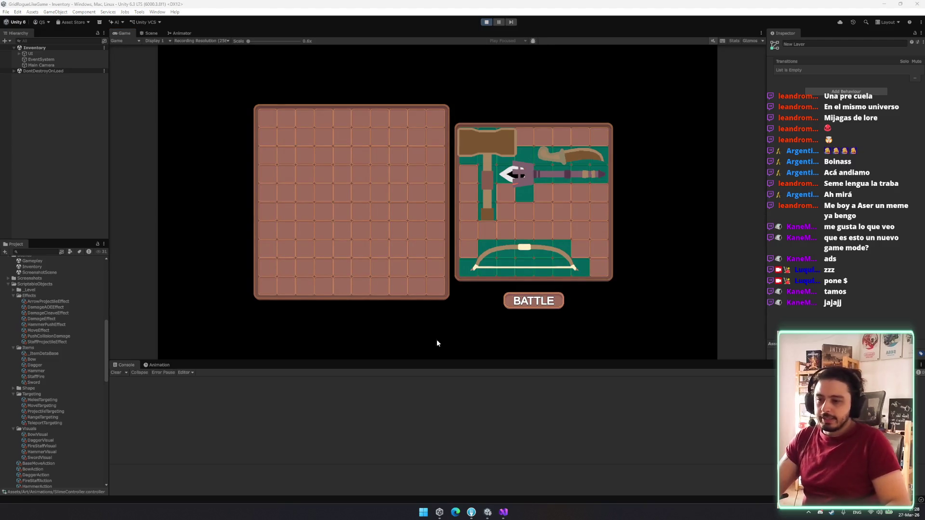
Step: Shuffle the fire staff and dagger between the grids, rotating the dagger while held
mouse_move(527, 181)
left_mouse_down()
mouse_move(400, 181)
mouse_move(362, 194)
left_mouse_up()
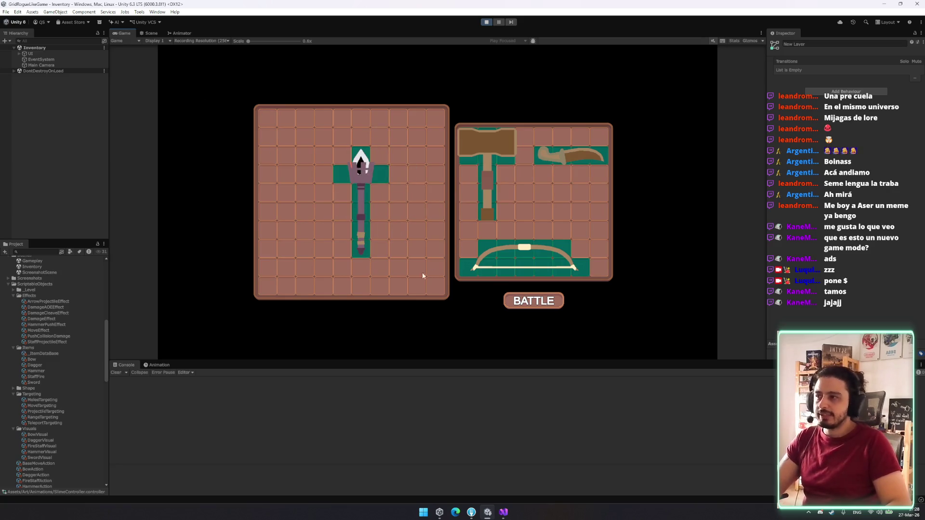
mouse_move(571, 156)
left_mouse_down()
mouse_move(231, 158)
mouse_move(274, 173)
mouse_move(344, 237)
mouse_move(294, 159)
mouse_move(298, 197)
mouse_move(540, 206)
mouse_move(545, 216)
mouse_move(510, 229)
left_mouse_up()
key("r")
key("r")
mouse_move(488, 179)
left_mouse_down()
mouse_move(527, 182)
mouse_move(499, 197)
mouse_move(506, 188)
mouse_move(540, 213)
mouse_move(530, 217)
left_mouse_up()
key("r")
mouse_move(375, 183)
left_mouse_down()
mouse_move(362, 181)
mouse_move(506, 191)
mouse_move(490, 155)
mouse_move(498, 169)
mouse_move(482, 215)
mouse_move(354, 174)
left_mouse_up()
key("r")
key("r")
key("r")
mouse_move(523, 224)
left_mouse_down()
mouse_move(509, 205)
mouse_move(521, 156)
mouse_move(508, 158)
mouse_move(516, 174)
left_mouse_up()
Step: Place the hammer top-right, the fire staff mid-row and the bow in the right grid
mouse_move(522, 260)
left_mouse_down()
mouse_move(525, 218)
mouse_move(524, 261)
left_mouse_up()
mouse_move(575, 212)
left_mouse_down()
mouse_move(566, 146)
mouse_move(540, 137)
mouse_move(544, 144)
left_mouse_up()
mouse_move(515, 174)
left_mouse_down()
mouse_move(547, 141)
mouse_move(540, 138)
left_mouse_up()
mouse_move(398, 171)
left_mouse_down()
mouse_move(566, 210)
mouse_move(554, 204)
left_mouse_up()
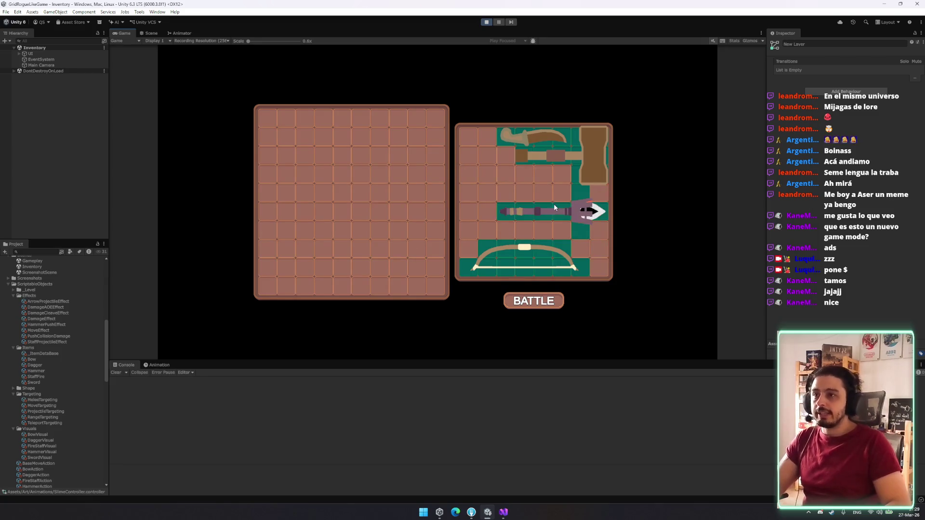
left_click_drag(525, 253, 526, 231)
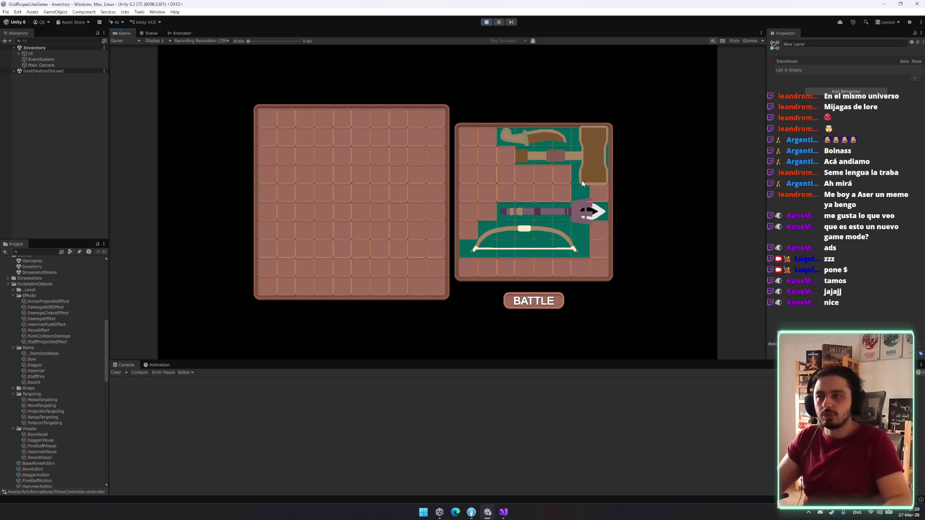
mouse_move(521, 241)
left_mouse_down()
mouse_move(662, 217)
mouse_move(665, 115)
mouse_move(665, 258)
mouse_move(533, 251)
left_mouse_up()
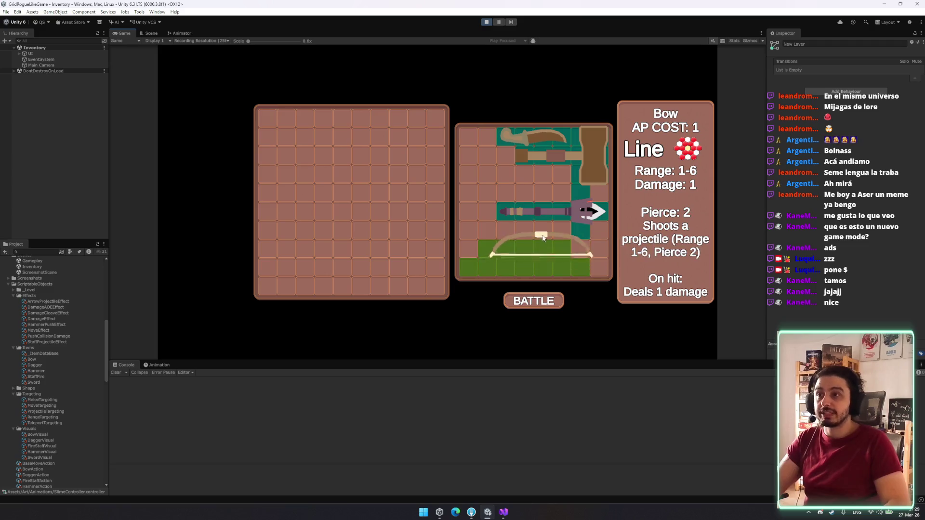
mouse_move(579, 211)
mouse_move(557, 211)
left_mouse_down()
mouse_move(488, 144)
mouse_move(561, 208)
mouse_move(674, 245)
mouse_move(562, 216)
left_mouse_up()
mouse_move(553, 253)
left_mouse_down()
mouse_move(634, 233)
mouse_move(523, 258)
left_mouse_up()
Step: Inspect the FireStaffAction and StaffProjectileEffect assets in the Inspector
left_click(46, 412)
left_click(51, 447)
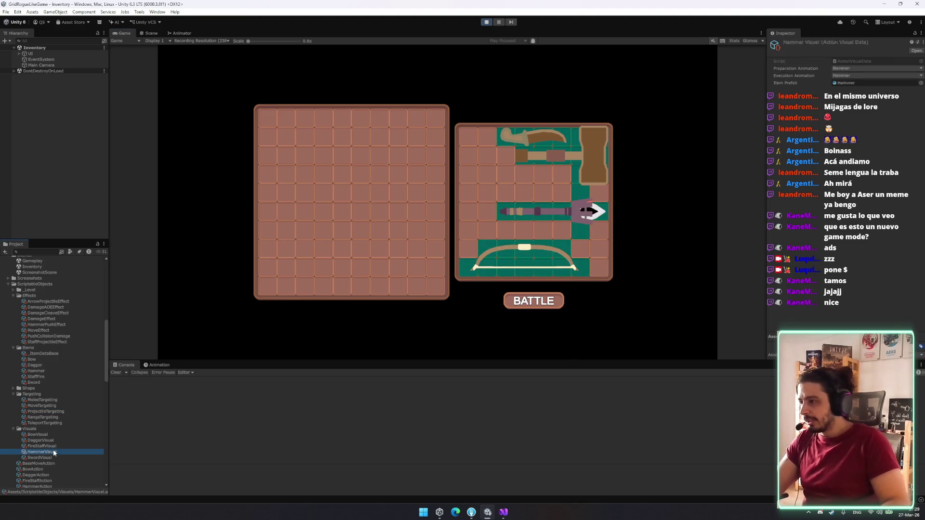
scroll(55, 446, "down", 3)
left_click(52, 416)
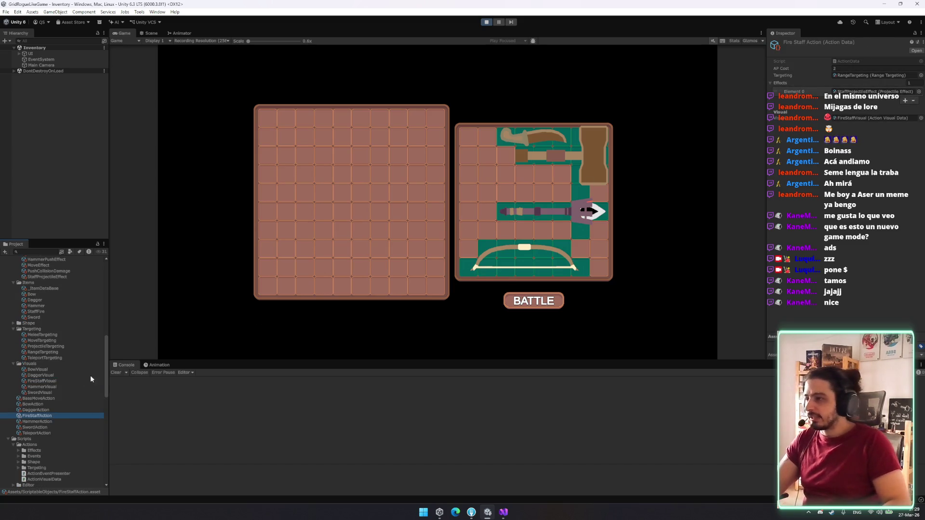
left_click(869, 90)
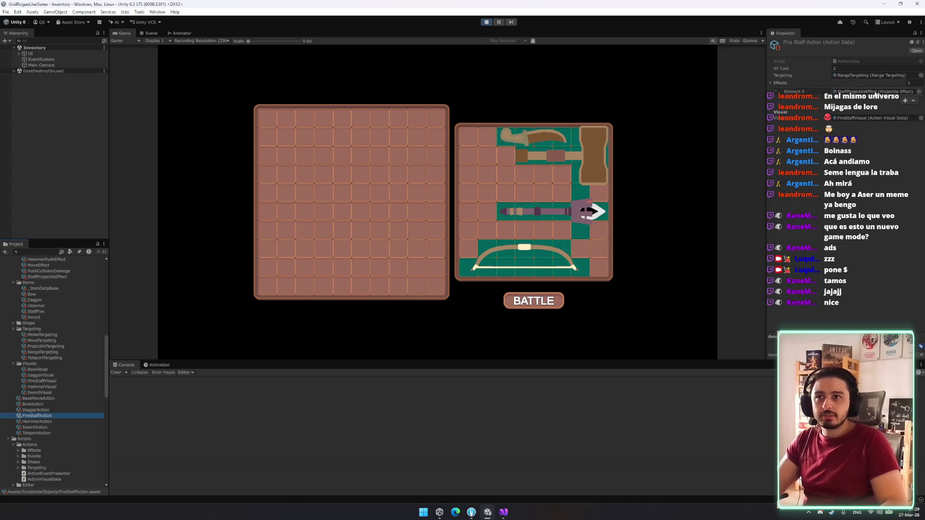
left_click(58, 277)
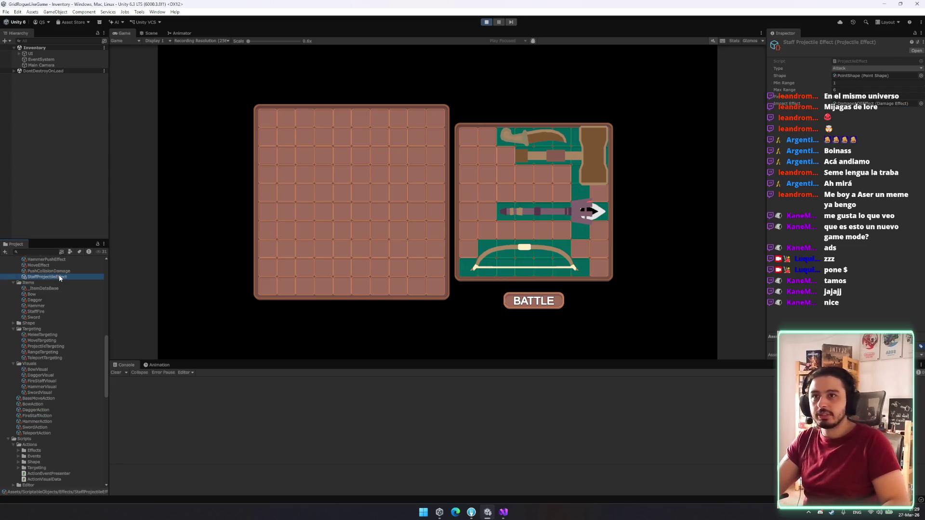
key("F2")
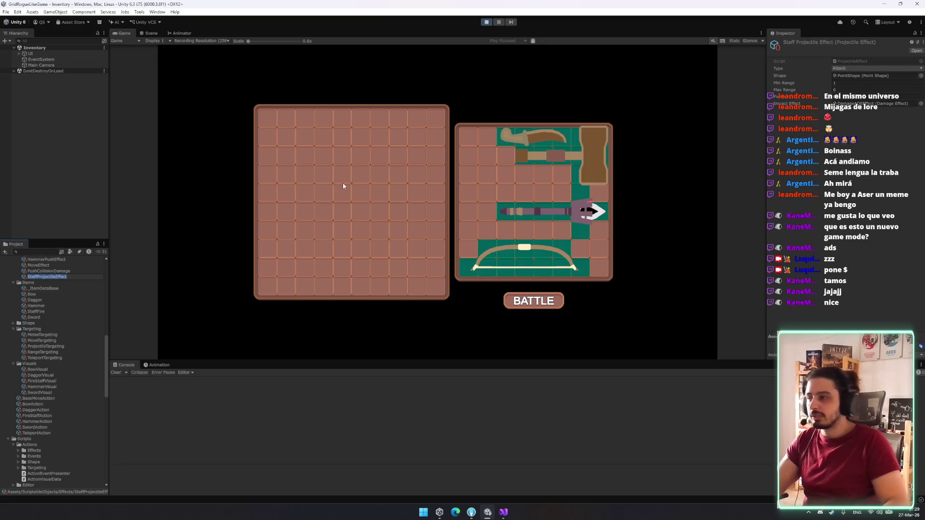
Step: Compare ProjectileTargeting with RangeTargeting, ending on RangeTargeting's Radial targeting settings
left_click(54, 352)
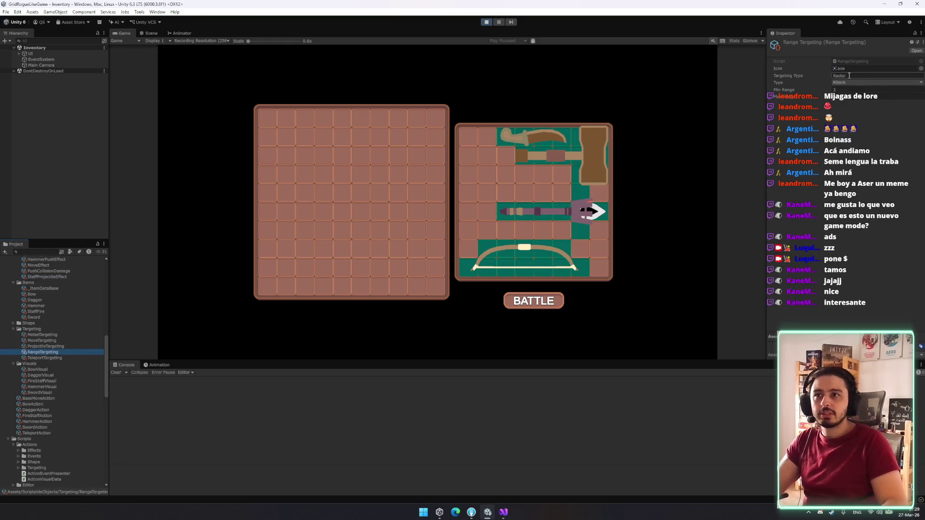
left_click(52, 348)
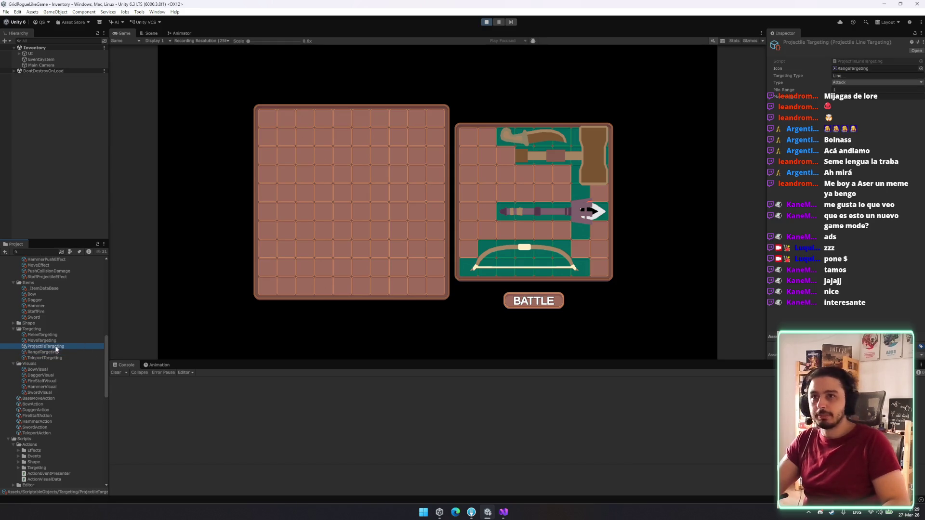
left_click(52, 352)
left_click(531, 241)
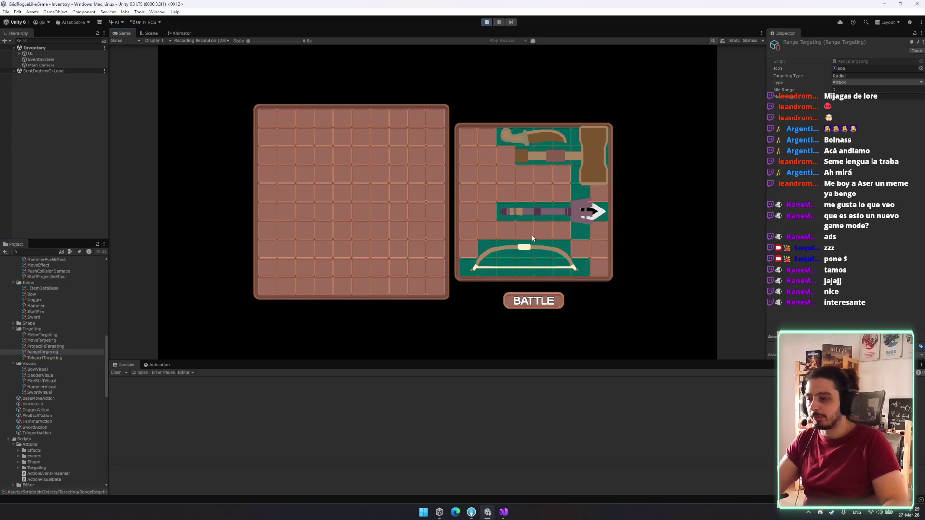
Step: Shift the fire staff and bow one cell right in the inventory, then start the battle
mouse_move(543, 214)
left_mouse_down()
mouse_move(573, 222)
mouse_move(554, 221)
left_mouse_up()
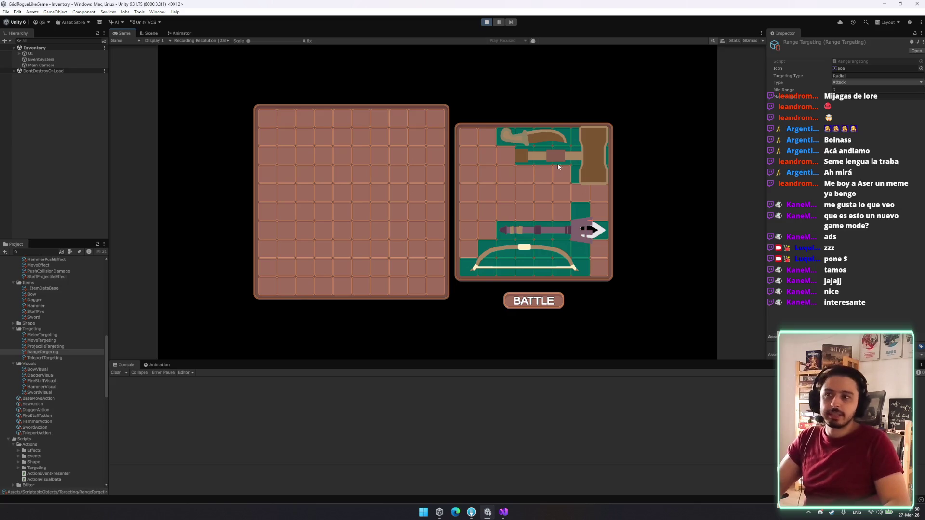
mouse_move(539, 266)
left_mouse_down()
mouse_move(434, 183)
mouse_move(337, 227)
mouse_move(536, 248)
mouse_move(526, 265)
mouse_move(533, 172)
mouse_move(508, 217)
mouse_move(487, 183)
mouse_move(449, 183)
mouse_move(499, 168)
mouse_move(496, 182)
left_mouse_up()
key("r")
mouse_move(533, 248)
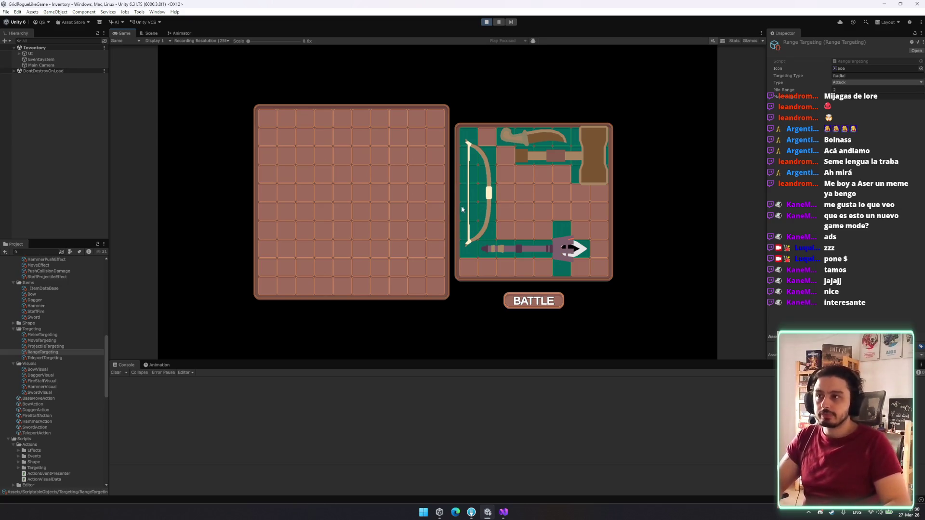
left_click_drag(461, 206, 435, 184)
left_click_drag(408, 218, 475, 217)
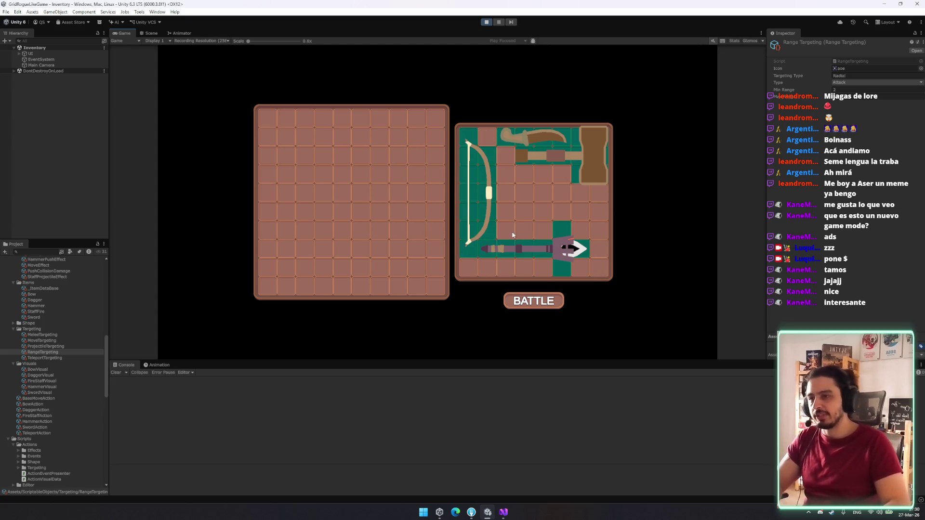
left_click_drag(572, 250, 592, 250)
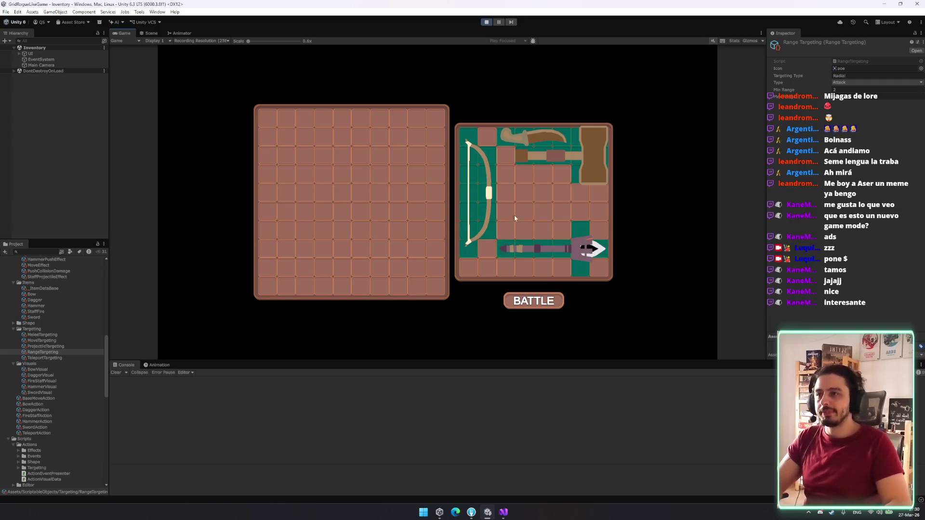
left_click_drag(488, 192, 506, 185)
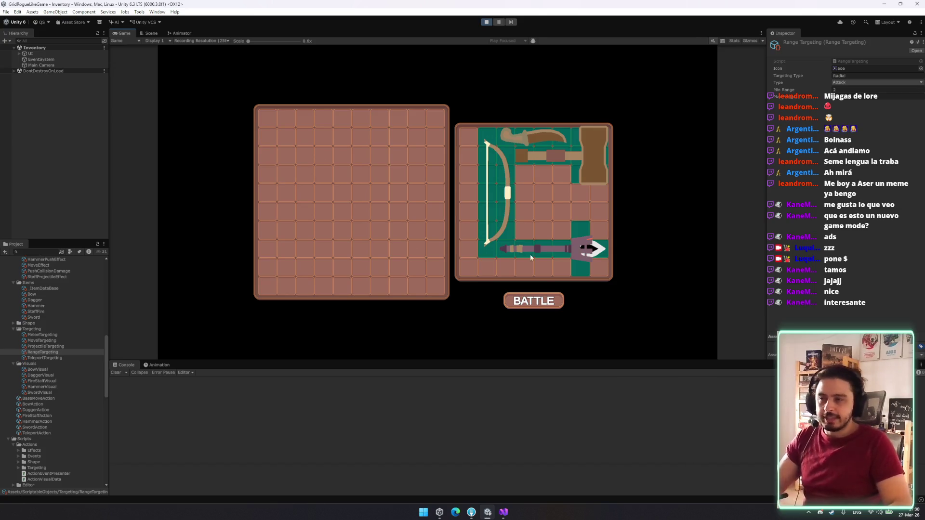
left_click(530, 300)
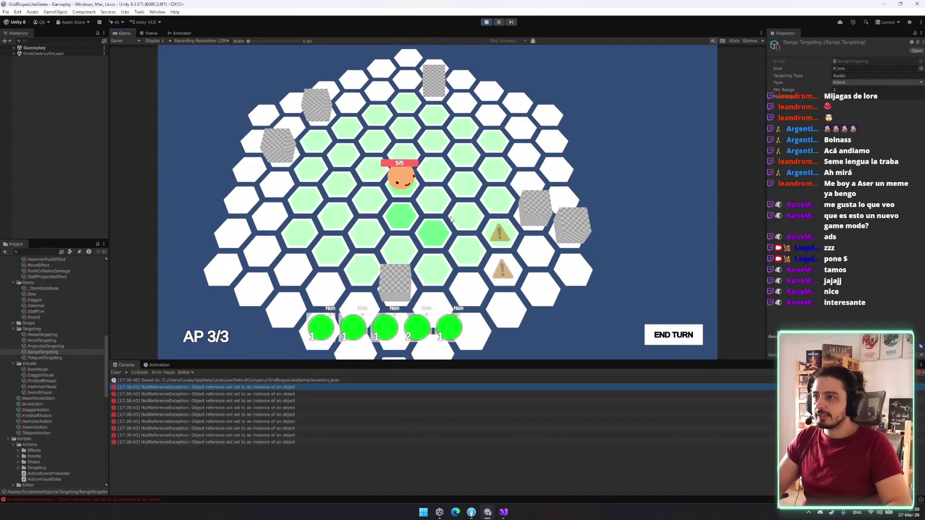
Step: Preview the attack range with hotkey 1, cancel, preview again, then stop Play mode
key("1")
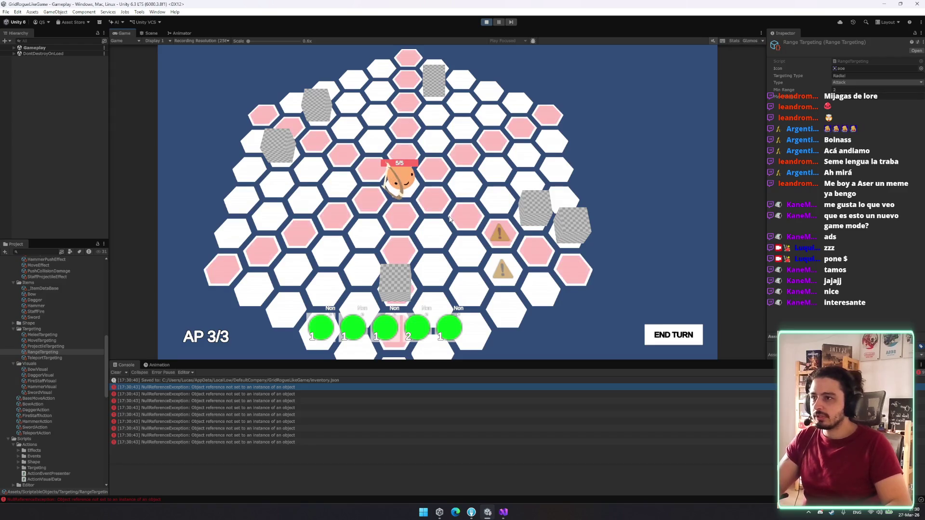
right_click(437, 189)
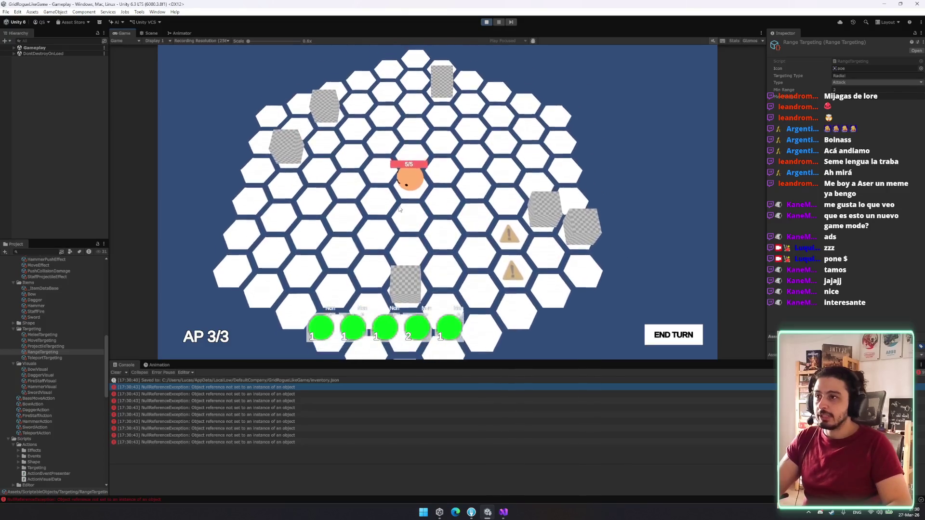
key("1")
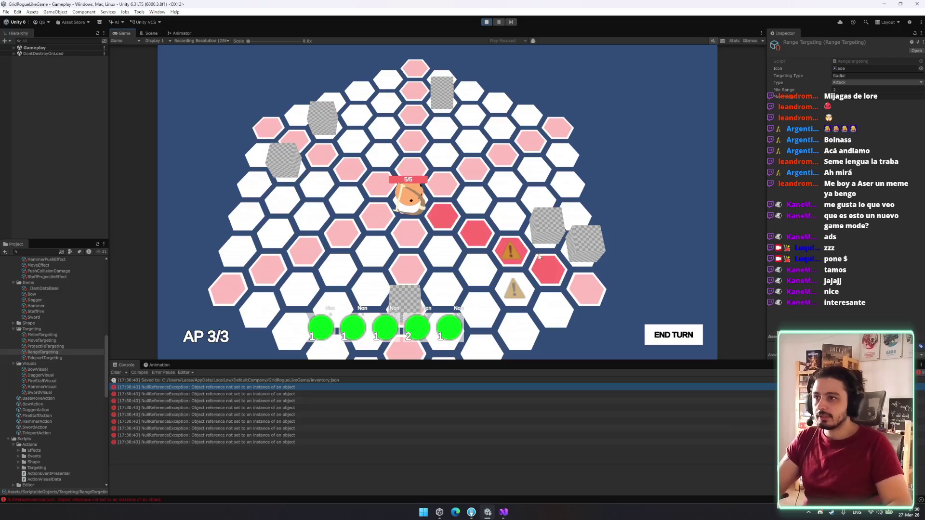
key("ctrl+p")
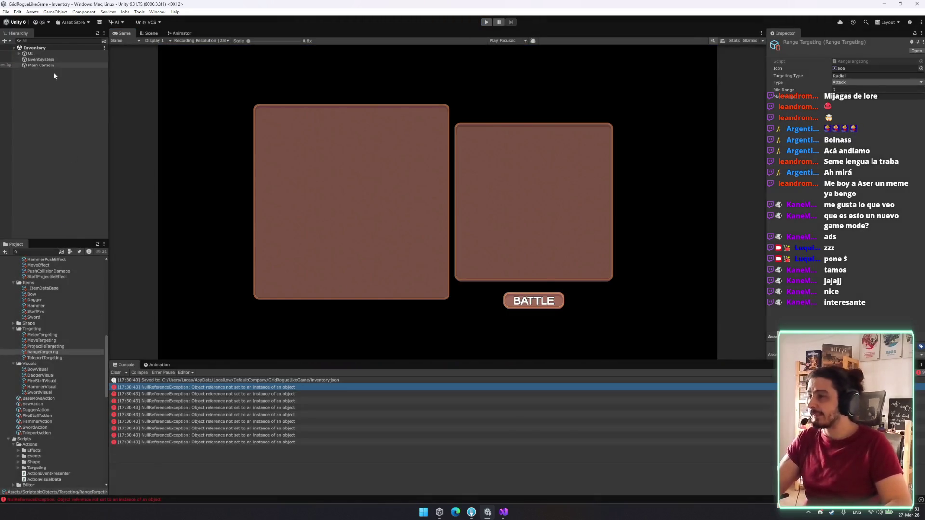
left_click(54, 71)
left_click(39, 251)
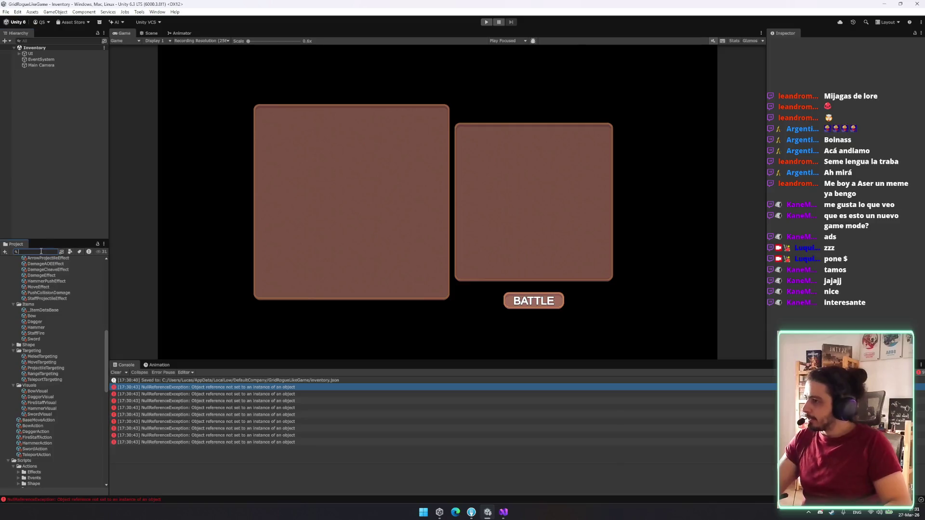
Step: Search 'player', open the Player prefab, and open its BowExecute clip from the Animator
type("player")
double_click(29, 265)
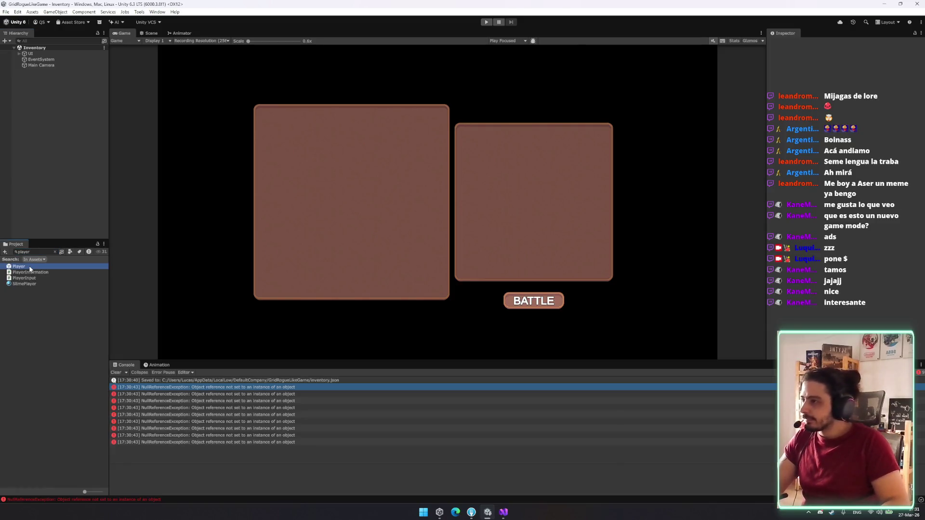
left_click(53, 74)
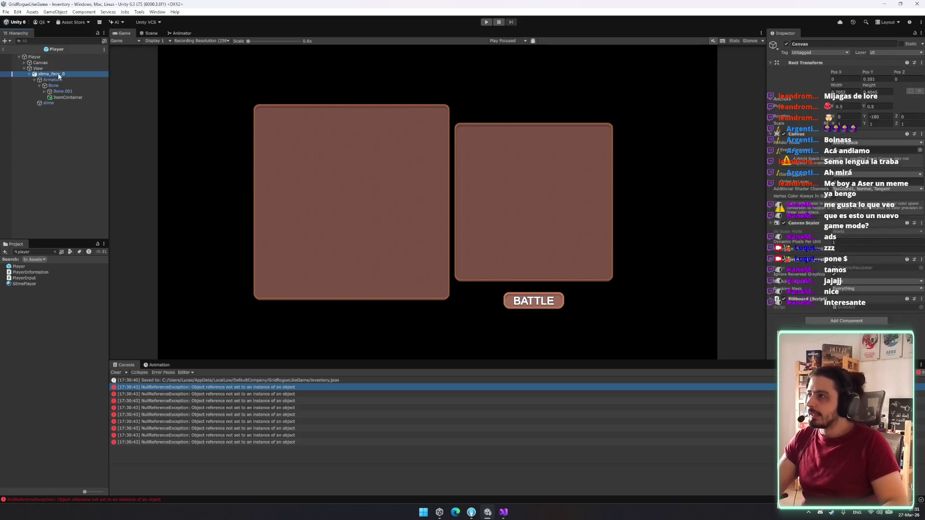
left_click(180, 33)
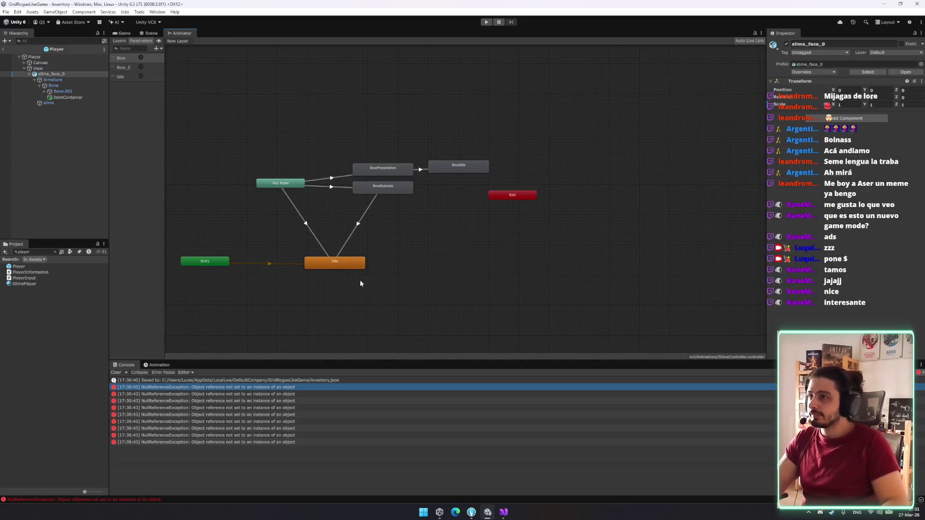
left_click(389, 188)
left_click(853, 62)
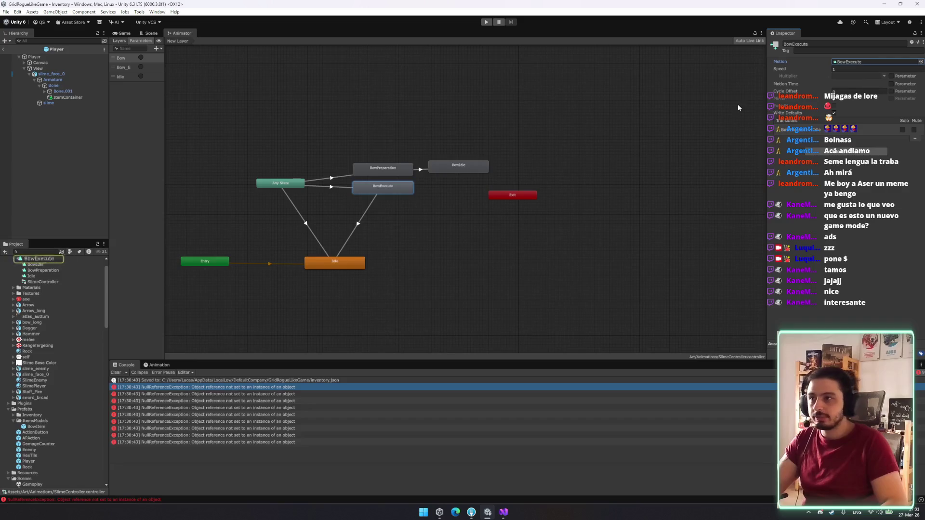
double_click(37, 259)
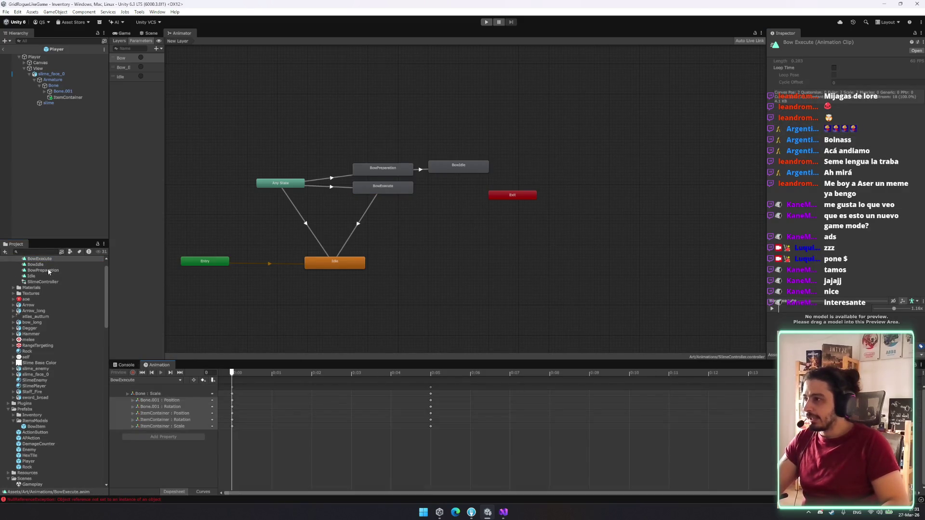
Step: Move BowExecute's OnAnimationFinished event from frame 10 to frame 0:05
left_click(48, 271)
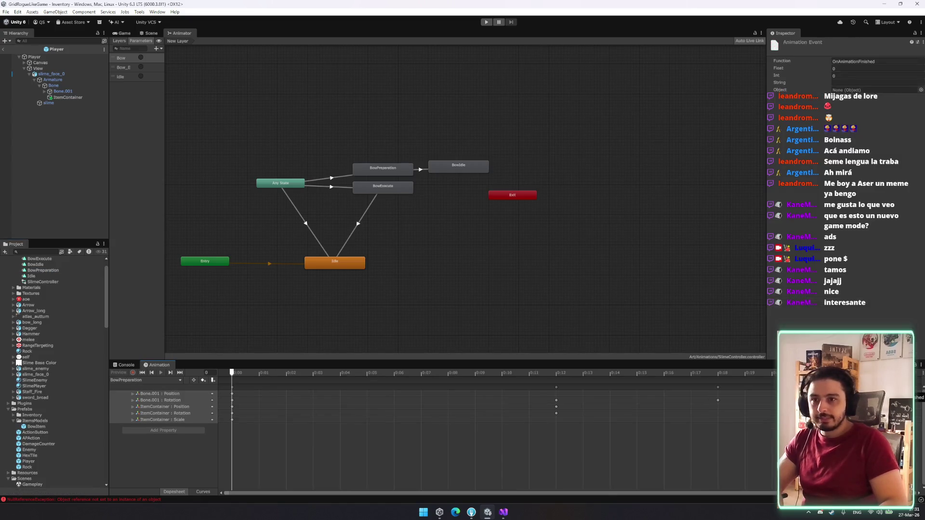
left_click(39, 259)
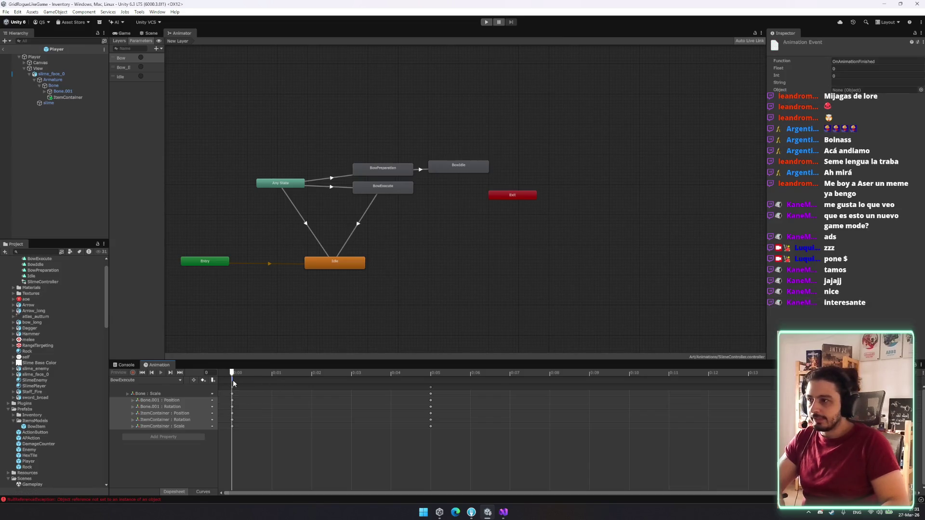
mouse_move(441, 372)
left_mouse_down()
mouse_move(352, 374)
mouse_move(589, 375)
left_mouse_up()
left_click_drag(430, 378, 718, 394)
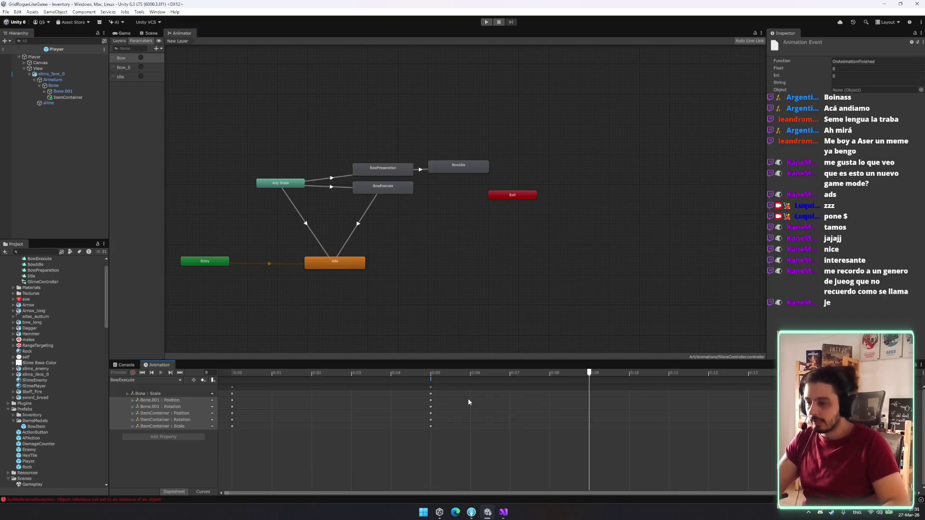
left_click_drag(431, 383, 553, 385)
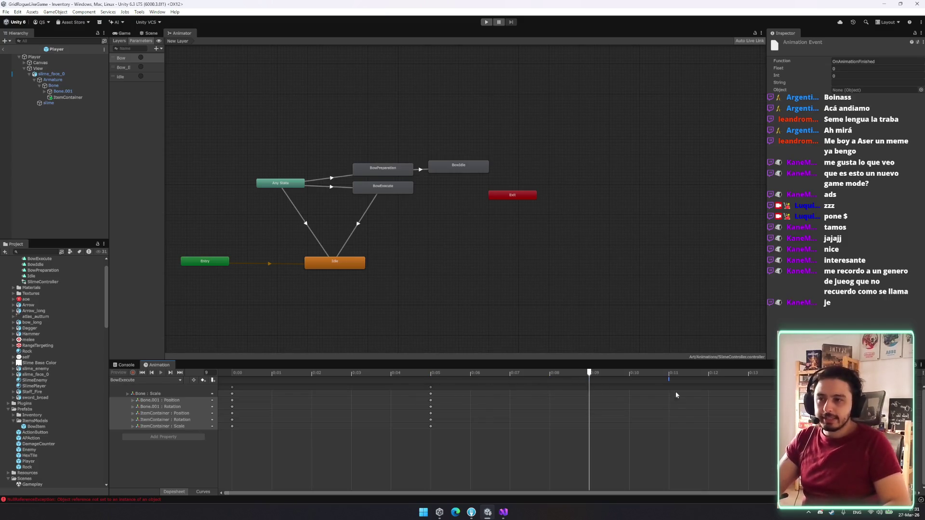
left_click(629, 380)
left_click(631, 381)
left_click_drag(630, 380, 424, 384)
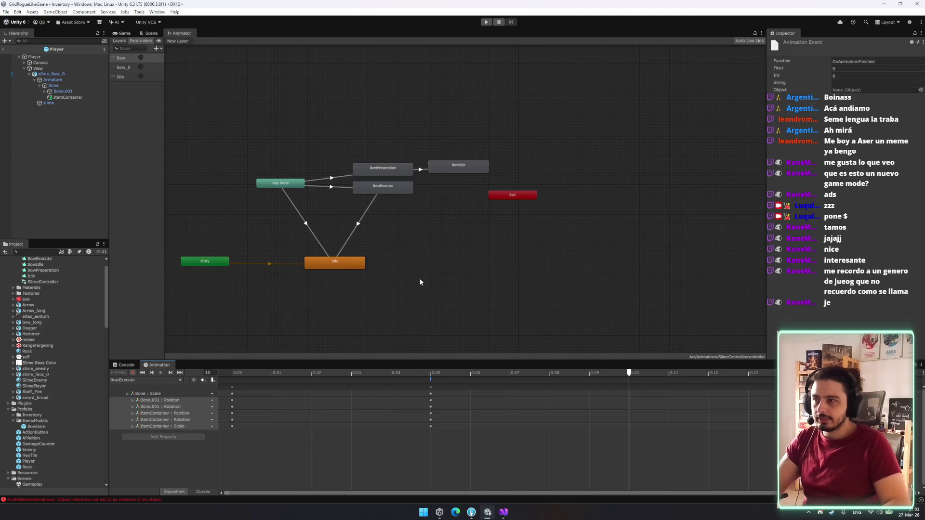
left_click(368, 209)
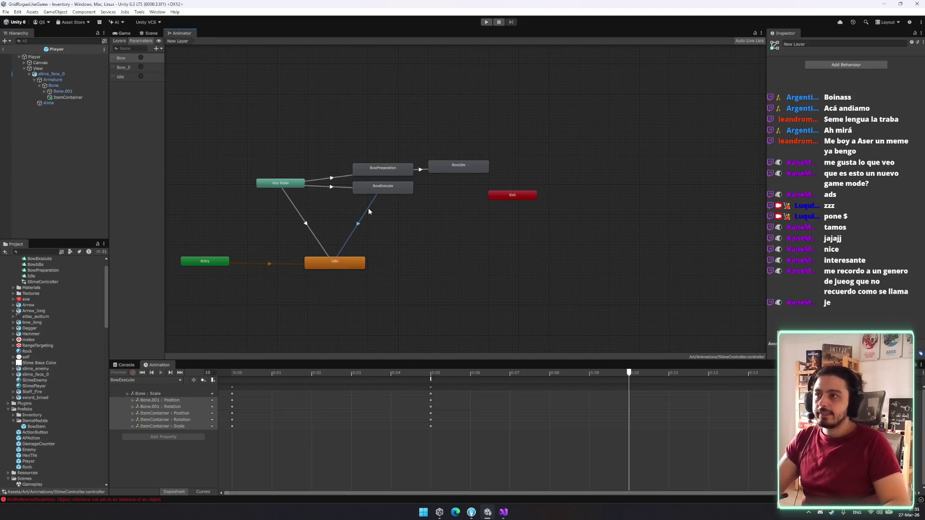
Step: Review the Idle transitions and the frame-5 event, then exit the Player prefab
left_click(303, 225)
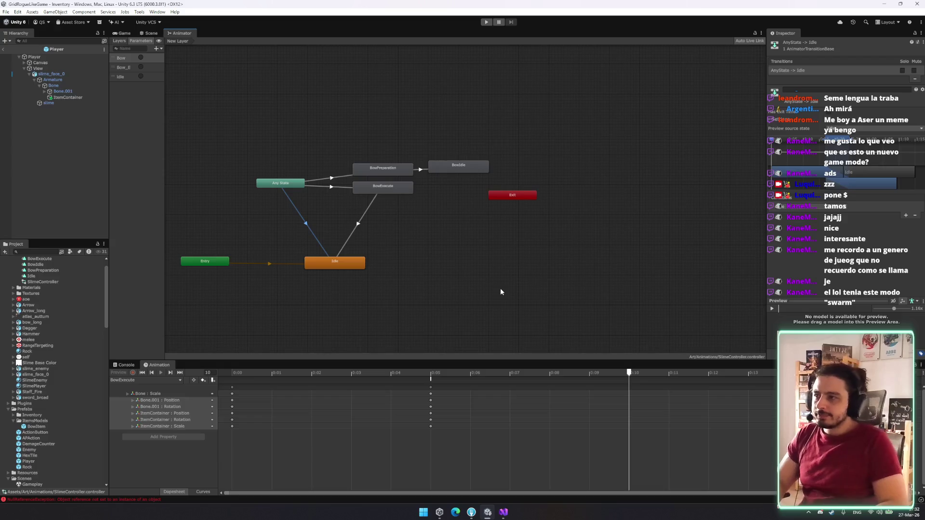
left_click(431, 374)
left_click(431, 382)
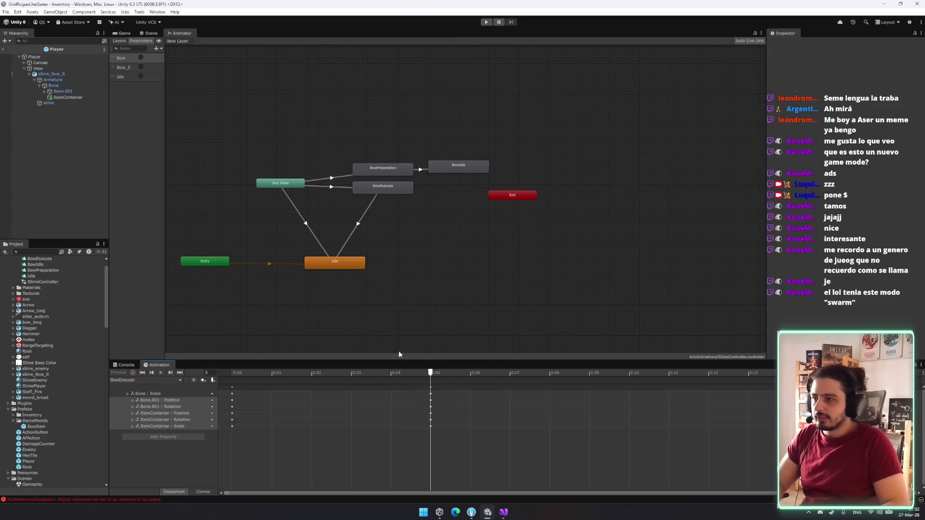
left_click(3, 49)
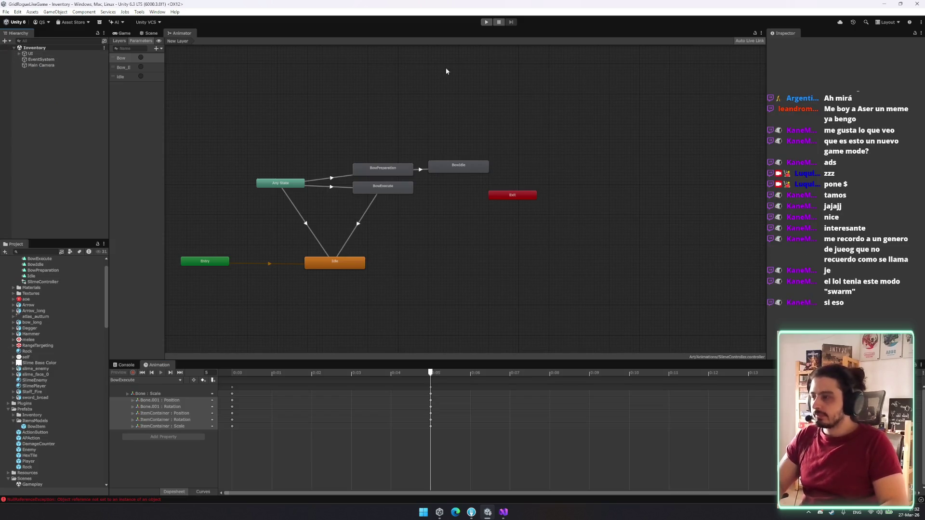
Step: Run the game and start the battle from the inventory, reaching AP 3/3
left_click(486, 21)
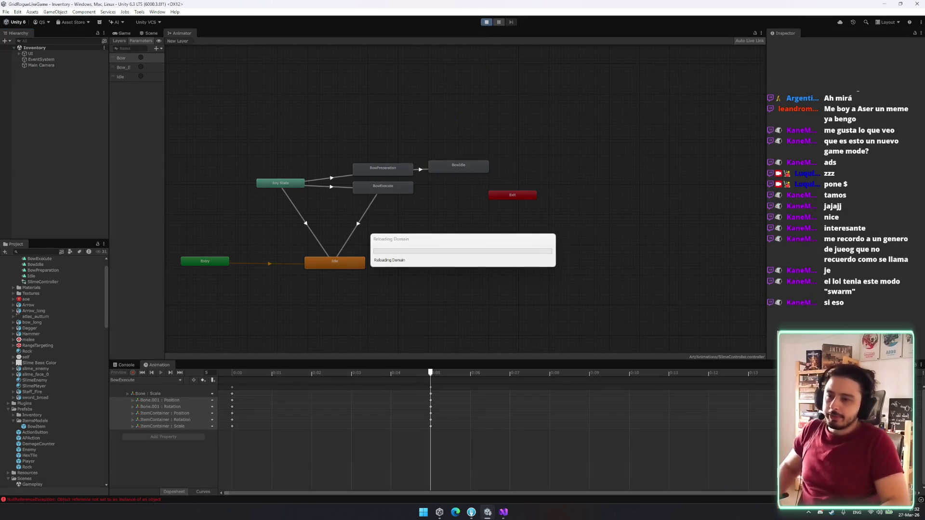
mouse_move(487, 512)
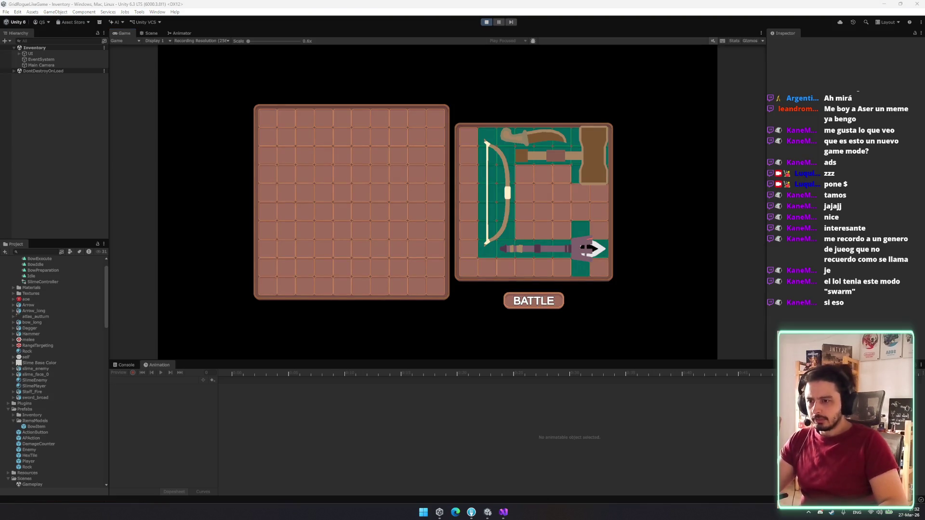
left_click(561, 305)
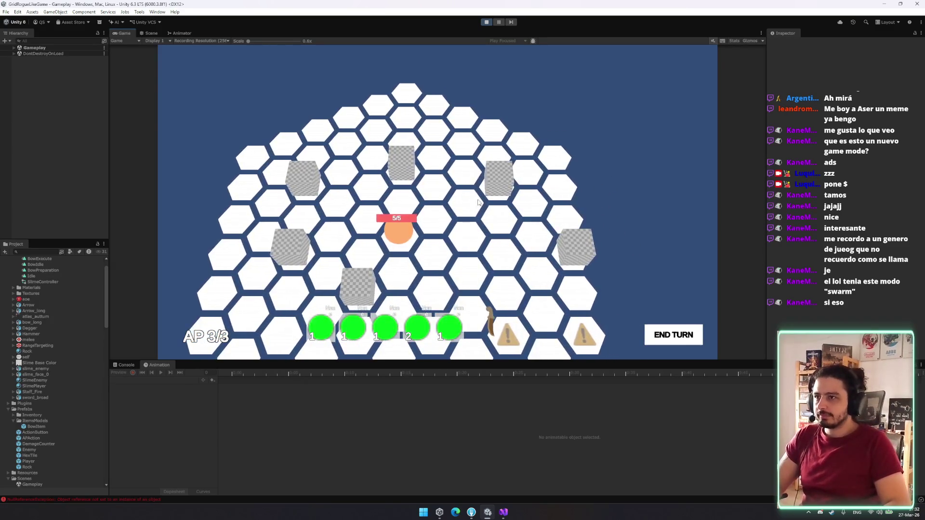
Step: Move the player and shift BowPreparation's animation event earlier to about 0:04
left_click(466, 225)
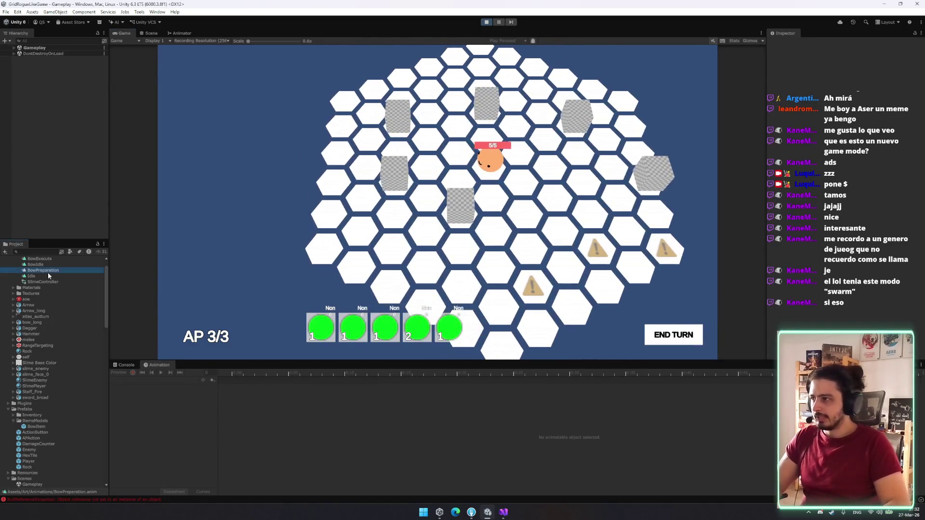
left_click(47, 272)
left_click(637, 379)
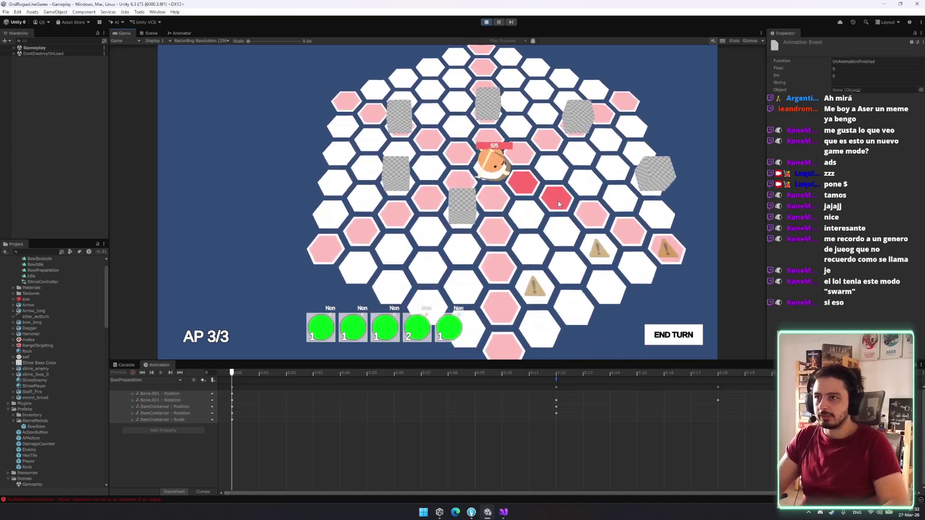
left_click_drag(557, 379, 338, 384)
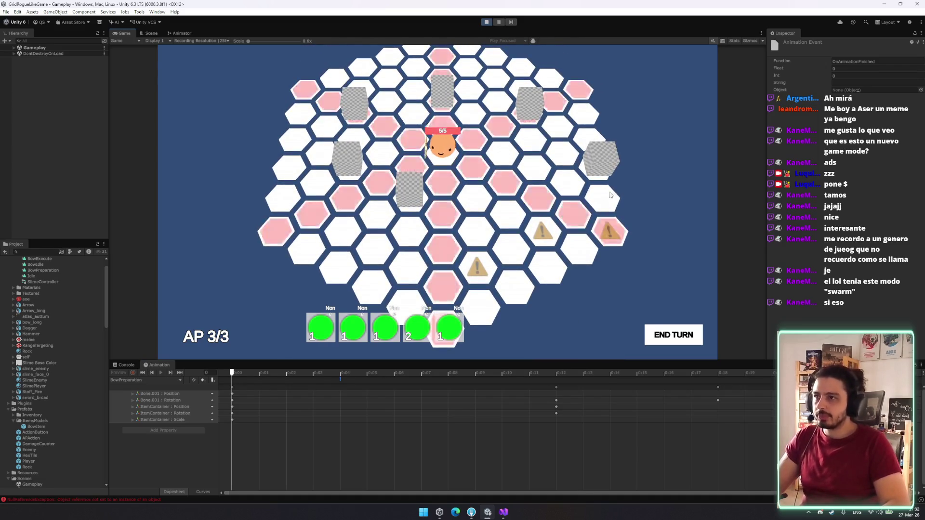
Step: Fire the bow and end the turn, then attack with item 4 until AP is 0/3
left_click(577, 221)
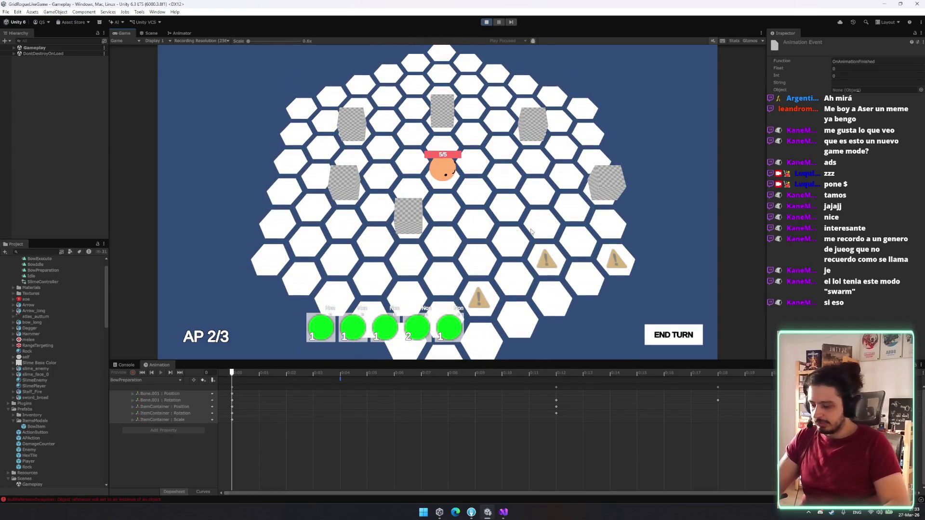
left_click(578, 237)
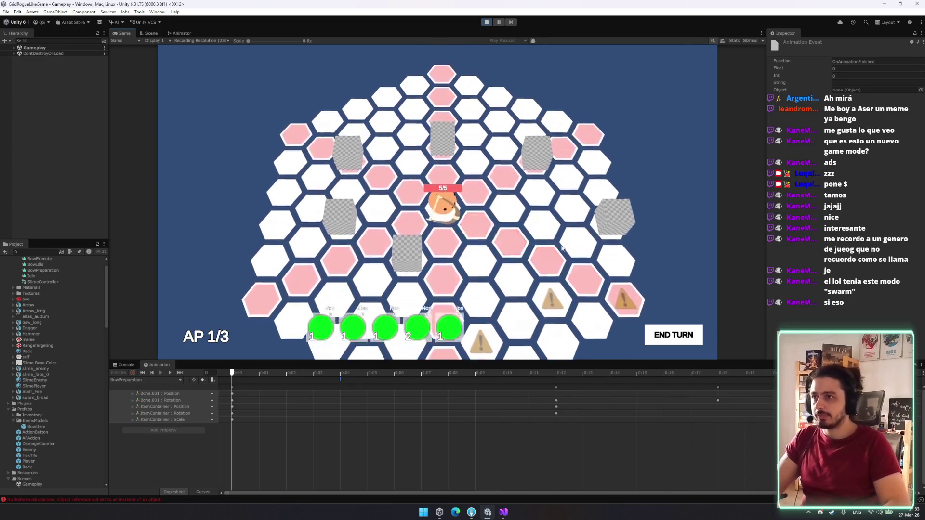
left_click(673, 340)
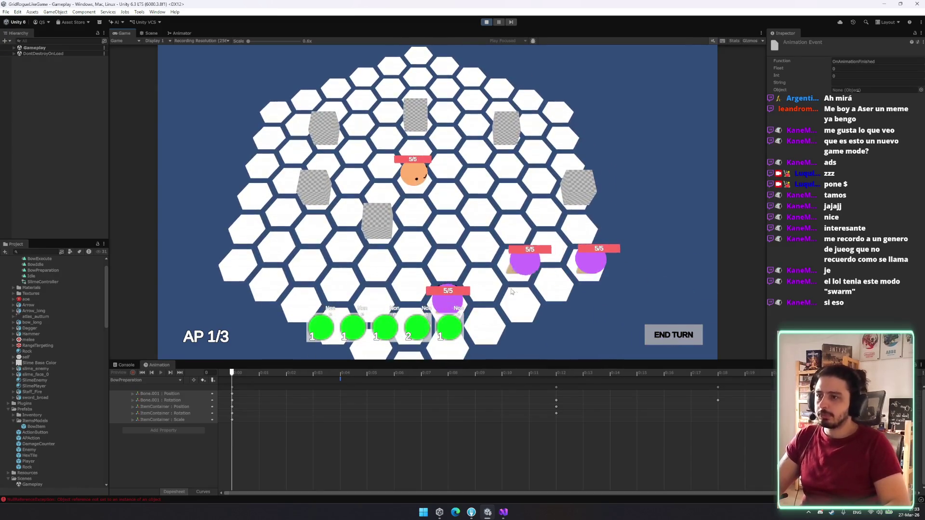
left_click(414, 213)
key("4")
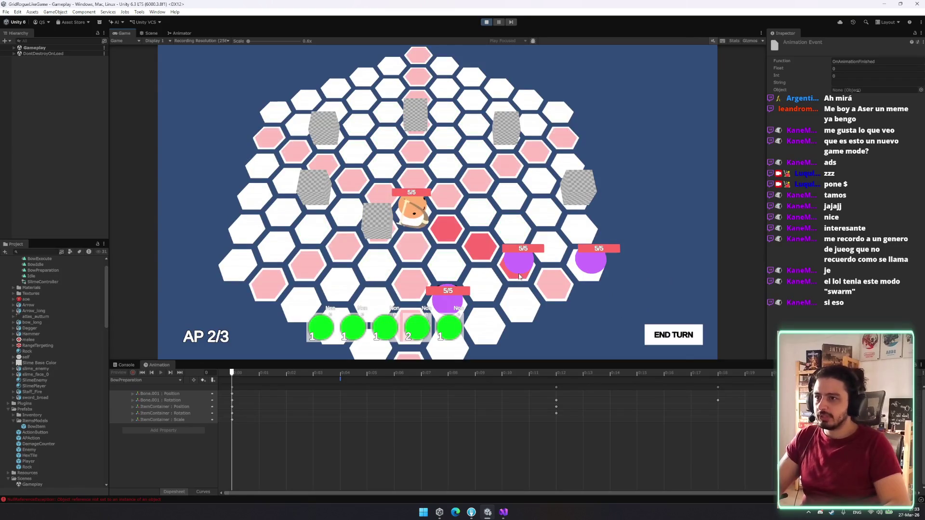
left_click(517, 274)
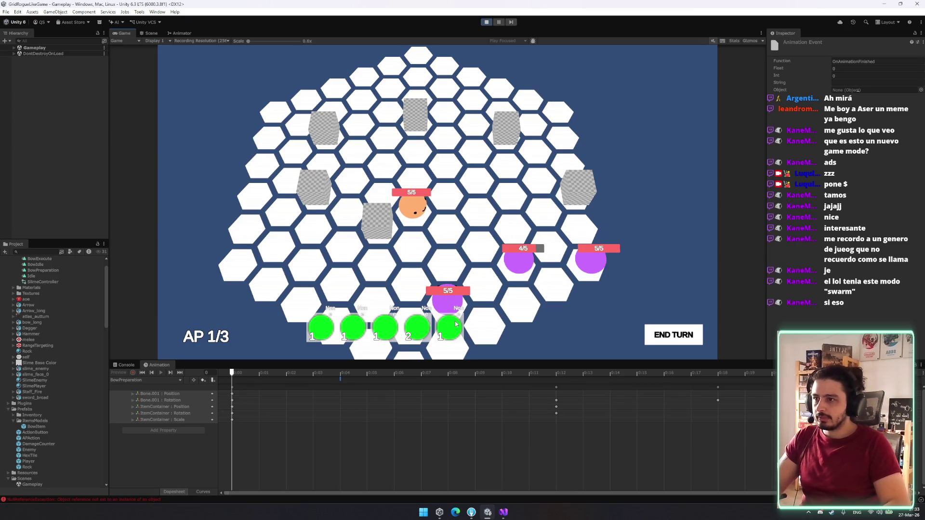
key("4")
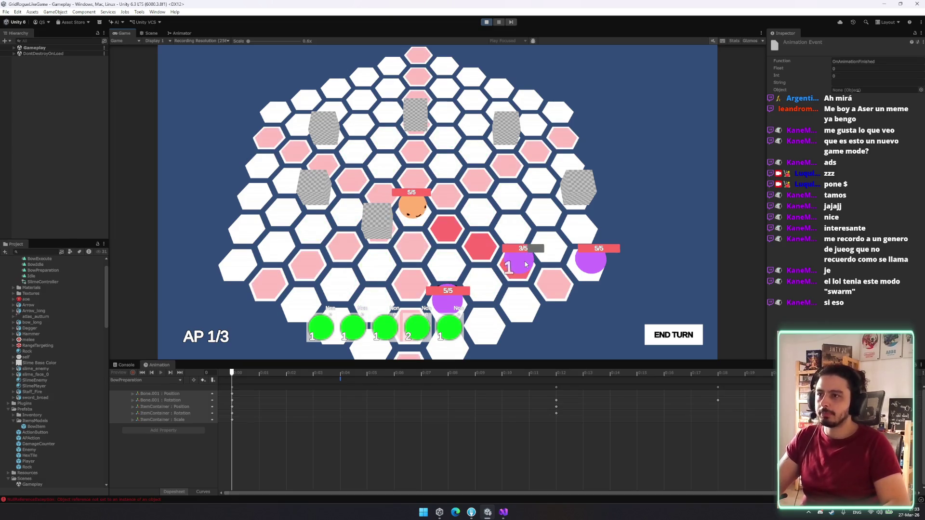
left_click(525, 265)
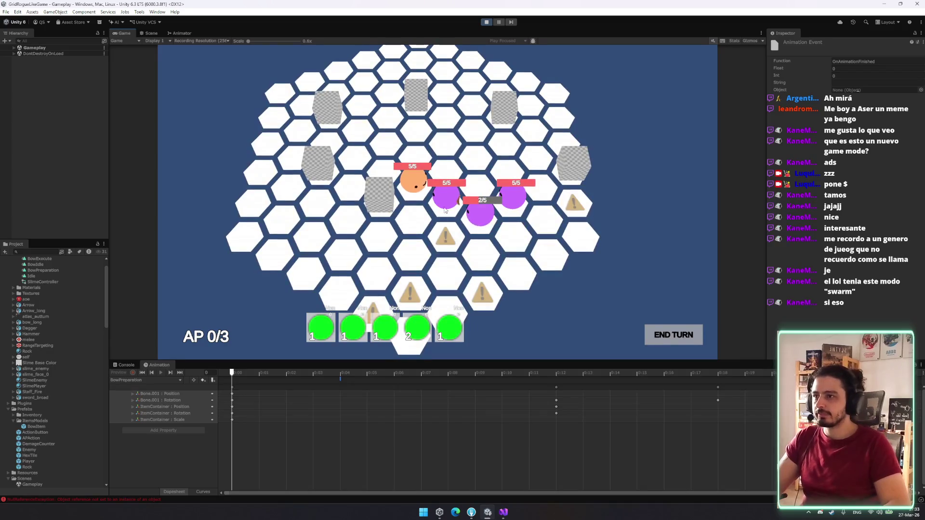
mouse_move(446, 204)
left_mouse_down()
mouse_move(446, 236)
mouse_move(410, 248)
left_mouse_up()
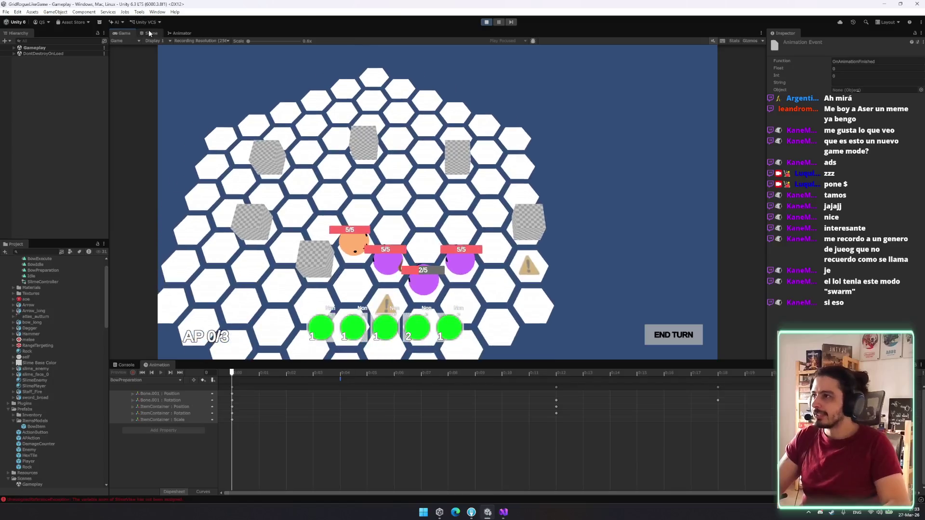
Step: During play, inspect the purple enemies in the Scene view, glance at the Animator graph, and pan the game board
left_click(151, 33)
key("w")
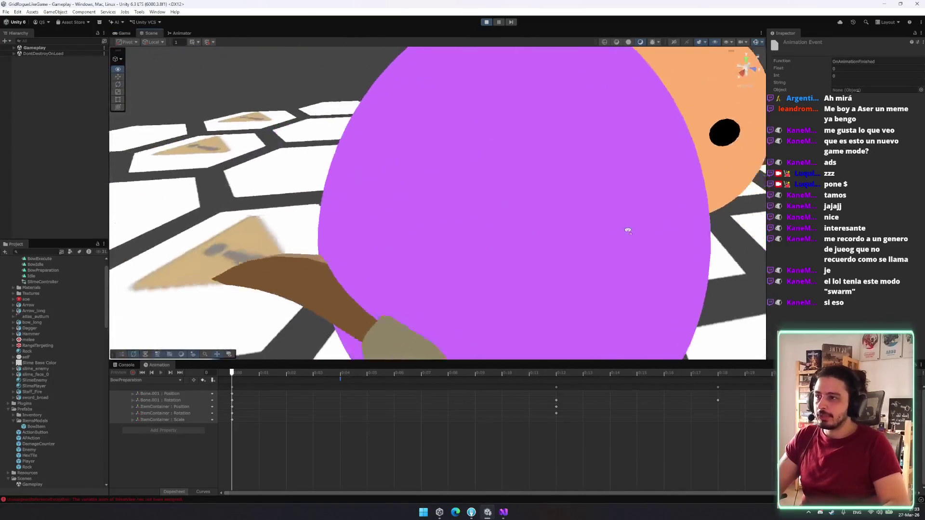
key("s")
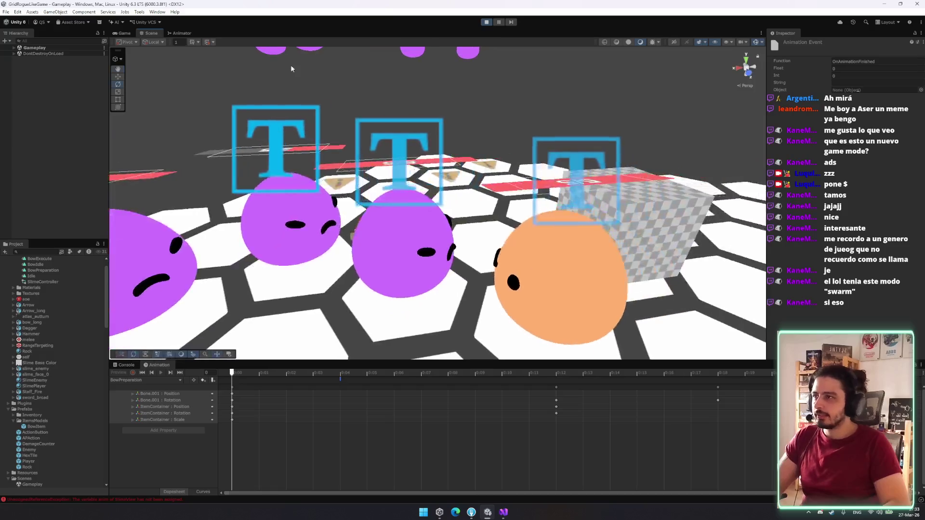
left_click(183, 34)
left_click(125, 33)
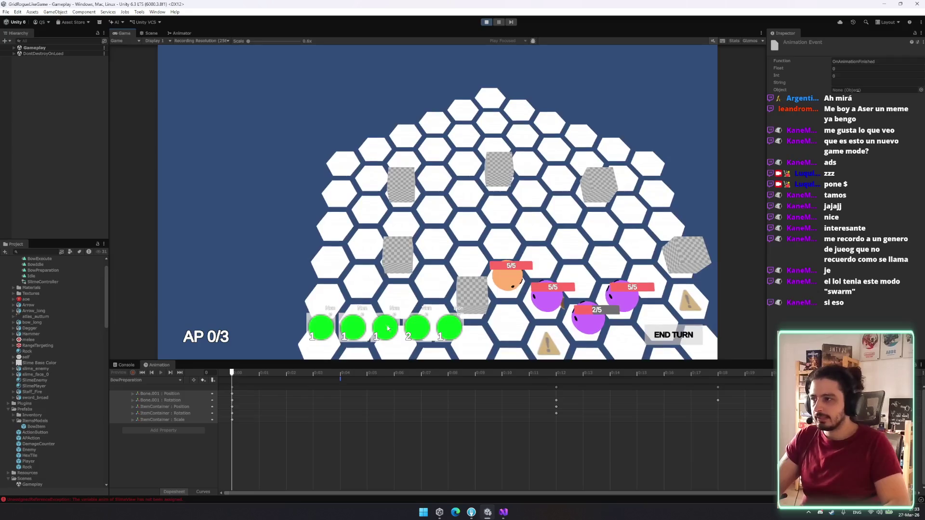
left_click_drag(520, 271, 442, 236)
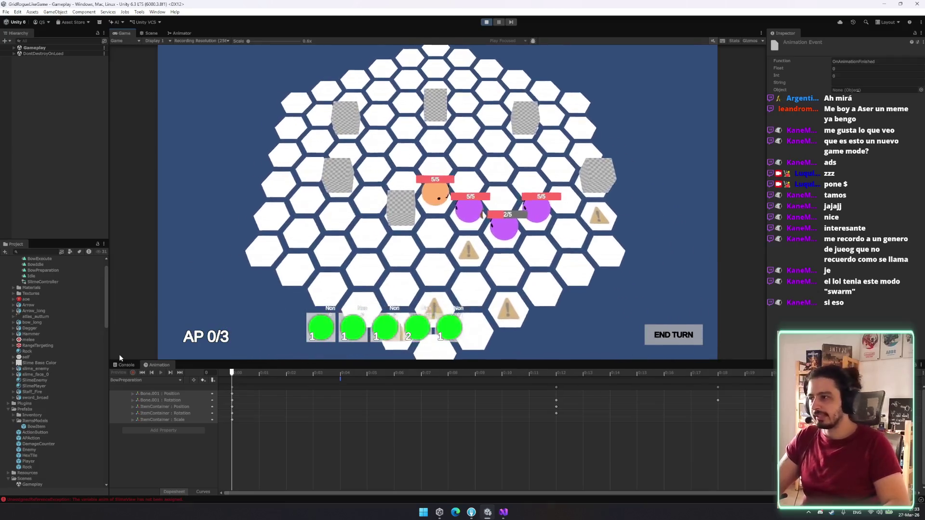
Step: Stop Play mode and open the EntityView.Start NullReferenceException at line 17 of EntityView.cs
left_click(124, 366)
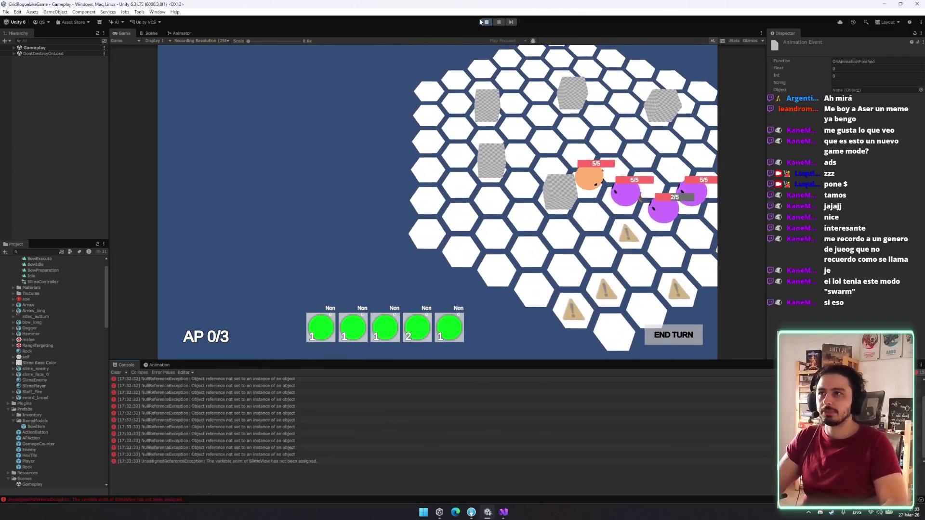
key("ctrl+p")
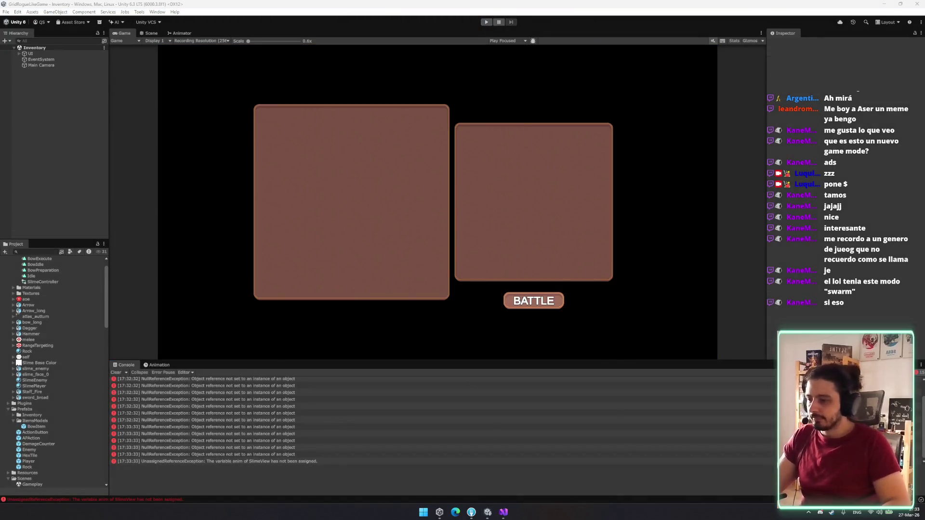
scroll(269, 380, "up", 1)
left_click(268, 387)
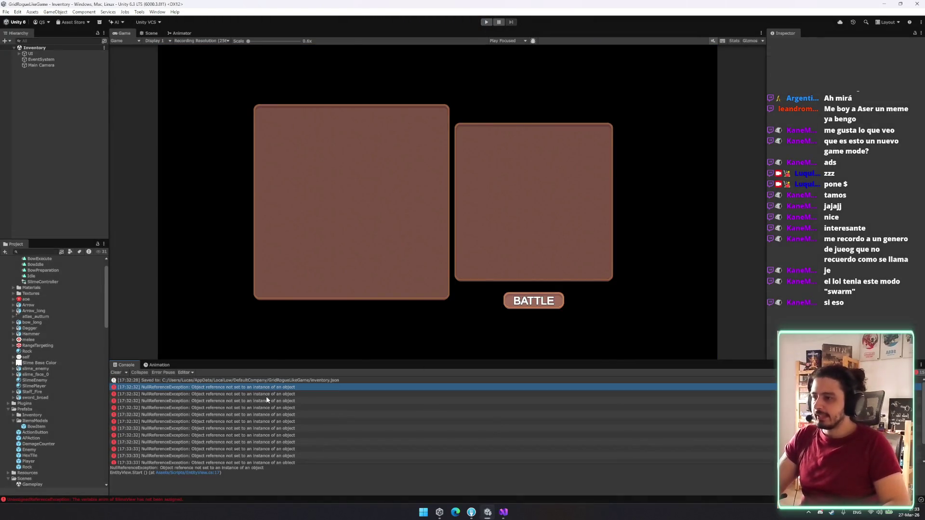
left_click(216, 474)
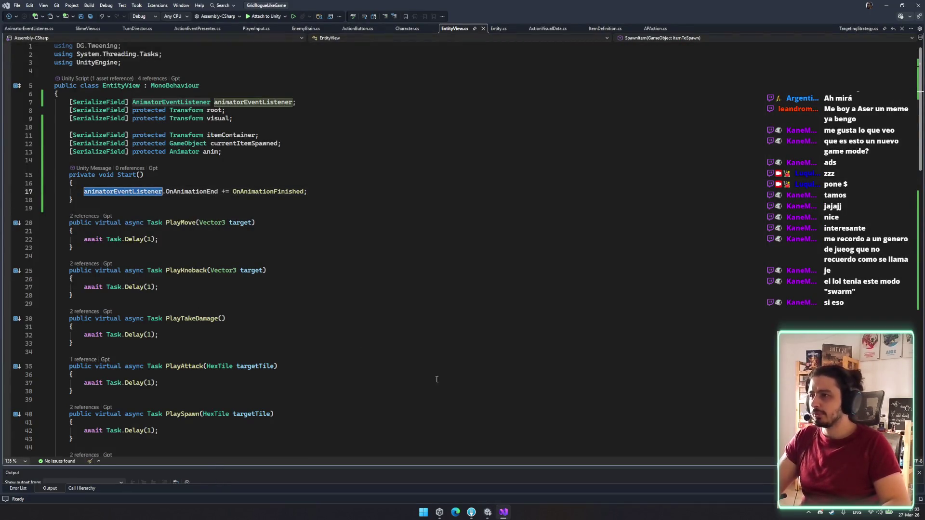
left_click(488, 513)
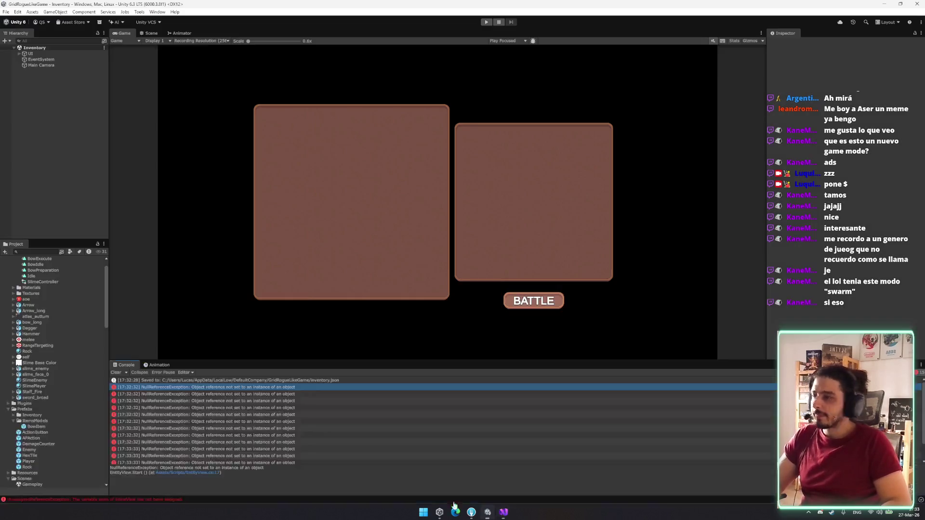
Step: Open the Enemy prefab and select its View object
scroll(48, 314, "down", 5)
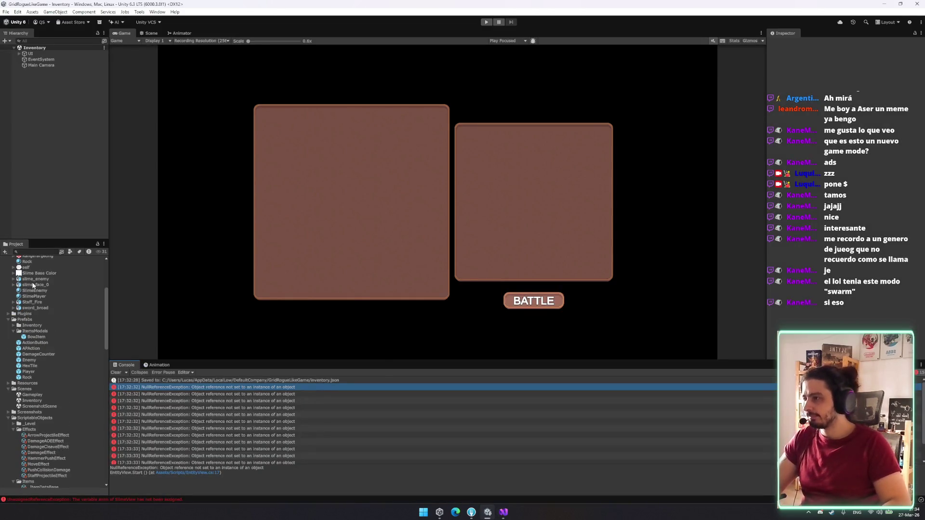
left_click(34, 362)
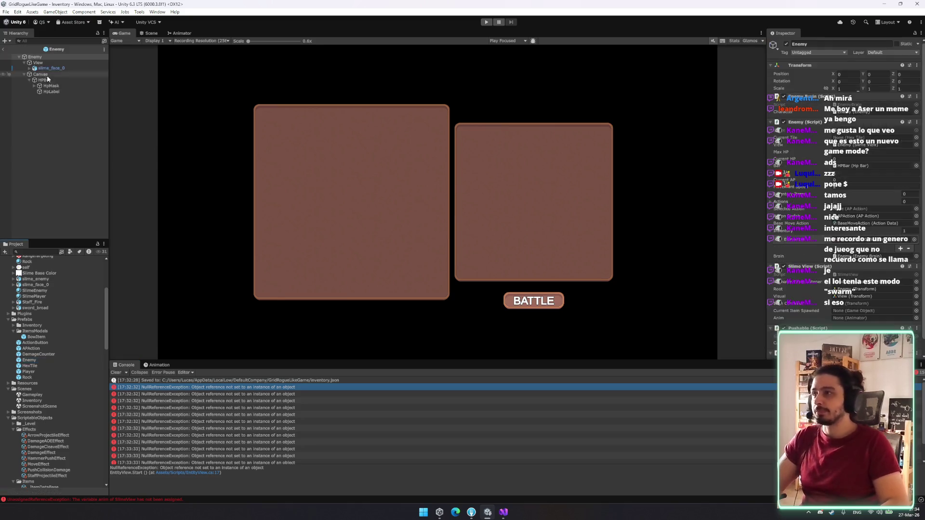
scroll(902, 252, "down", 3)
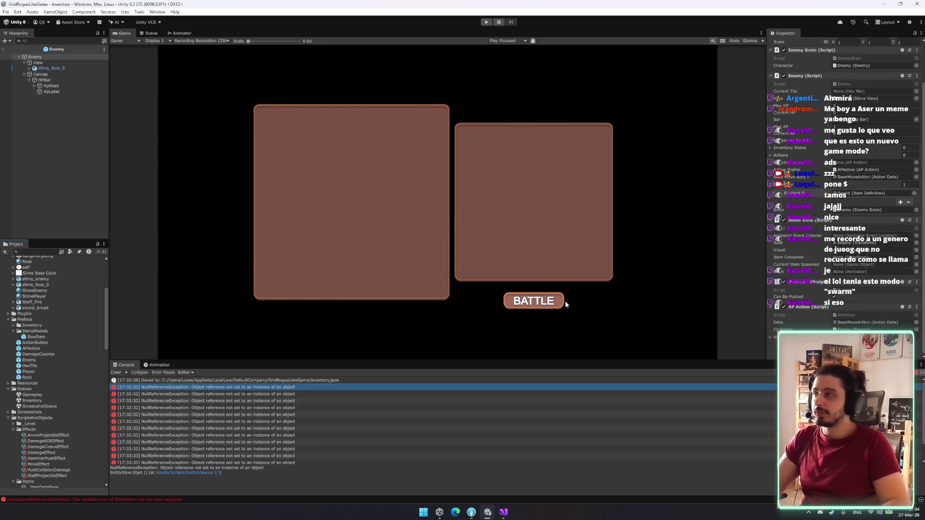
left_click(71, 69)
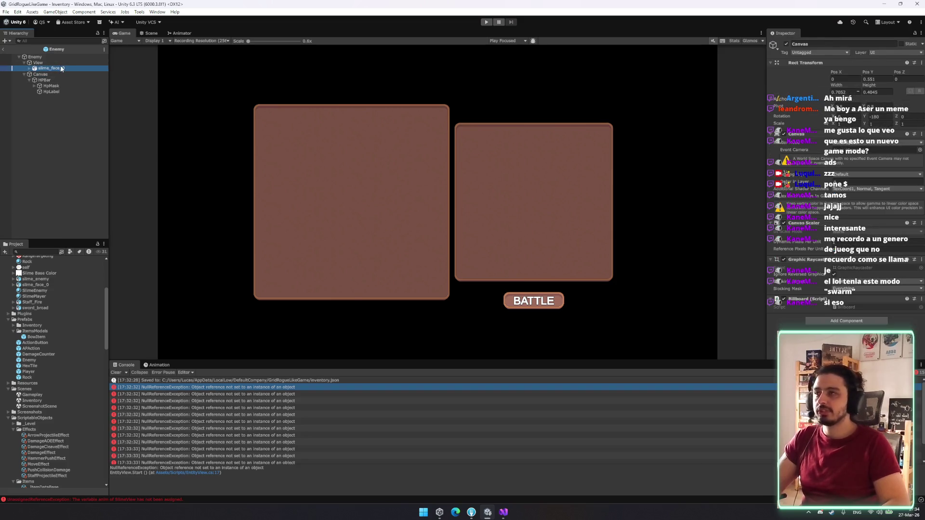
left_click(38, 63)
Step: Give View an Animator component with SlimeController as its controller
left_click(822, 99)
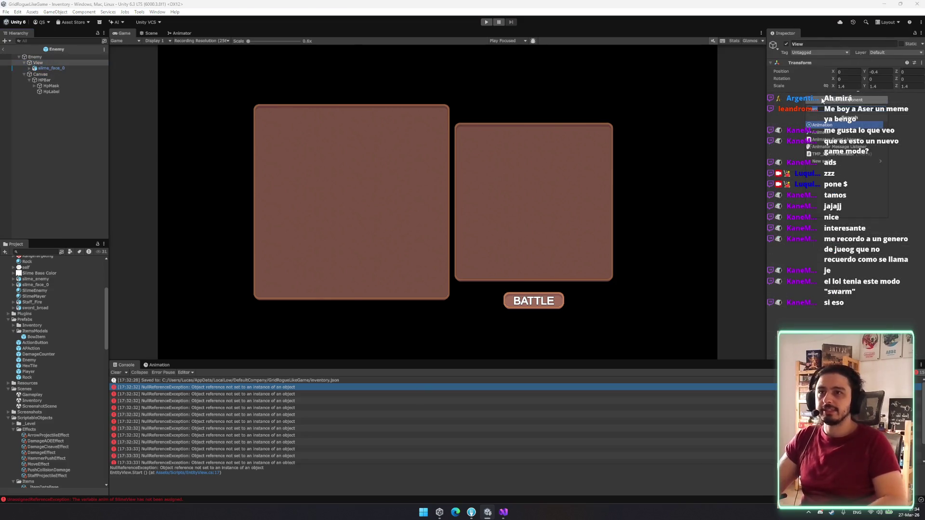
type("anim")
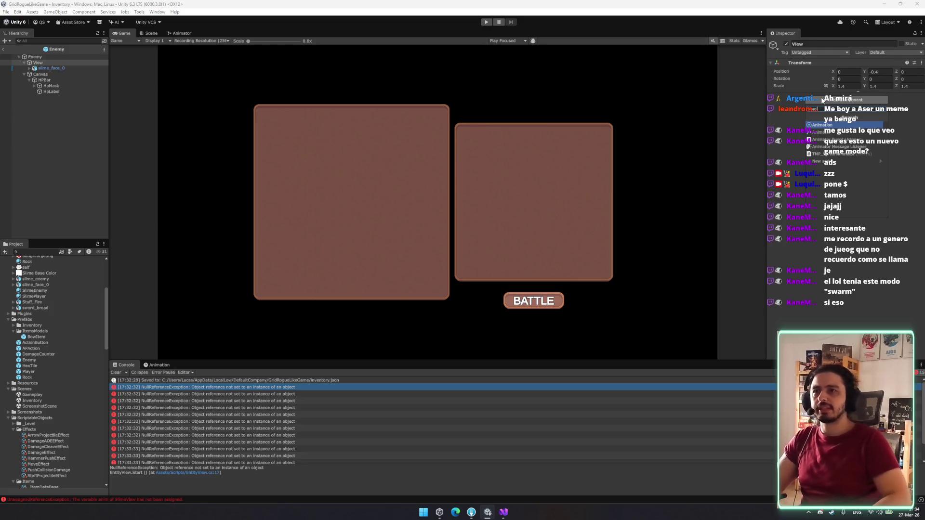
key("Return")
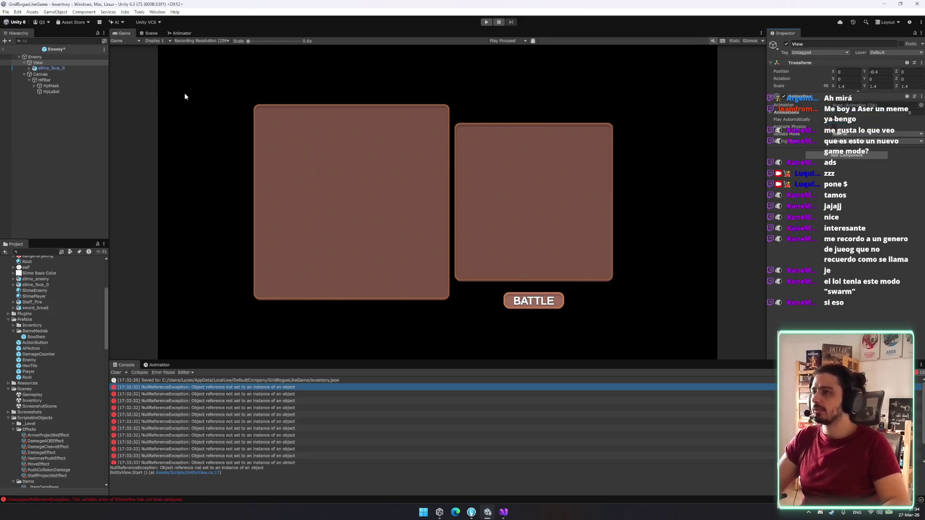
left_click(841, 155)
key("Escape")
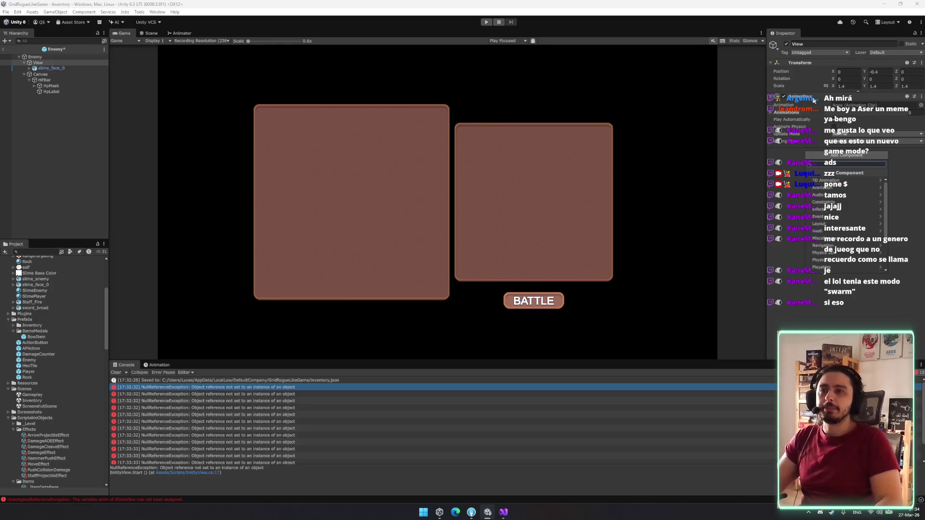
key("ctrl+z")
left_click(818, 100)
type("animator")
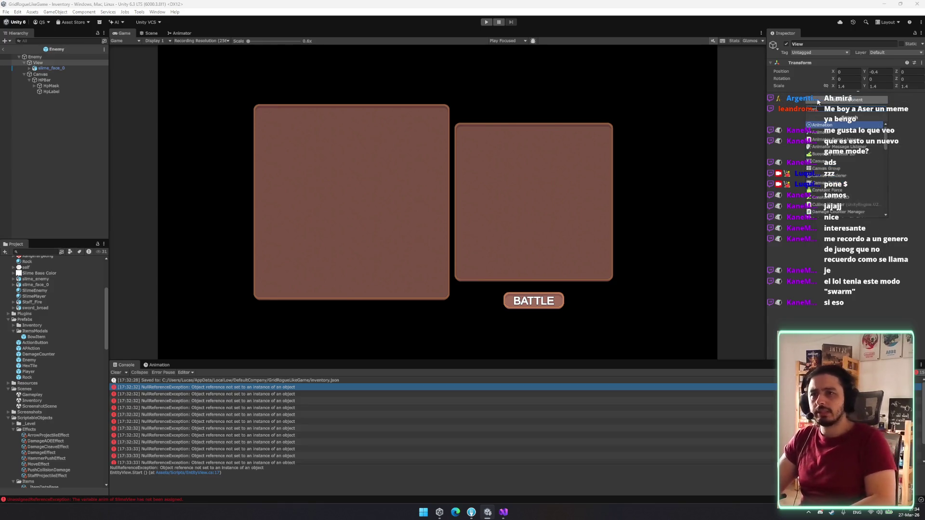
key("Return")
left_click_drag(910, 98, 877, 105)
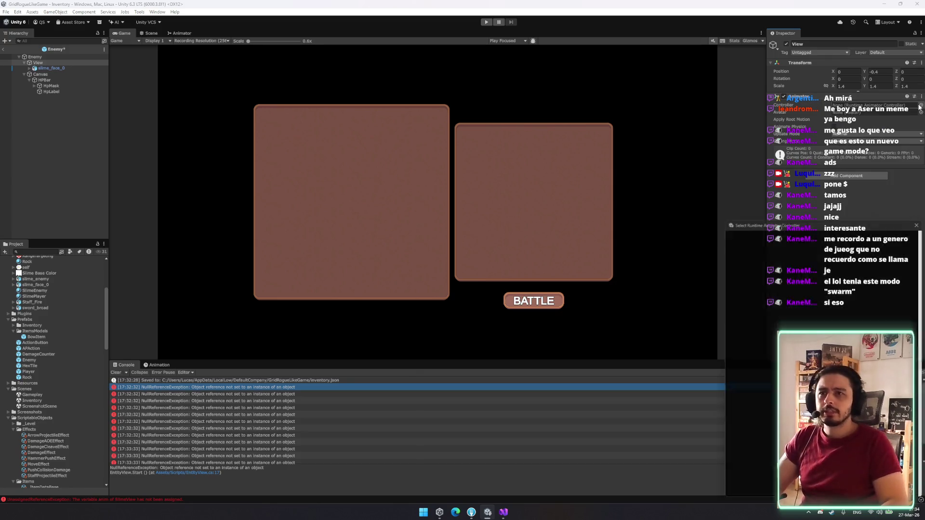
Step: Add an Animator Event Listener to View and link View into Slime View's Anim field
left_click(877, 179)
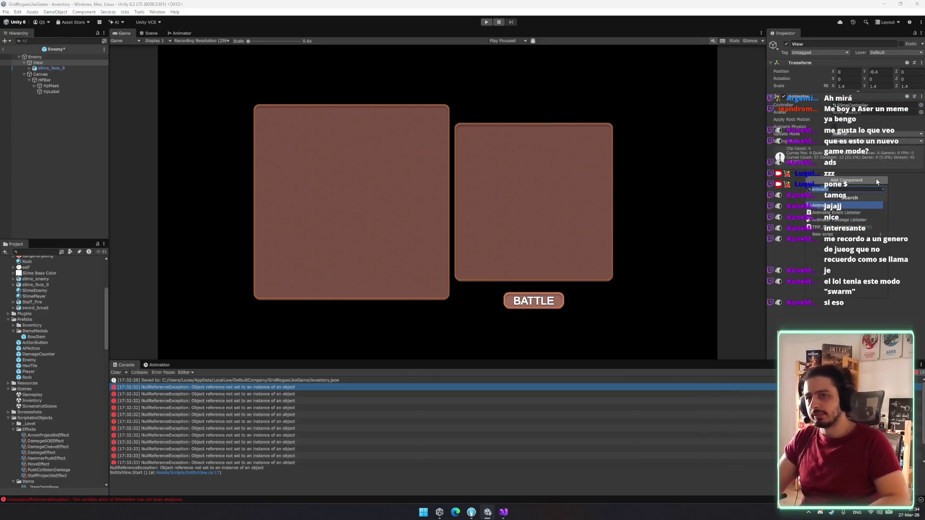
key("Down")
key("Return")
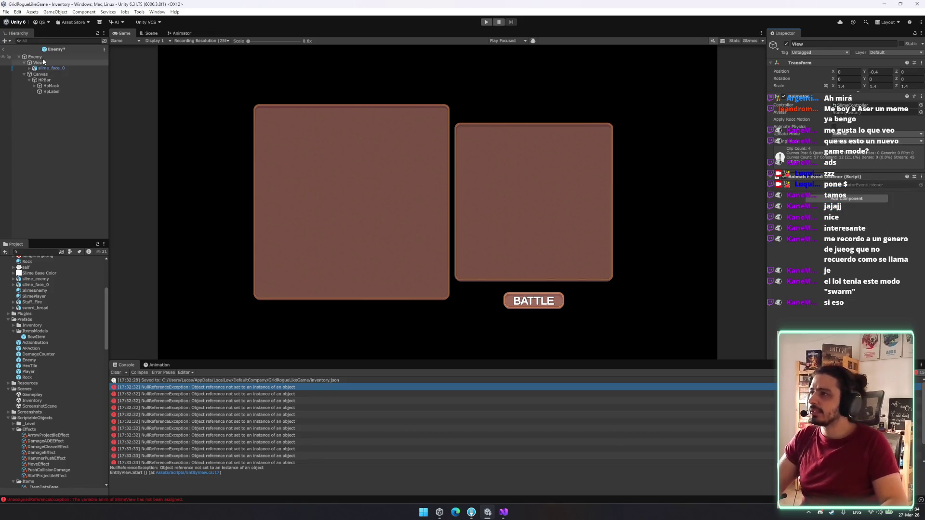
left_click(43, 57)
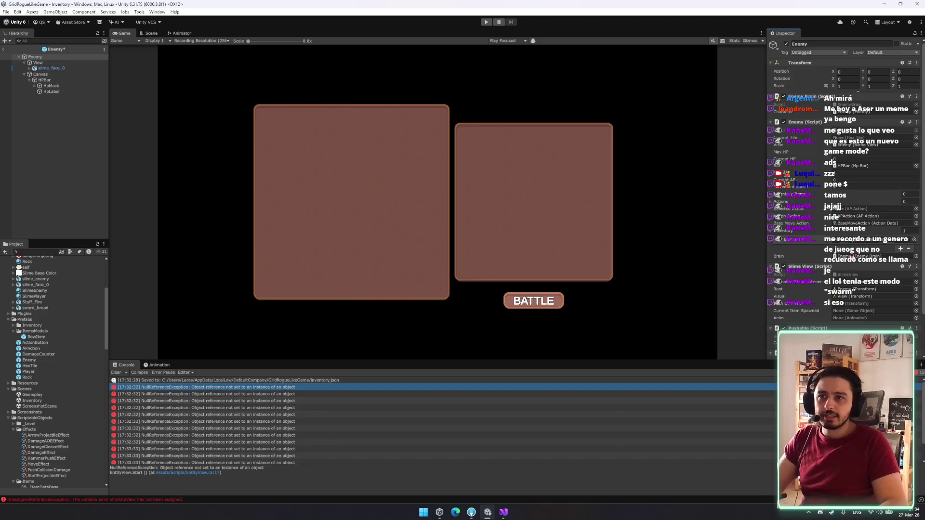
mouse_move(38, 63)
left_mouse_down()
mouse_move(549, 181)
mouse_move(896, 322)
mouse_move(887, 318)
left_mouse_up()
scroll(873, 306, "down", 2)
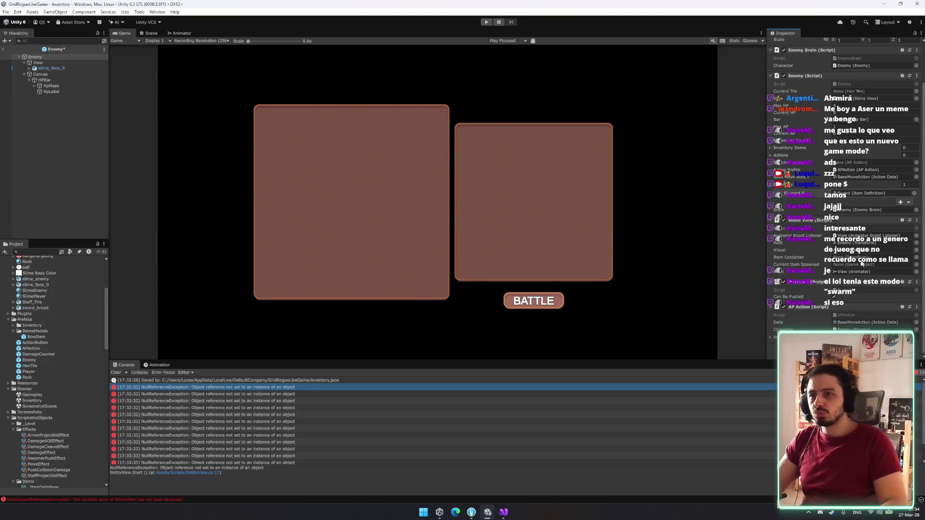
left_click(58, 68)
key("Right")
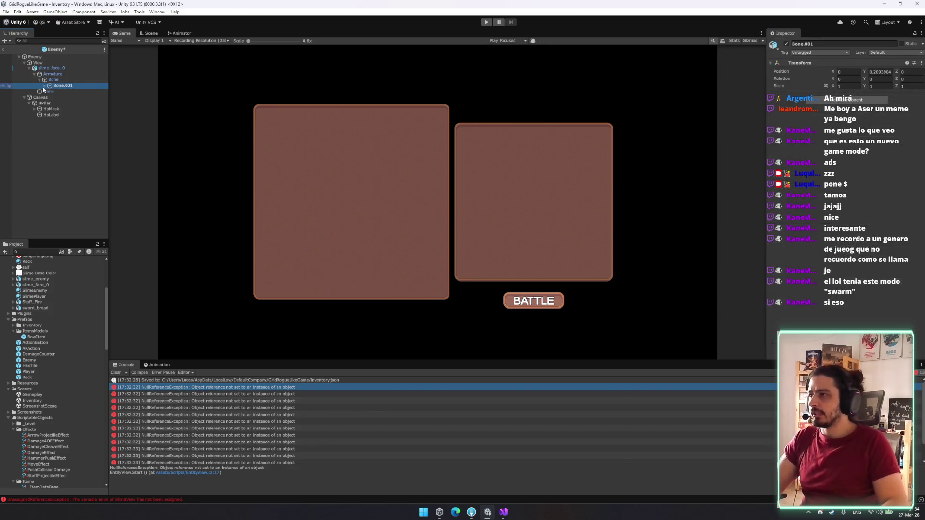
Step: Drop a temporary Player instance into the Enemy prefab and expand its bones down to Bone.001_end
scroll(38, 362, "down", 2)
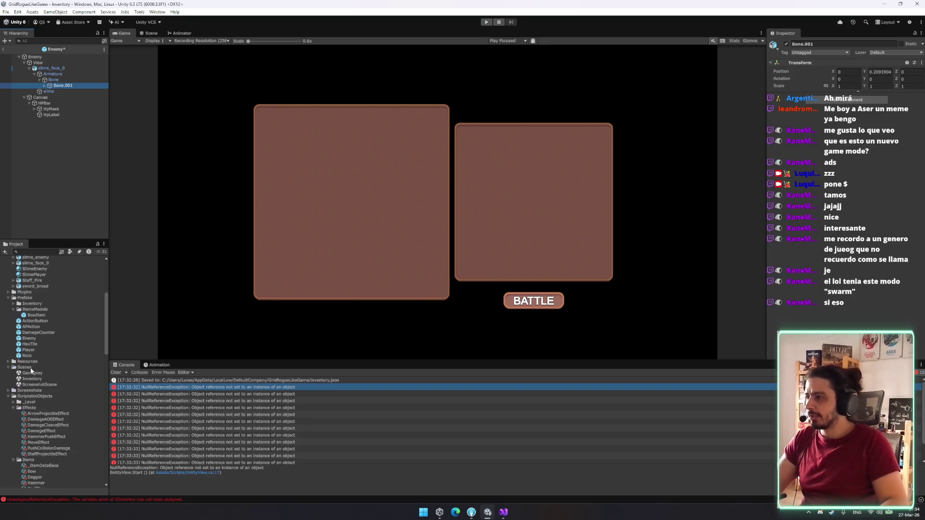
left_click_drag(28, 351, 32, 131)
left_click(24, 121)
key("Down")
key("Down")
key("Down")
key("Up")
key("Right")
key("Down")
key("Right")
key("Down")
key("Right")
key("Down")
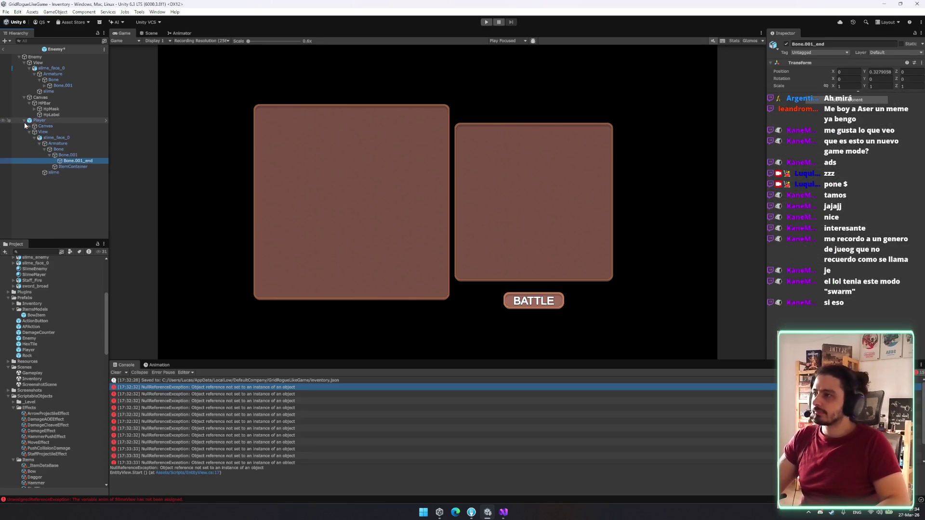
key("Down")
Step: Paste the ItemContainer under the Enemy's Bone.001
left_click(63, 68)
left_click(65, 74)
left_click(67, 80)
right_click(70, 85)
right_click(65, 80)
right_click(64, 80)
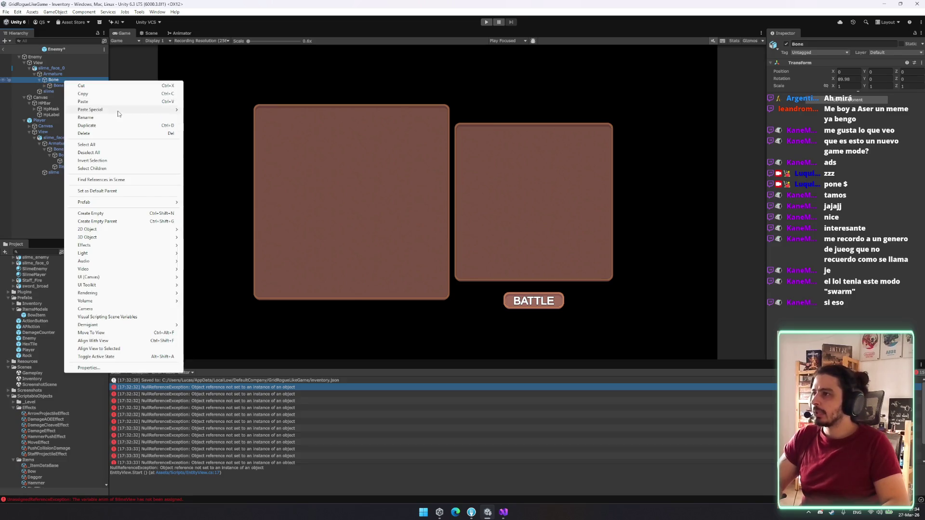
mouse_move(118, 110)
left_click(246, 110)
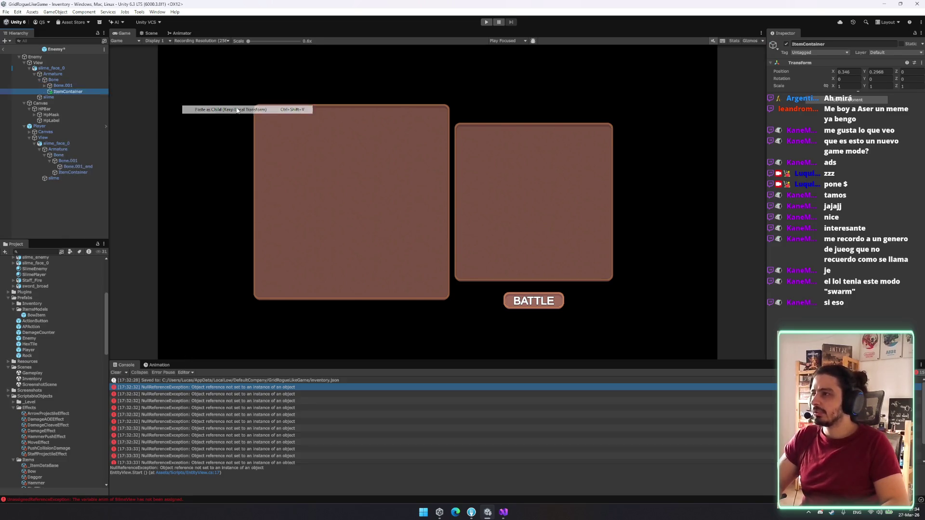
Step: Copy the Player ItemContainer's Transform onto the Enemy's ItemContainer and delete the temporary Player
left_click(77, 172)
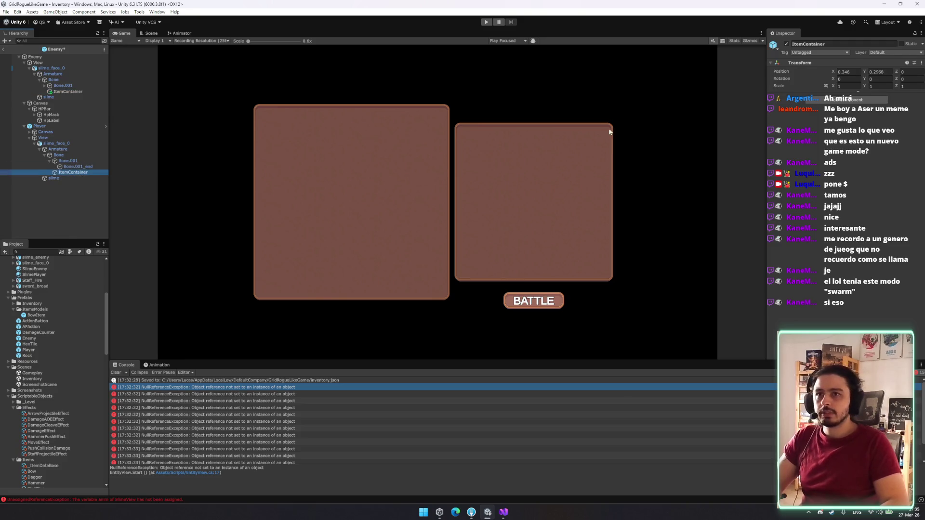
right_click(805, 63)
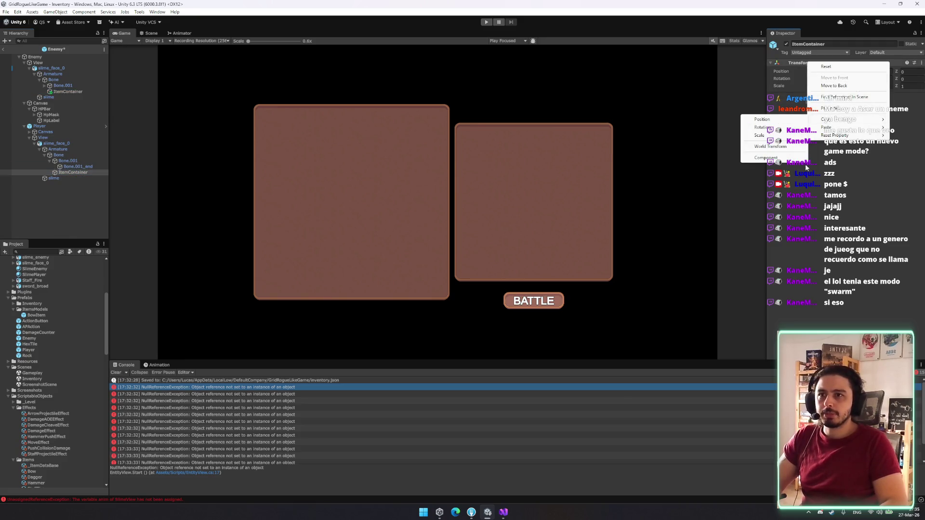
left_click(771, 126)
left_click(55, 127)
key("Delete")
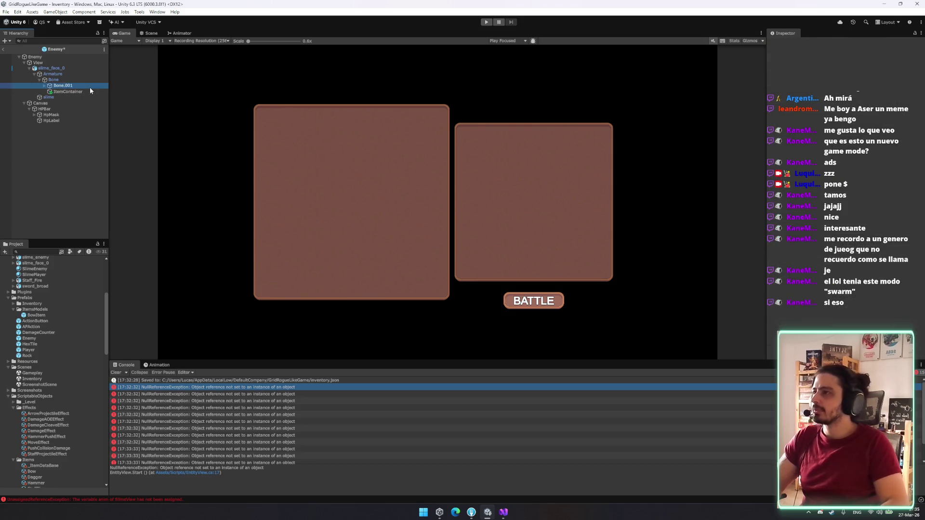
left_click(72, 91)
right_click(839, 64)
mouse_move(851, 166)
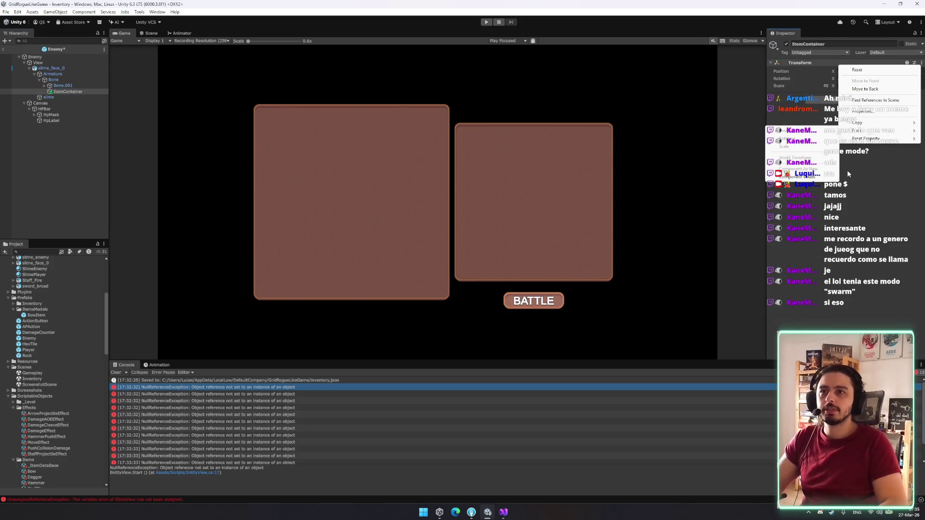
left_click(800, 144)
Step: Link ItemContainer into Slime View's Item Container field and exit the Enemy prefab
left_click(51, 56)
mouse_move(68, 91)
left_mouse_down()
mouse_move(873, 308)
mouse_move(879, 289)
left_mouse_up()
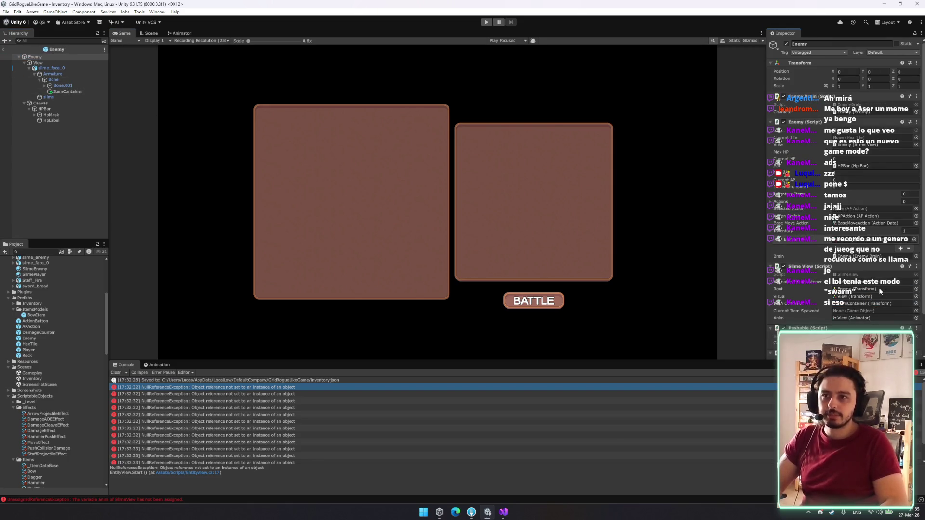
scroll(878, 288, "down", 3)
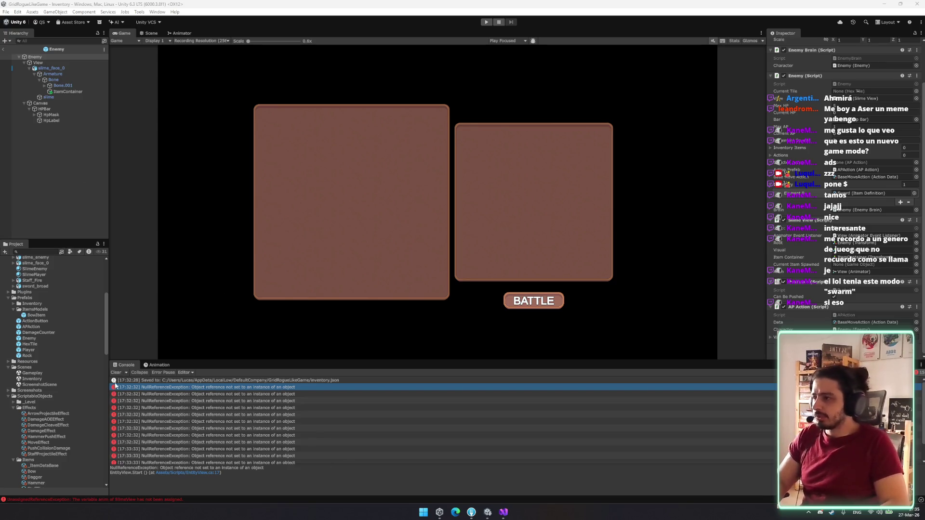
left_click(3, 49)
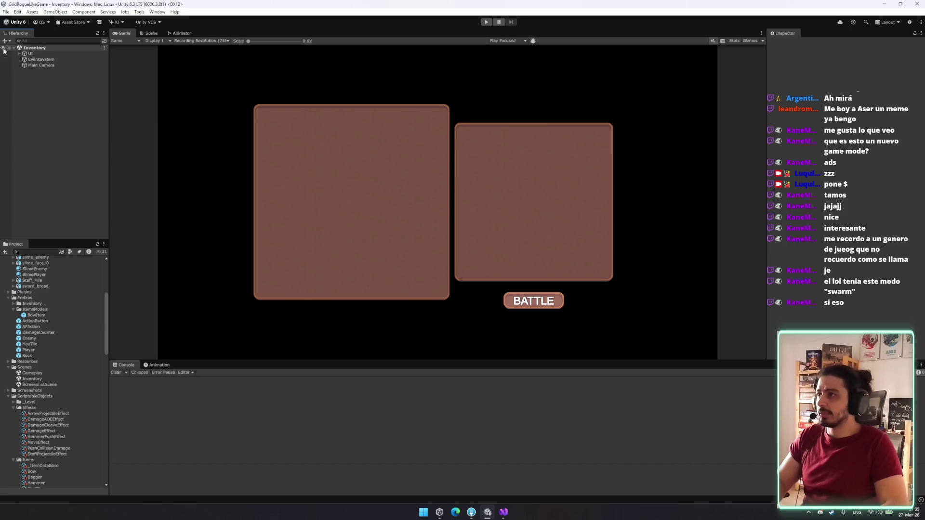
Step: Check the Animator graph and look over the BowExecute clip in the Animations folder
left_click(182, 33)
left_click(124, 33)
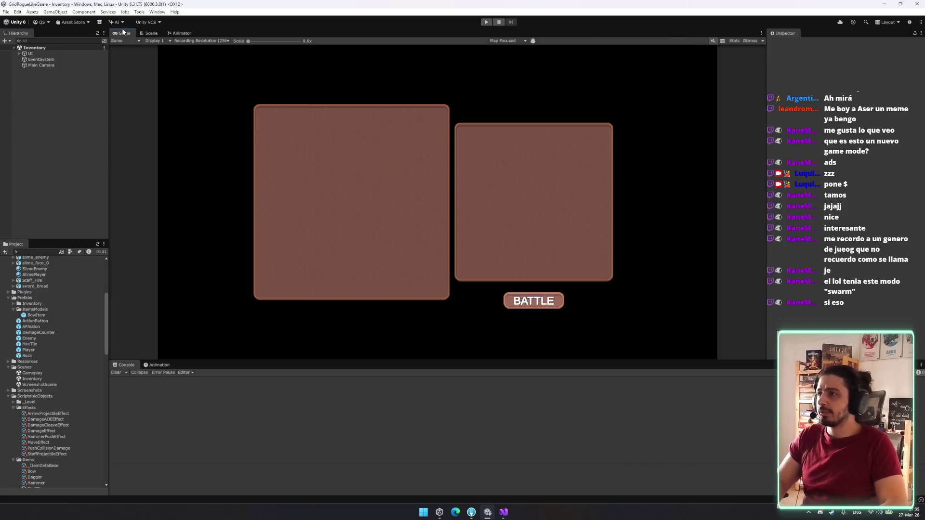
scroll(45, 352, "up", 10)
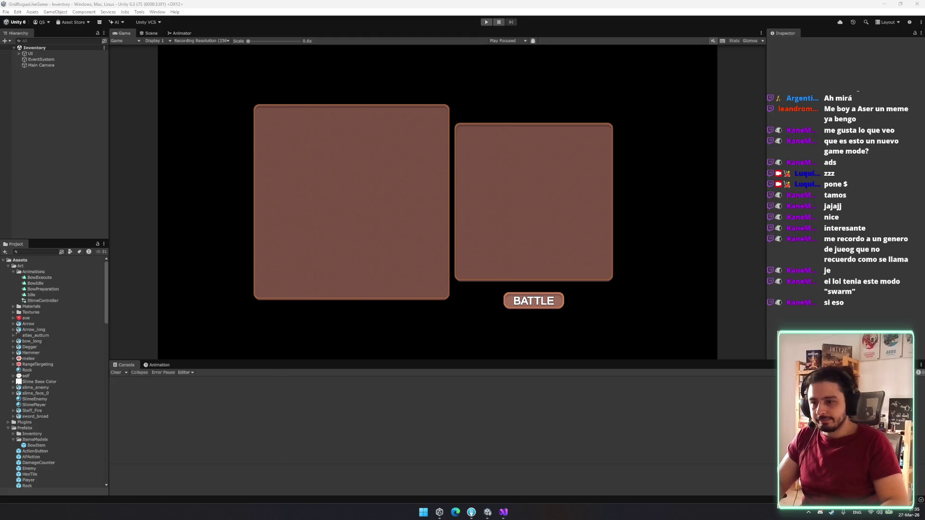
left_click(57, 279)
key("Down")
key("Down")
key("Down")
key("Left")
key("Left")
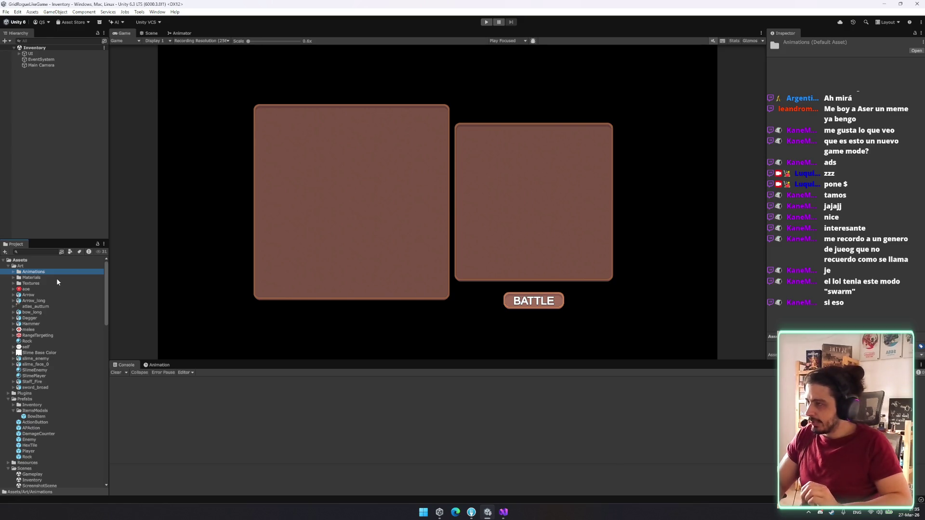
Step: Open the Player prefab for editing and show it in the Scene view
scroll(30, 395, "down", 3)
left_click(48, 380)
left_click(41, 396)
double_click(33, 407)
left_click(148, 32)
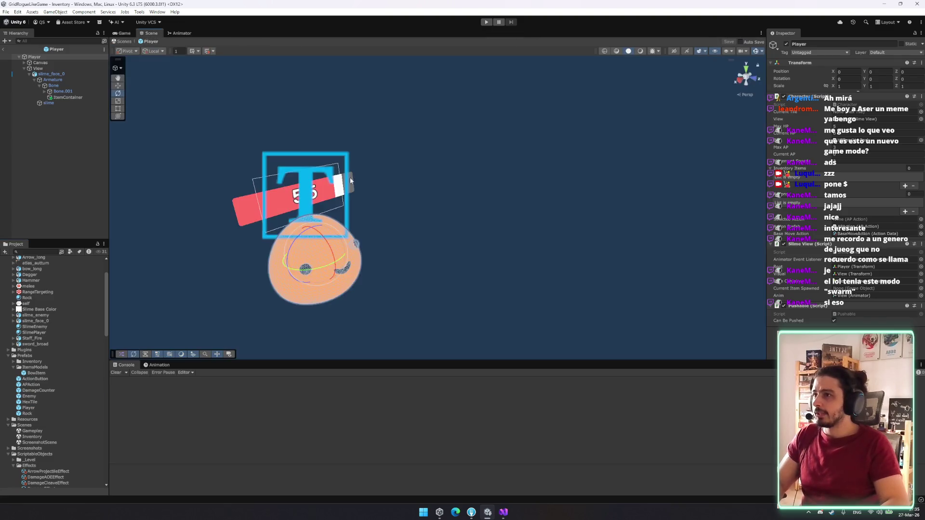
Step: Put the Dagger model into the Player's ItemContainer, wrapped in an empty parent named DaggerItem
scroll(42, 361, "up", 3)
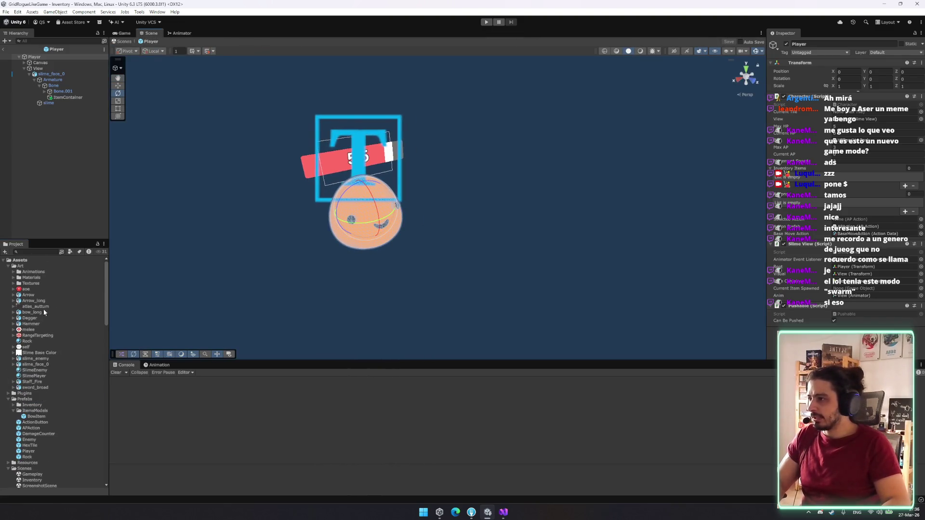
mouse_move(38, 319)
left_mouse_down()
mouse_move(63, 72)
mouse_move(72, 98)
left_mouse_up()
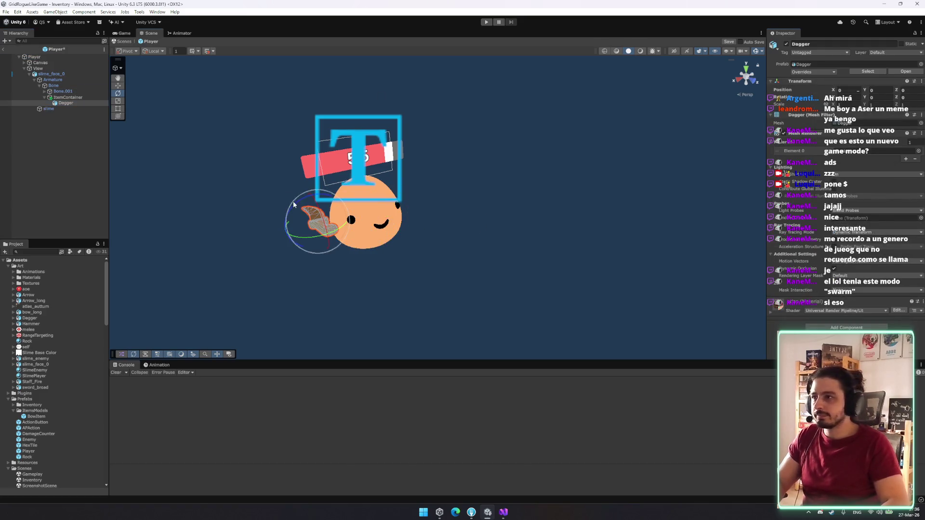
key("ctrl+shift+g")
type("DaggerItem")
key("Return")
Step: Angle and position the Dagger beside the slime, then save DaggerItem as a prefab in ItemsModels
left_click(67, 108)
mouse_move(344, 215)
left_mouse_down()
mouse_move(327, 277)
mouse_move(339, 228)
mouse_move(263, 239)
mouse_move(285, 241)
mouse_move(370, 314)
mouse_move(334, 275)
left_mouse_up()
mouse_move(350, 222)
left_mouse_down()
mouse_move(419, 231)
mouse_move(399, 268)
left_mouse_up()
key("w")
left_click(106, 102)
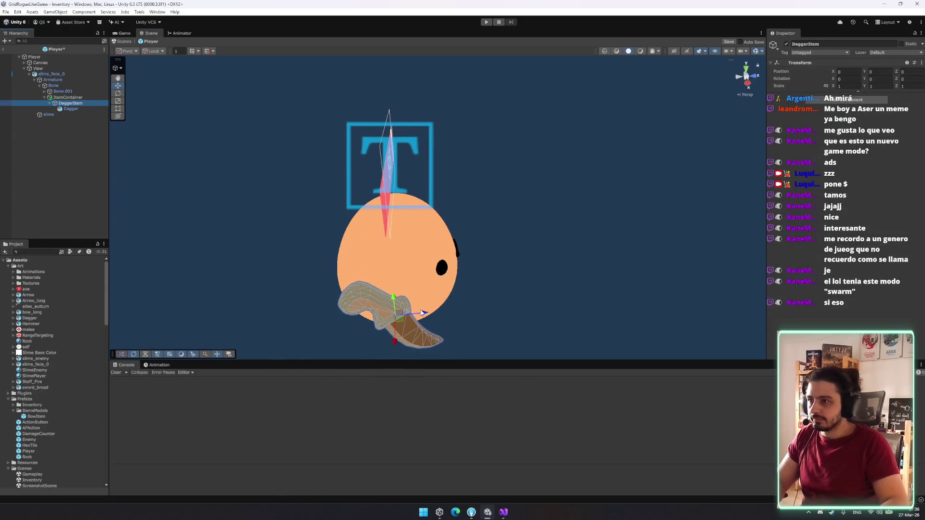
left_click(71, 108)
mouse_move(431, 322)
left_mouse_down()
mouse_move(470, 295)
mouse_move(636, 291)
mouse_move(473, 308)
mouse_move(405, 246)
mouse_move(419, 231)
mouse_move(424, 252)
mouse_move(381, 241)
mouse_move(379, 258)
mouse_move(386, 238)
mouse_move(196, 195)
mouse_move(112, 161)
left_mouse_up()
key("e")
key("w")
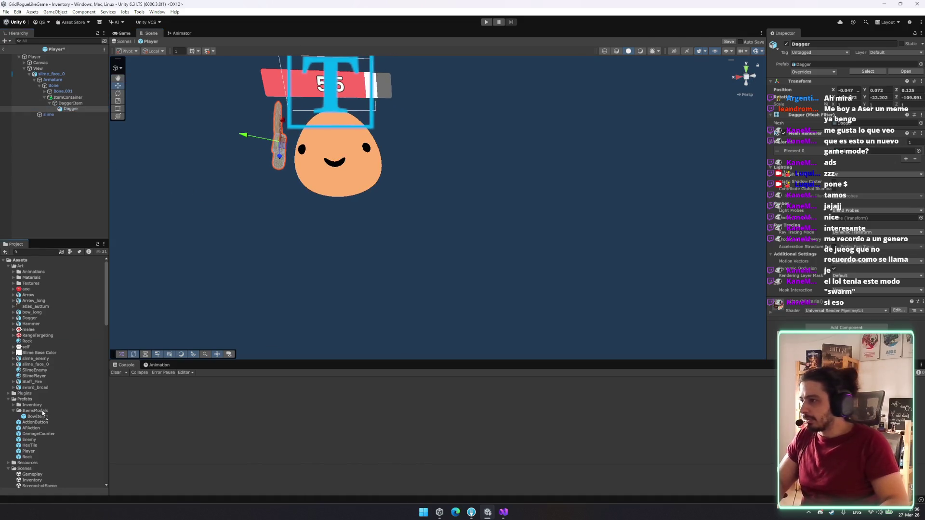
left_click_drag(43, 412, 43, 414)
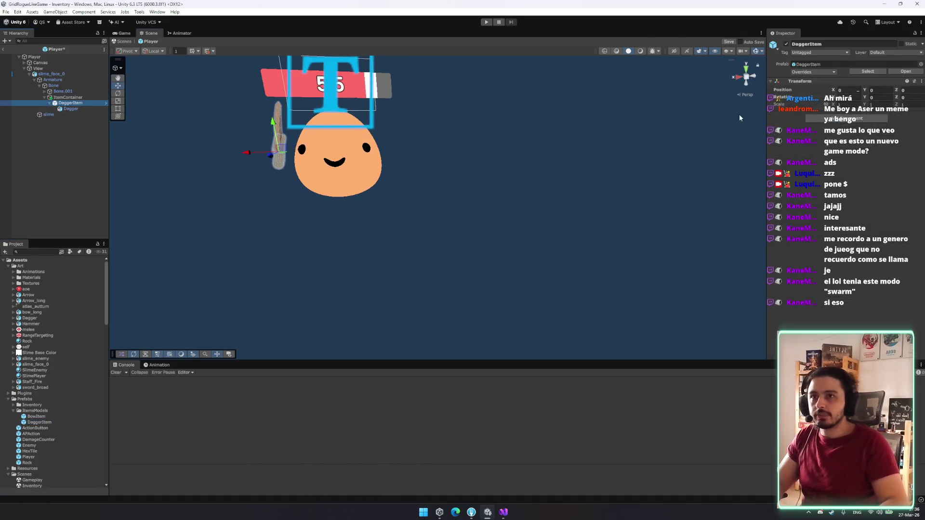
left_click(34, 57)
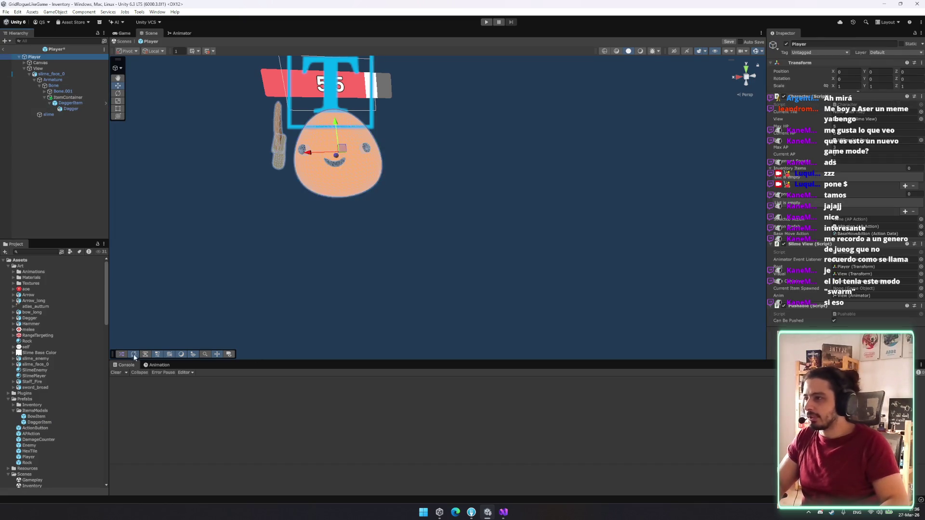
Step: Select the three bow clips and rename the BowExecute 1 copy to DaggerExecute
left_click(14, 272)
left_click(40, 277)
left_click(36, 289, "ctrl")
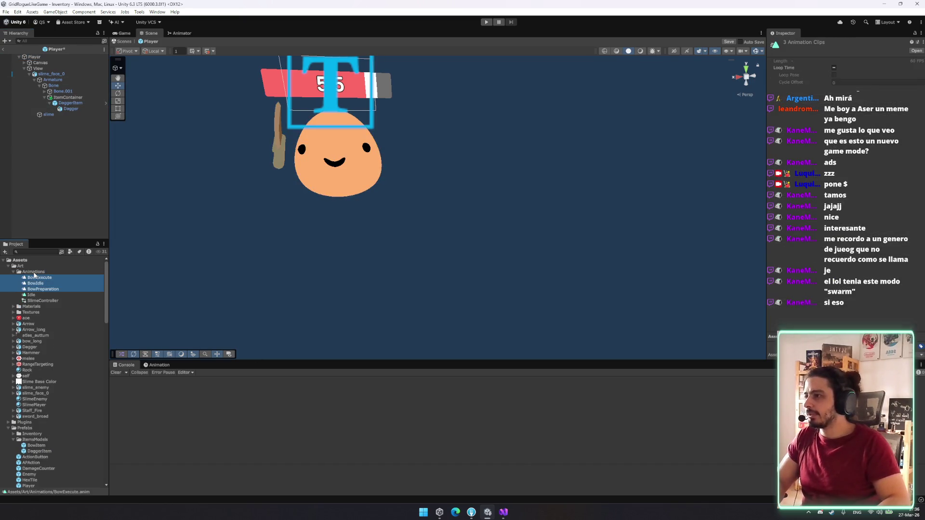
left_click(64, 301, "ctrl")
left_click(62, 280)
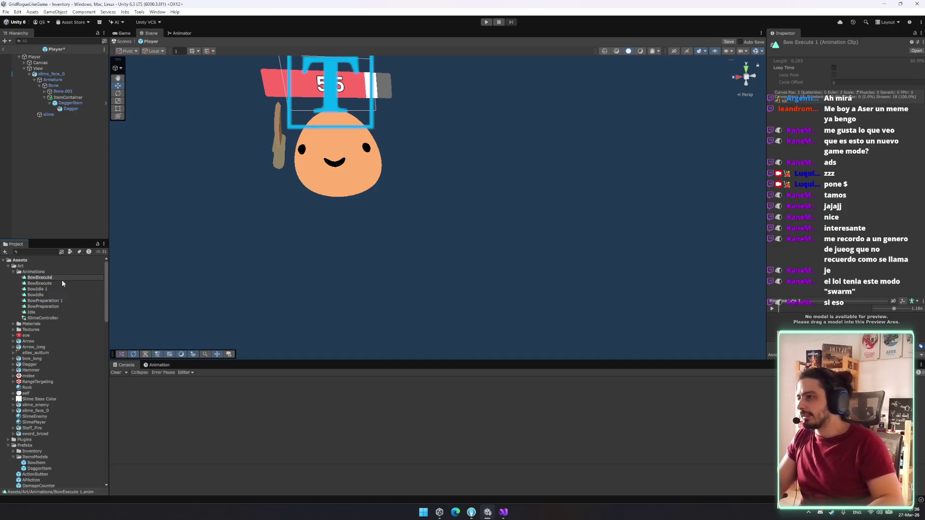
type("DaggerExecute")
key("Return")
Step: Rename the remaining copies to DaggerPreparation and DaggerIdle
key("Down")
key("Up")
key("Up")
key("Up")
key("F2")
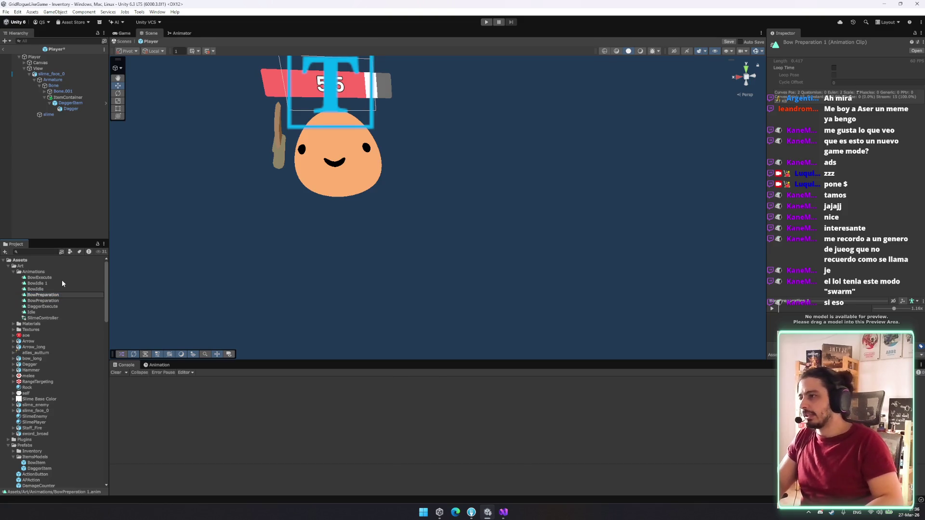
type("agger")
key("Return")
key("Up")
key("Up")
key("Up")
key("F2")
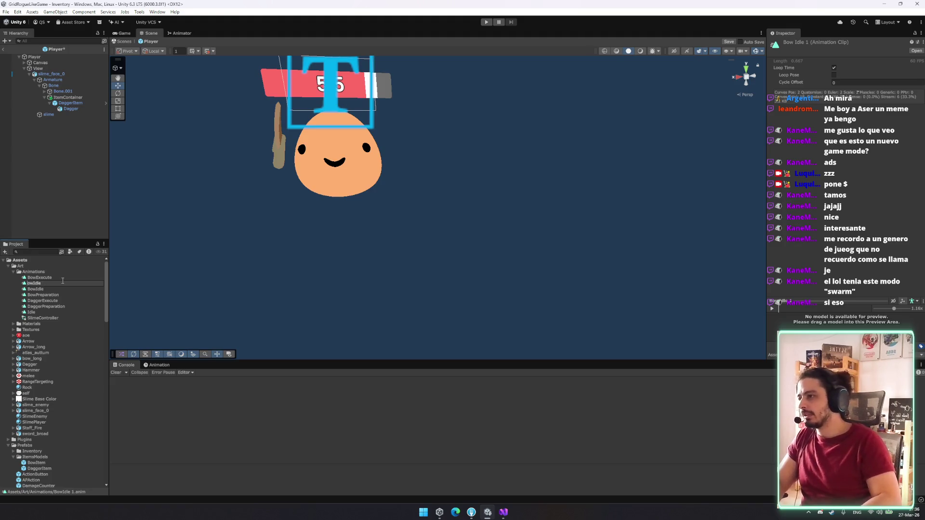
key("Return")
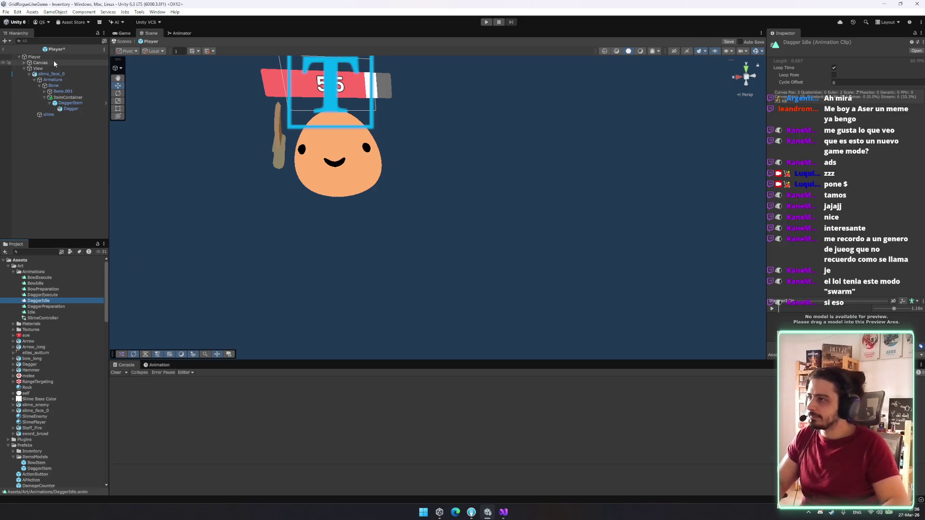
Step: Open the SlimeController state graph
left_click(35, 57)
left_click(52, 319)
double_click(51, 319)
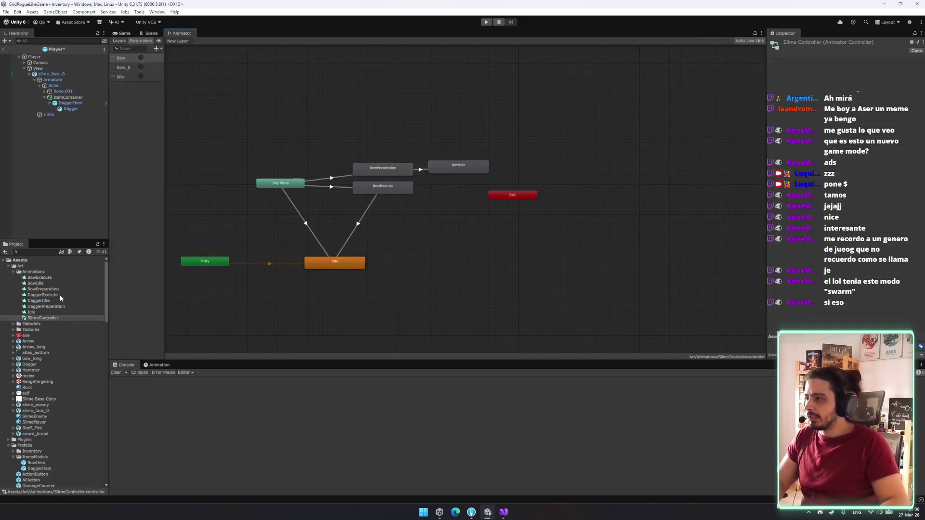
left_click_drag(373, 134, 480, 221)
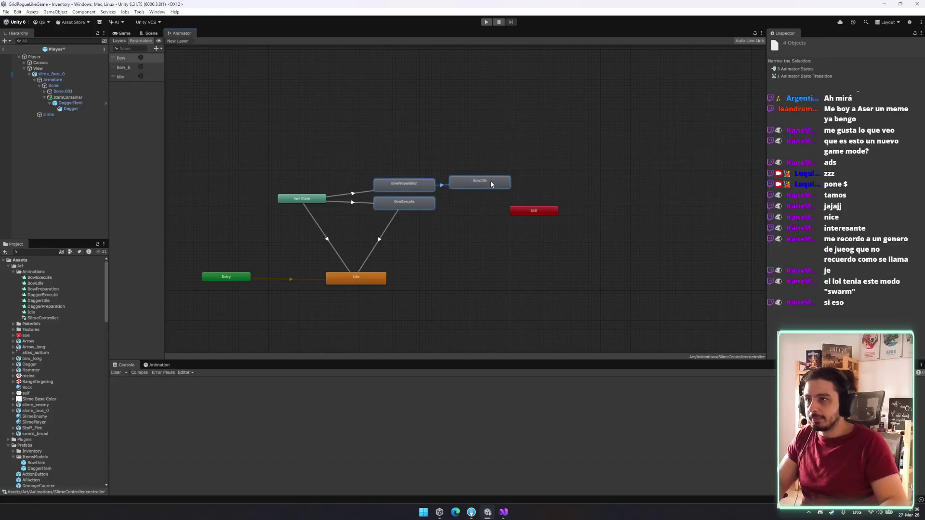
left_click_drag(484, 182, 463, 131)
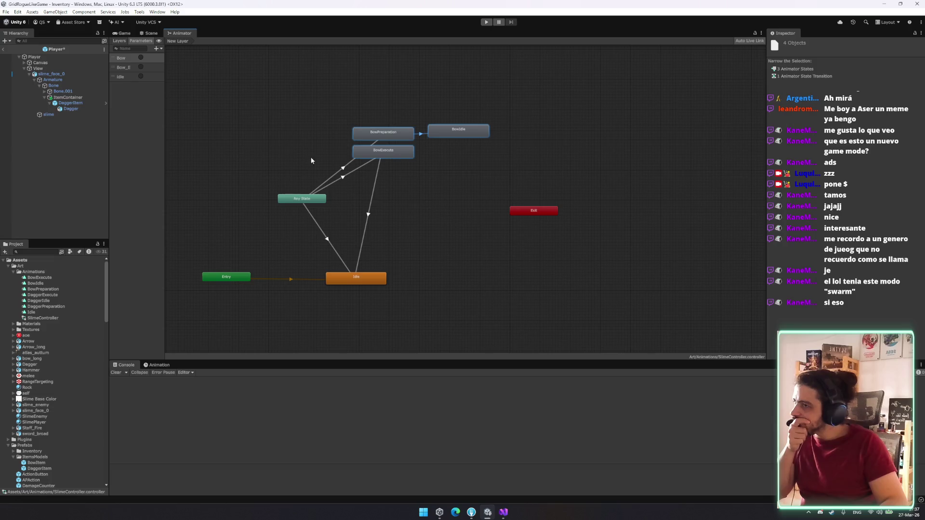
left_click_drag(352, 103, 465, 169)
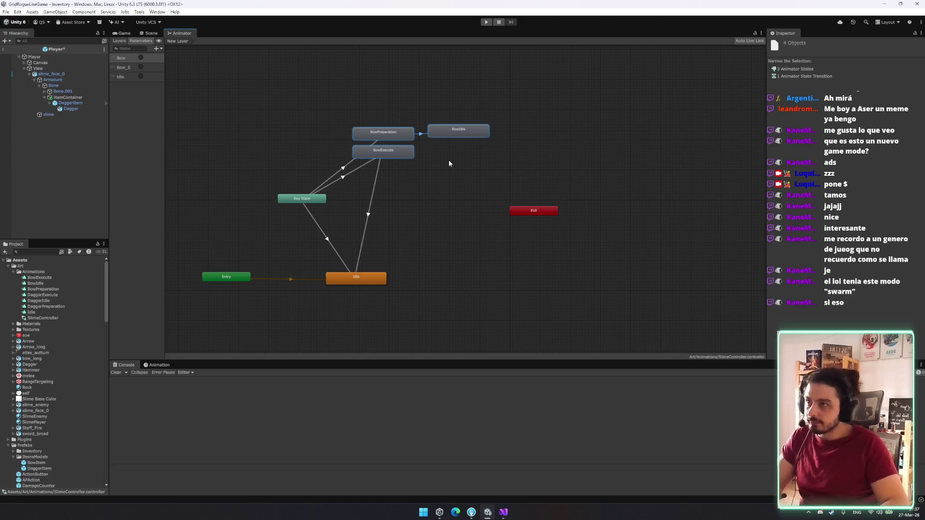
right_click(386, 153)
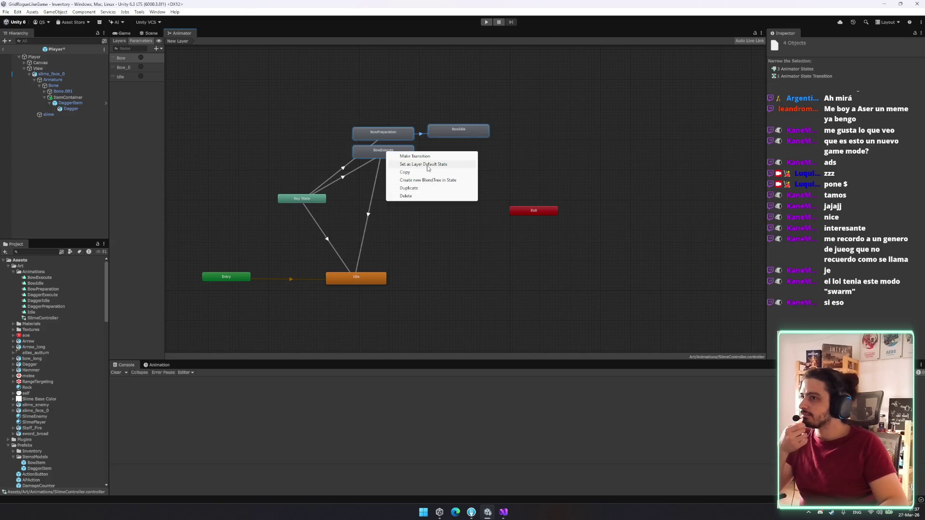
left_click(466, 248)
left_click_drag(466, 153, 354, 127)
left_click_drag(395, 138, 404, 182)
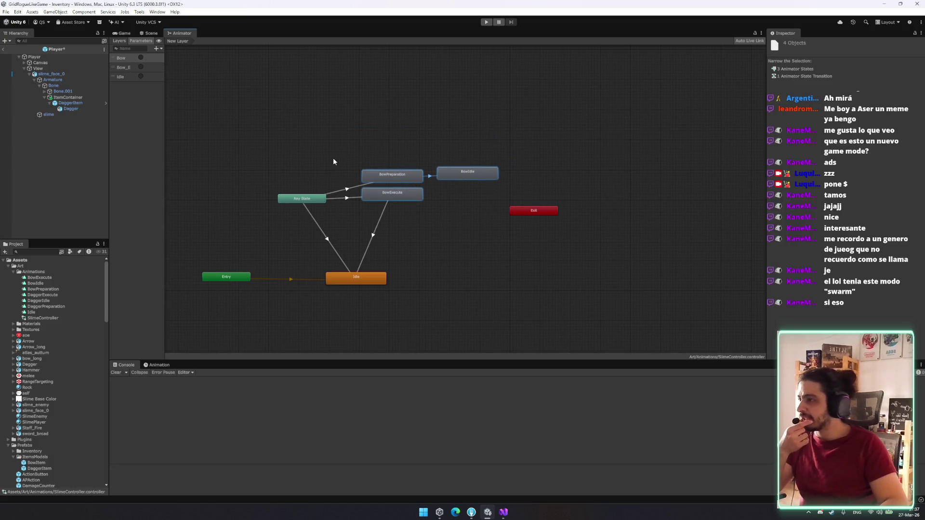
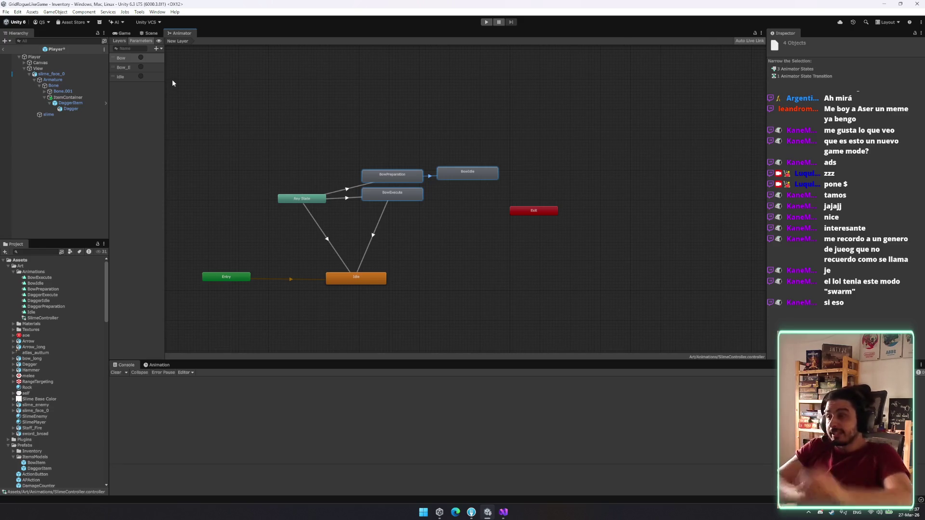
Step: Rename the animator's Bow parameter to prep
double_click(131, 62)
key("BackSpace")
type("pre")
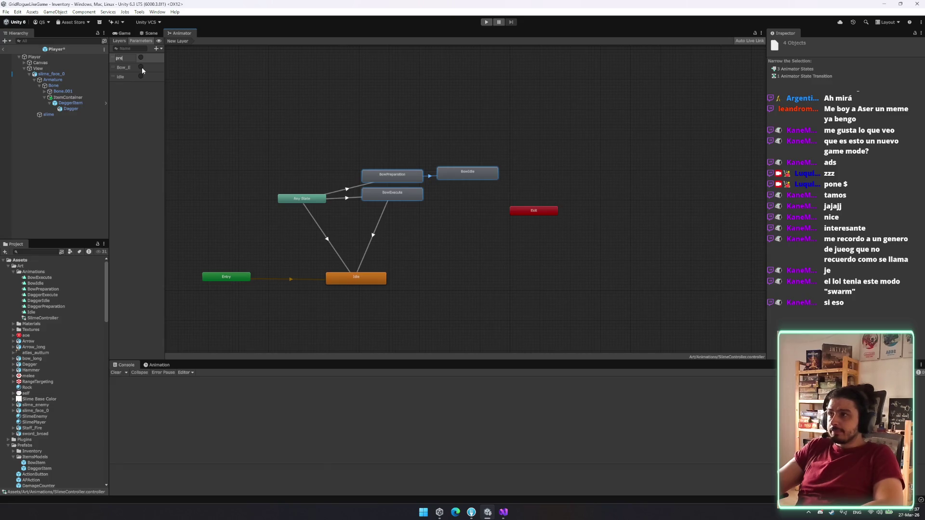
type("p")
left_click(120, 70)
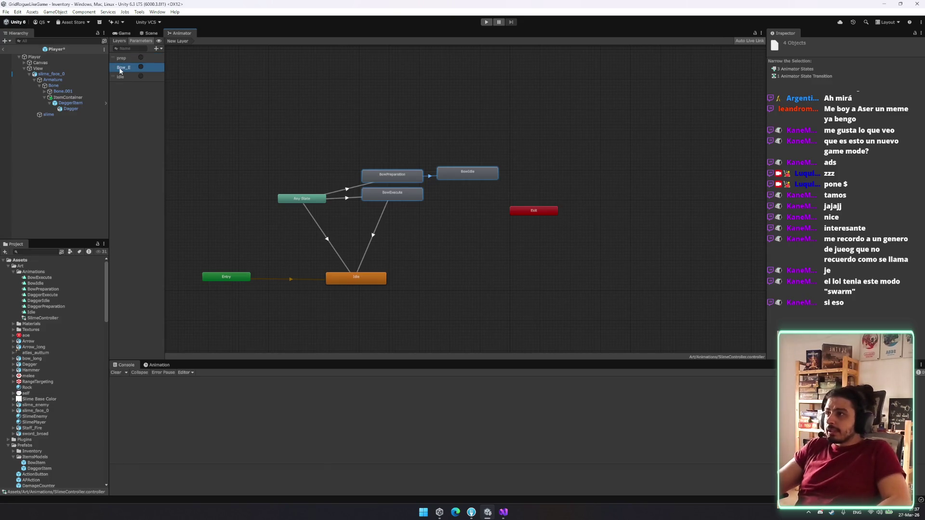
Step: Rename the Bow_E parameter to execute and bring Visual Studio to the front
double_click(134, 69)
type("B")
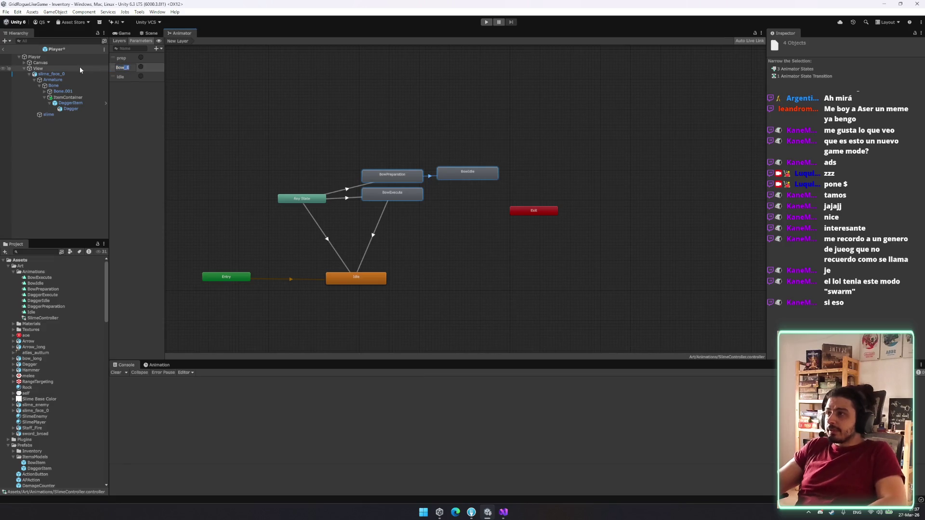
key("BackSpace")
key("Delete")
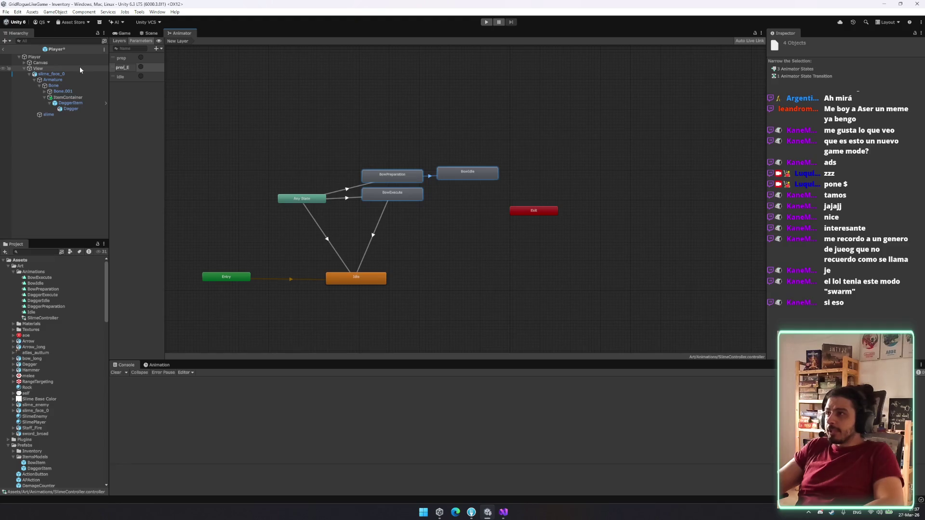
type("xecute")
key("Return")
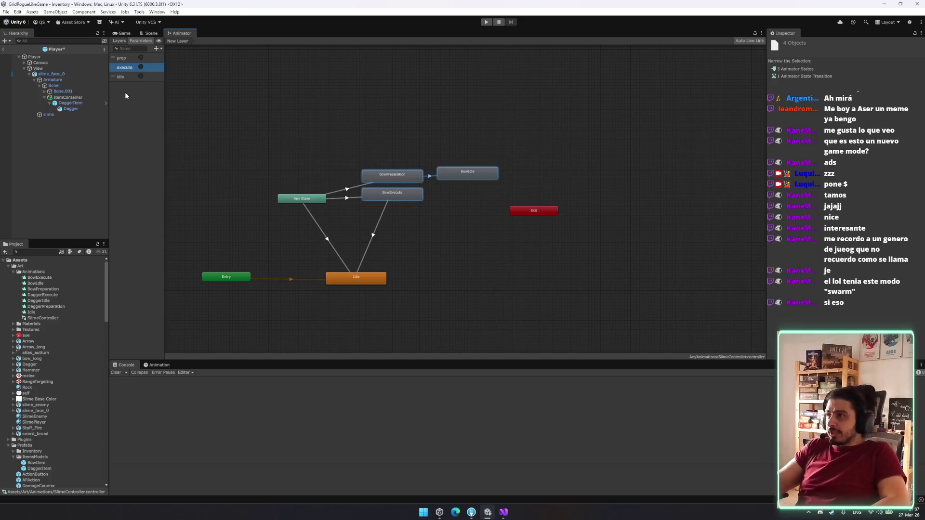
left_click(126, 58)
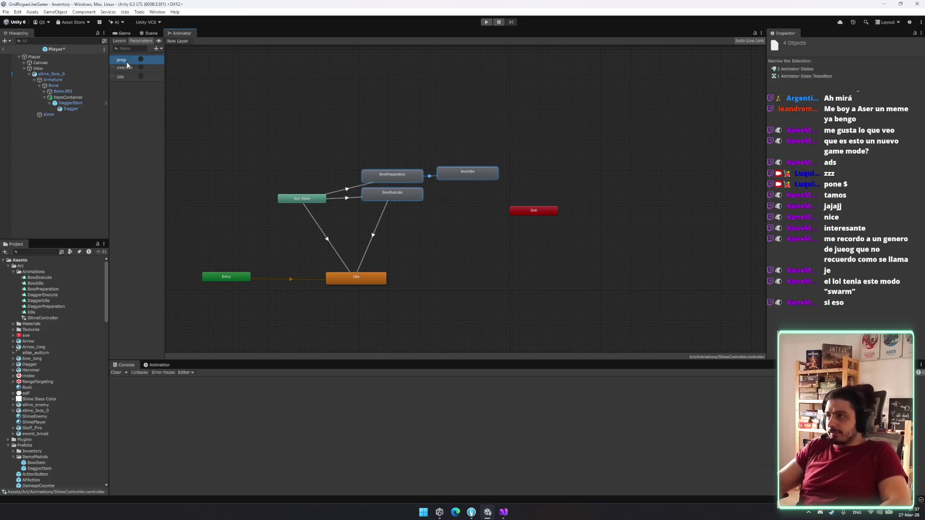
left_click(506, 513)
Step: Jump to the AnimationType definition inside the ActionVisualData class
scroll(265, 269, "down", 20)
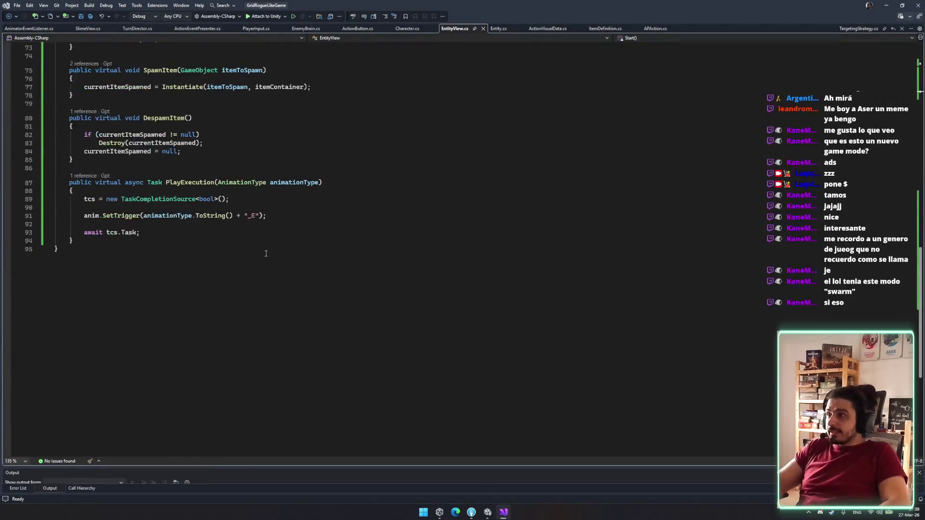
left_click_drag(259, 217, 144, 215)
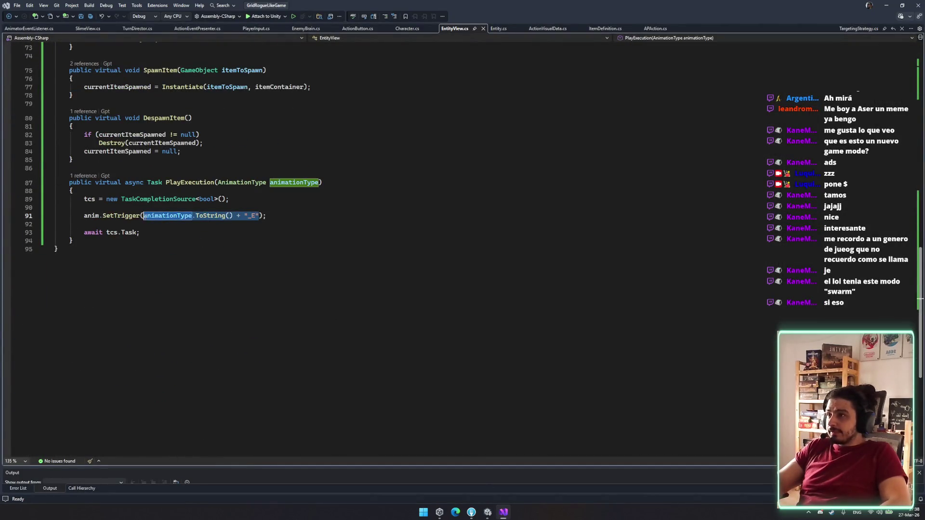
left_click(303, 183)
double_click(259, 183)
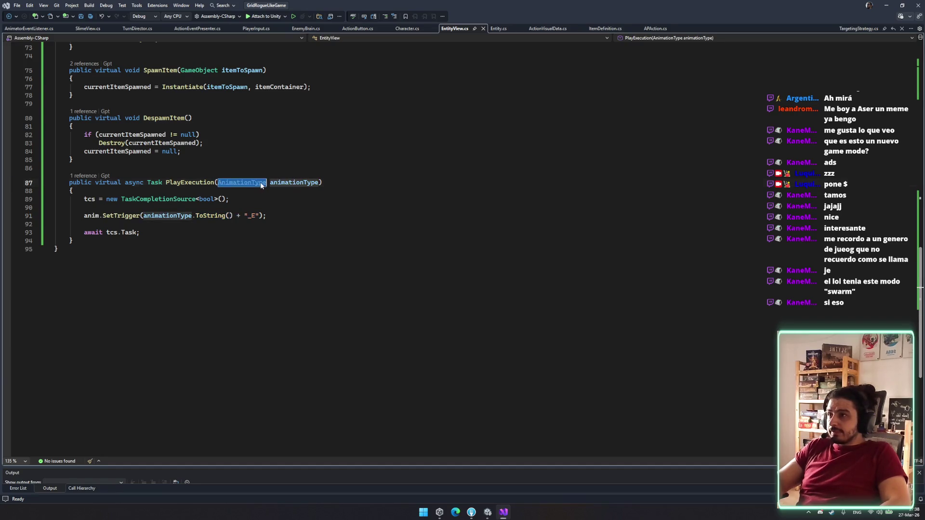
key("F12")
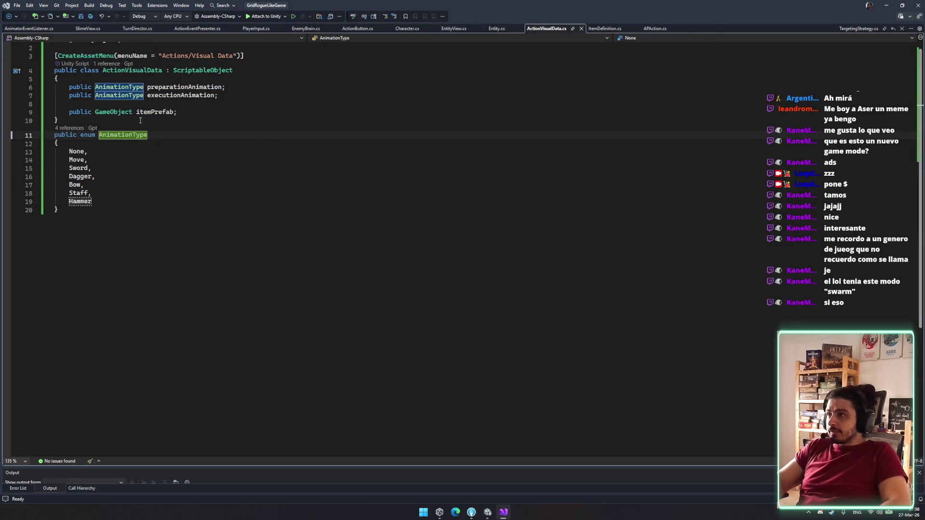
left_click(236, 96)
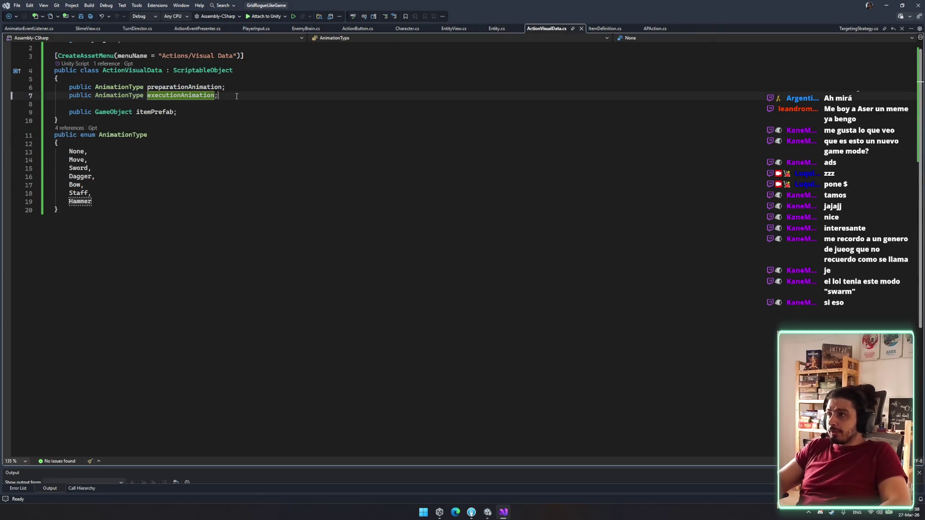
double_click(114, 87)
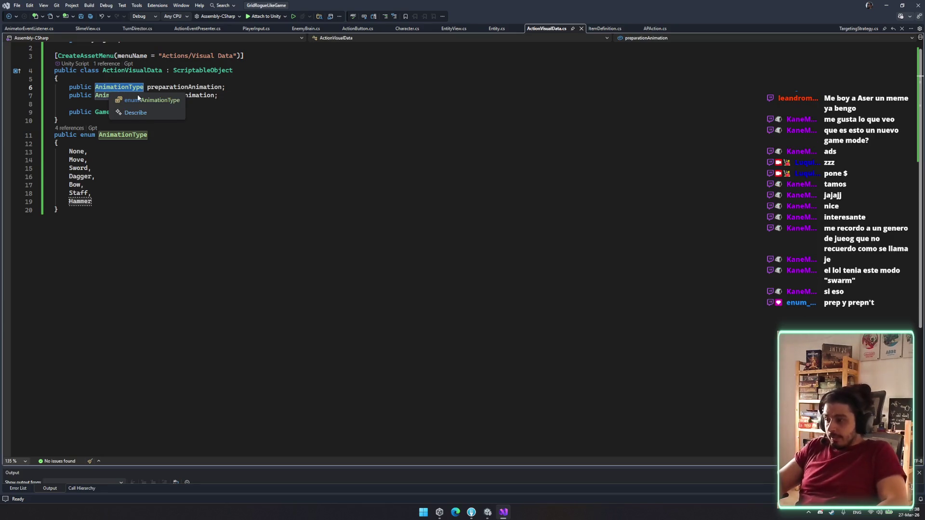
left_click(248, 118)
key("Up")
key("Up")
key("Up")
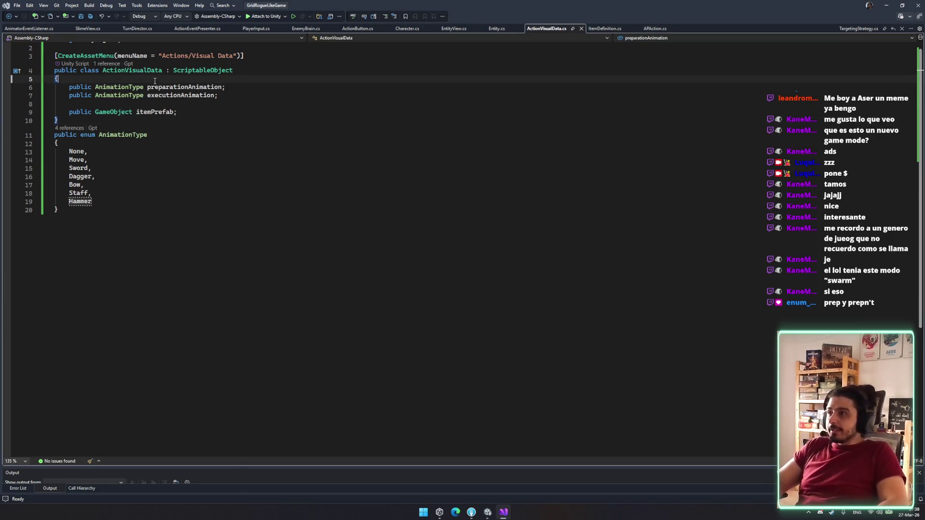
Step: Add a 'public AnimatorOverrideController animator;' field to ActionVisualData and save
key("Return")
type("public ")
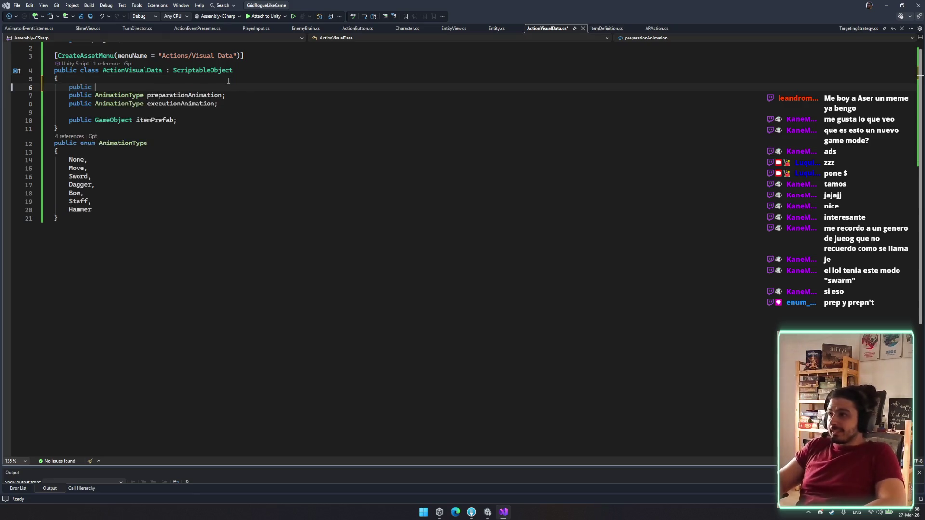
type("animatio")
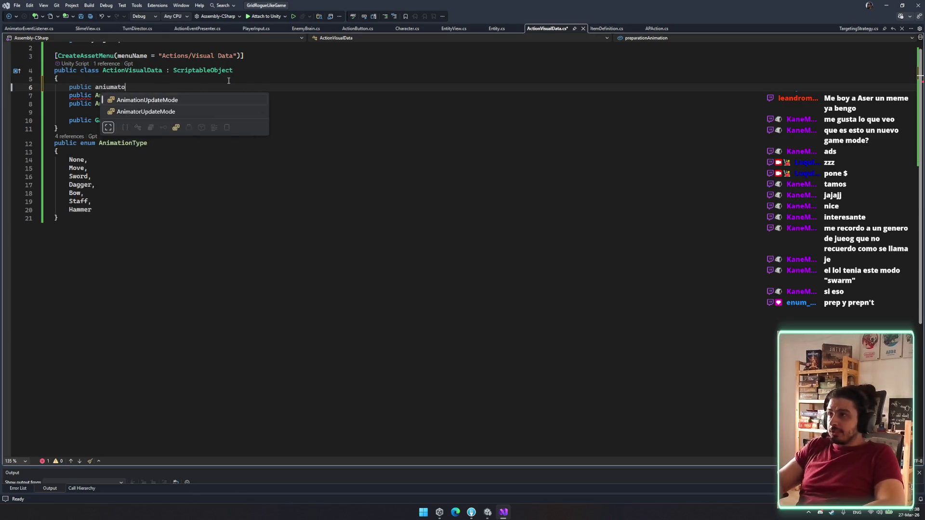
key("ctrl+BackSpace")
type("Animatoro")
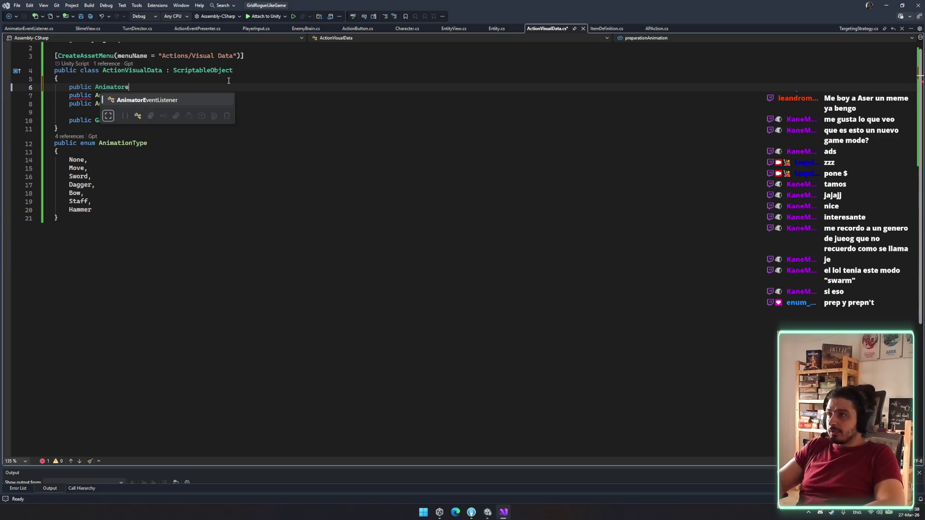
key("Tab")
type("controle")
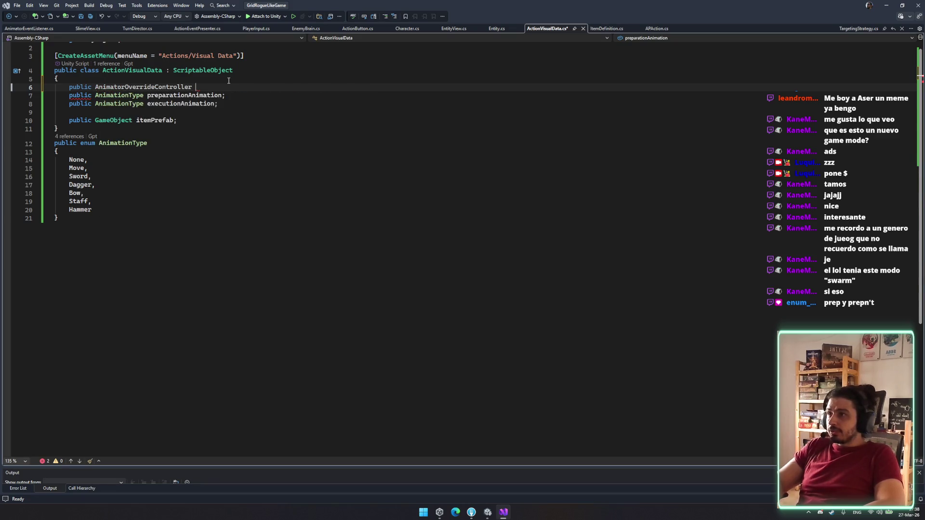
type("r")
key("ctrl+BackSpace")
type("An")
key("BackSpace")
key("BackSpace")
type("animation")
key("BackSpace")
key("BackSpace")
key("BackSpace")
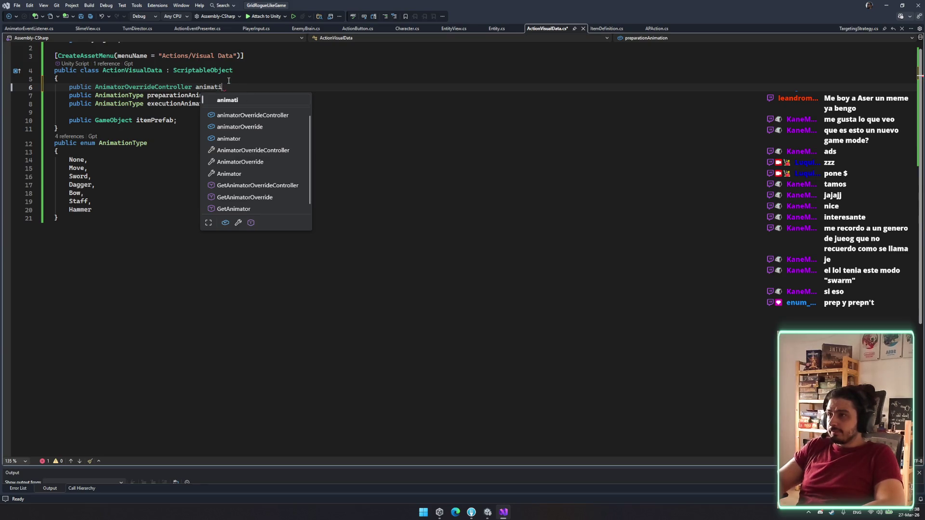
type(";")
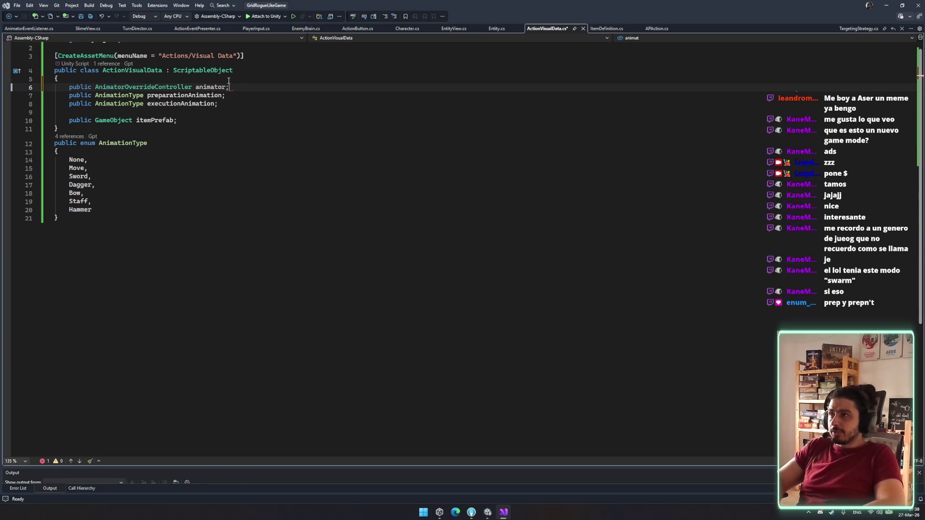
key("ctrl+s")
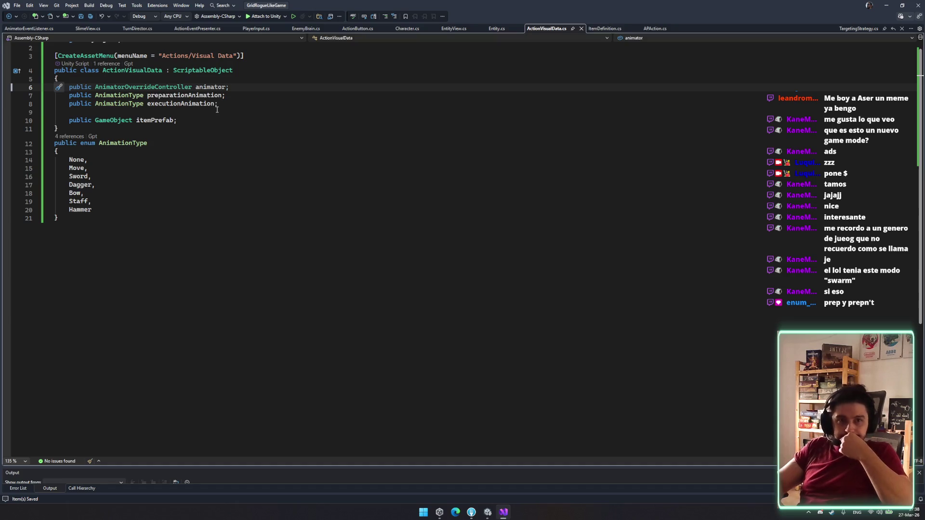
Step: Delete the preparationAnimation and executionAnimation fields and the AnimationType enum
left_click_drag(217, 109, 289, 90)
key("Delete")
left_click_drag(143, 113, 169, 202)
key("Delete")
left_click(200, 96)
key("Delete")
key("Down")
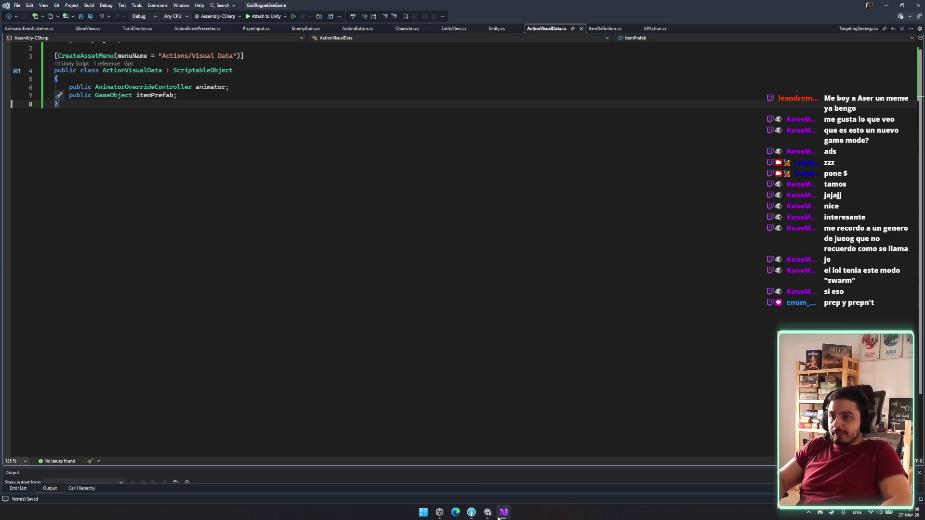
left_click(439, 512)
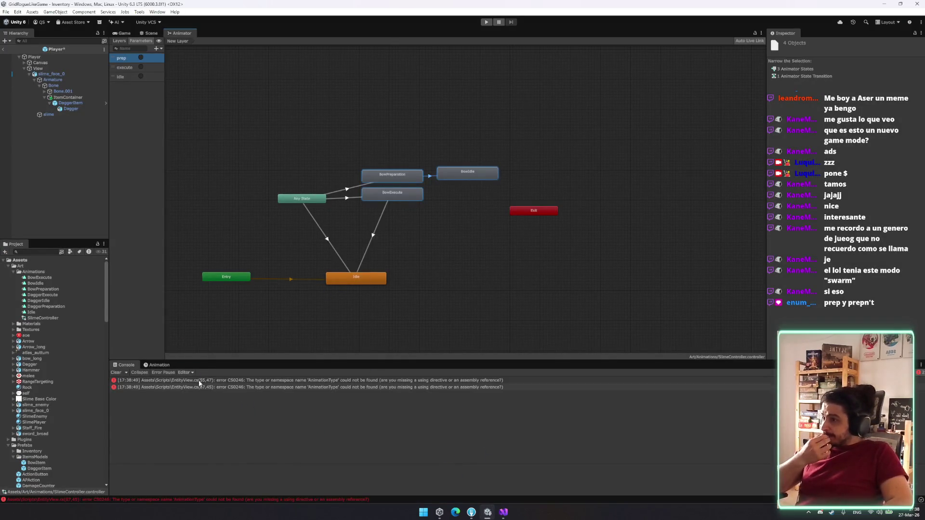
Step: Change PlayPreparation's parameter to 'AnimatorOverrideController animator'
left_click(199, 381)
double_click(203, 382)
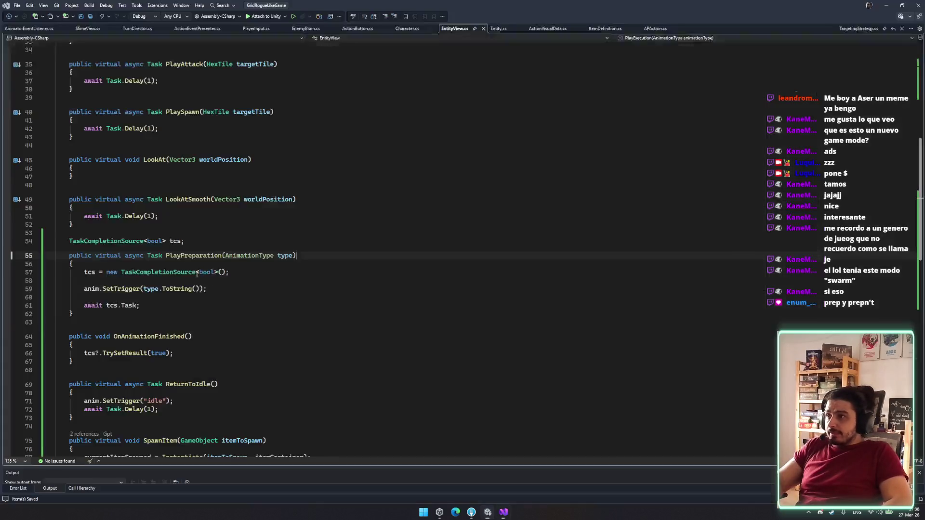
double_click(246, 256)
type("Anim")
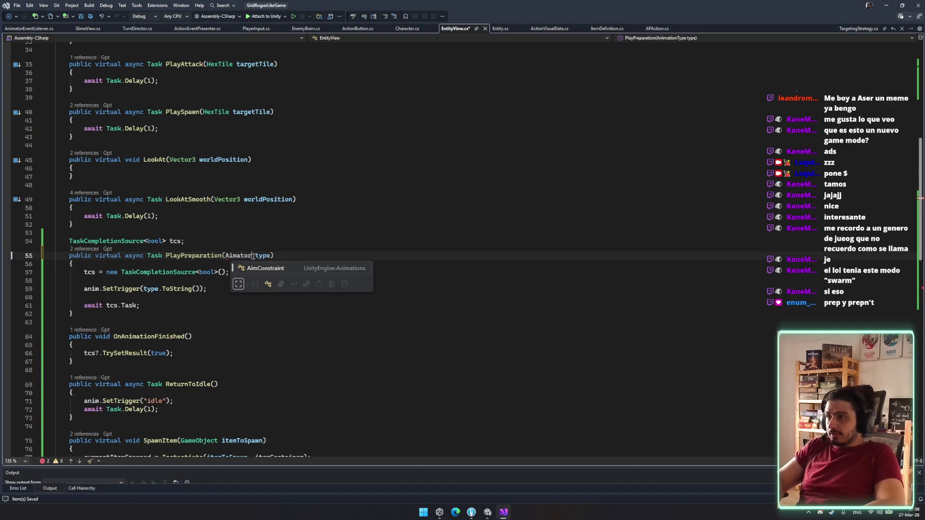
type("ator")
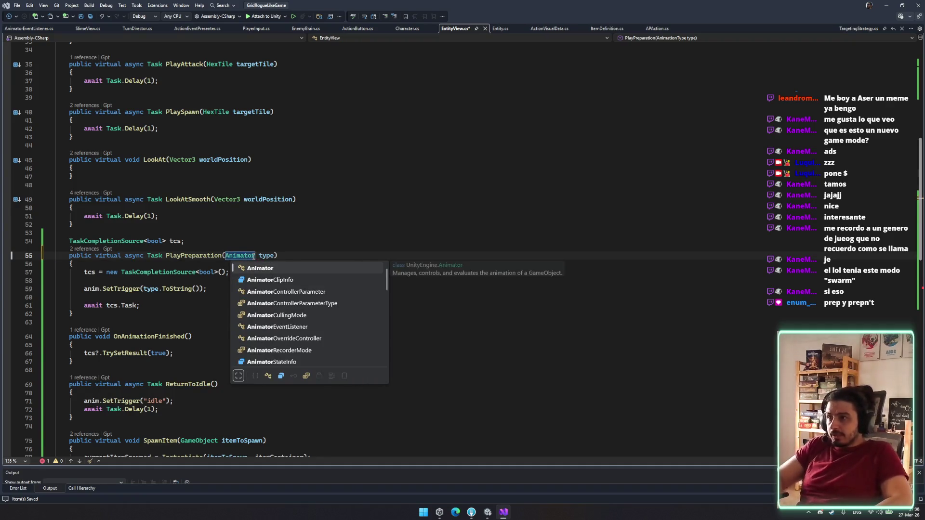
key("Down")
key("Down")
key("Down")
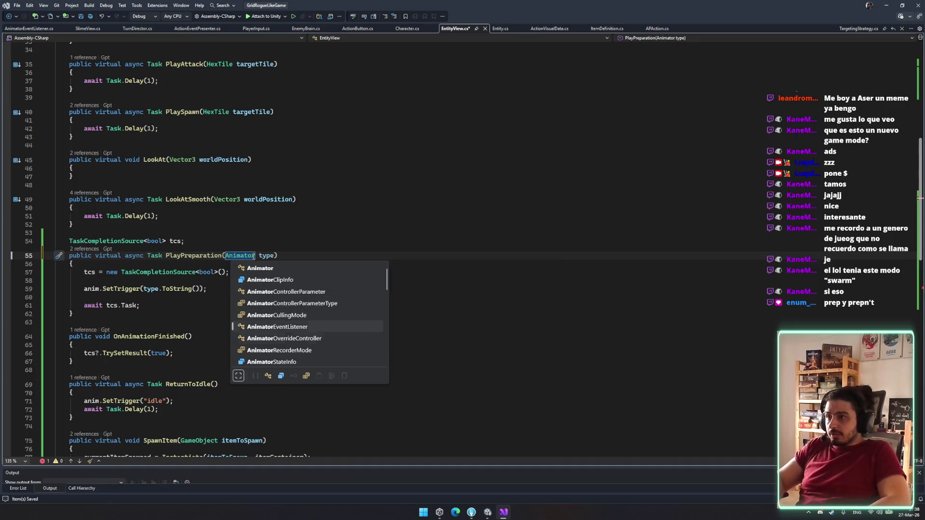
key("Tab")
double_click(333, 255)
type("anim")
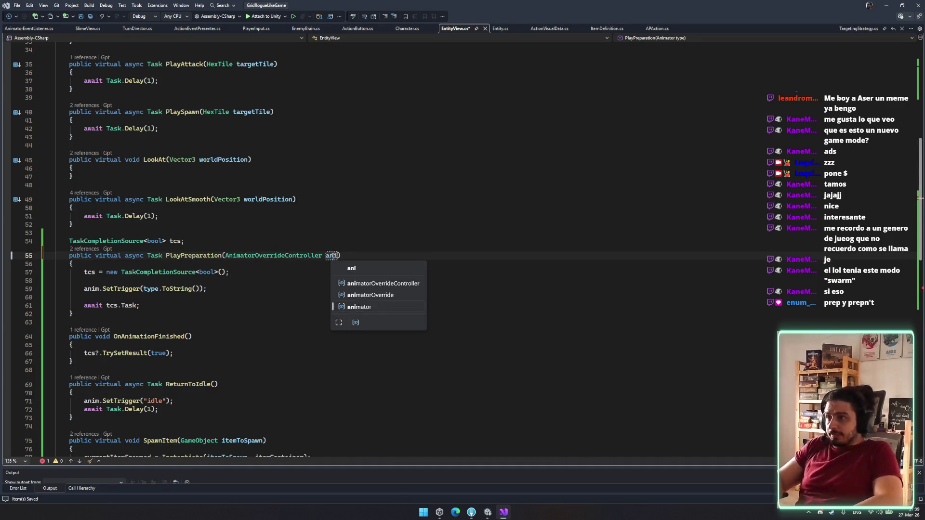
left_click(197, 271)
left_click(341, 256)
type("ator")
Step: Add 'anim.runtimeAnimatorController = animator;' at the start of PlayPreparation
left_click(157, 283)
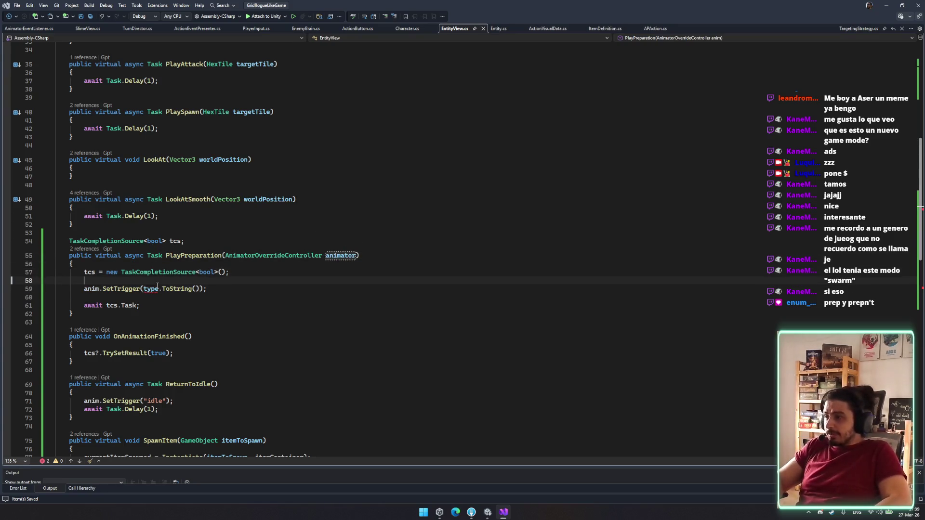
key("Return")
key("Return")
key("Up")
type("anim.ov")
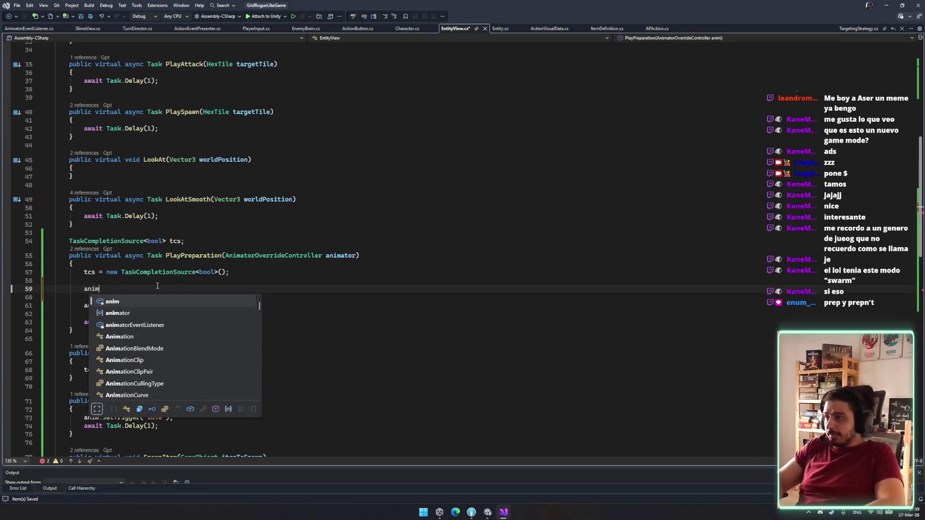
key("BackSpace")
key("BackSpace")
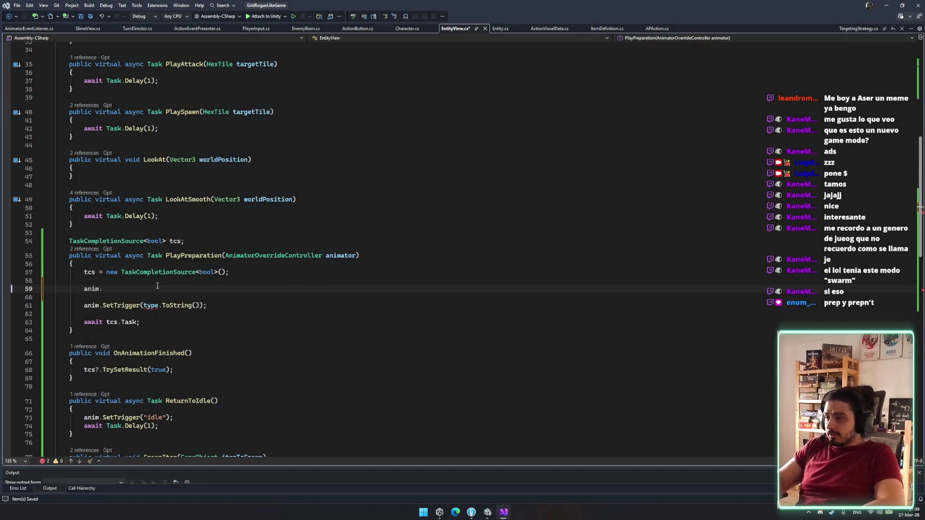
type(".cont")
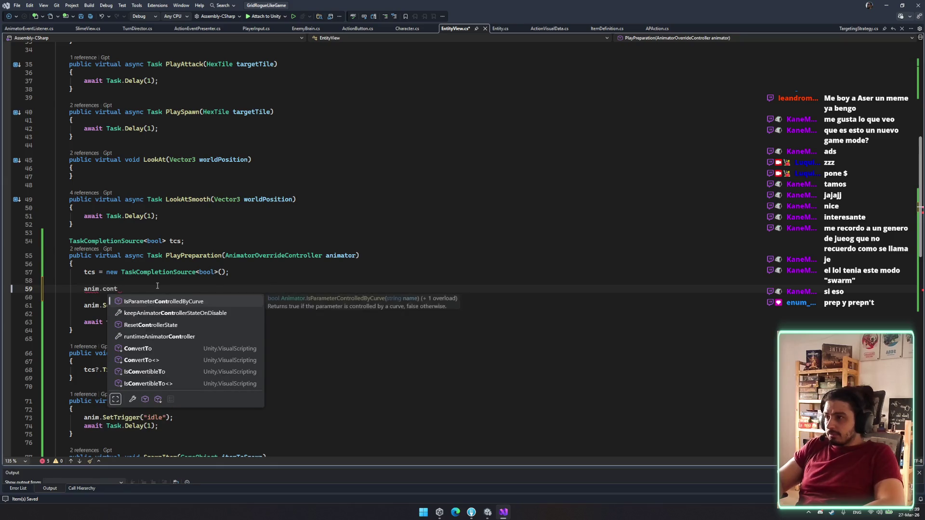
key("Down")
key("Down")
key("Down")
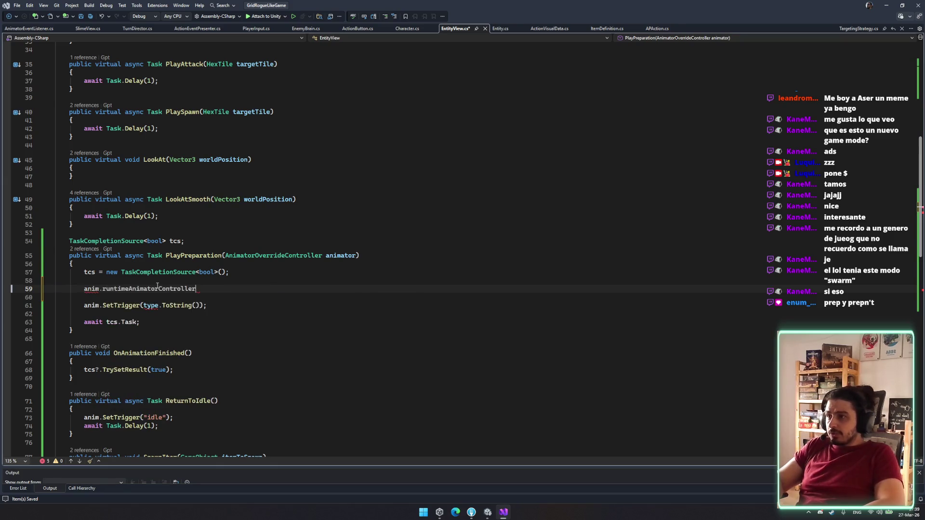
key("Tab")
key("ctrl+shift+Left")
key("BackSpace")
type("ani")
type("mator;")
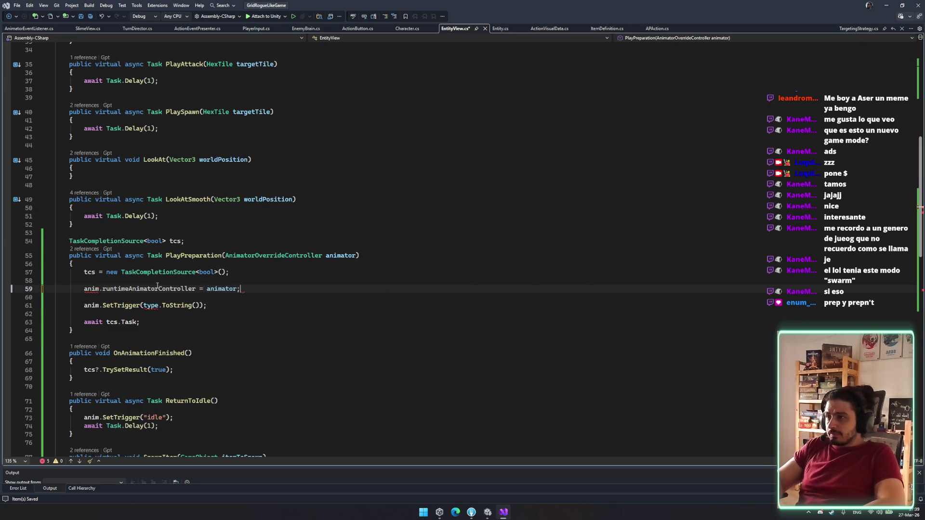
Step: Change the trigger call to anim.SetTrigger("prep") and copy that line
left_click(326, 317)
left_click(194, 306)
key("BackSpace")
key("BackSpace")
key("BackSpace")
key("BackSpace")
key("BackSpace")
key("BackSpace")
type("\"prp")
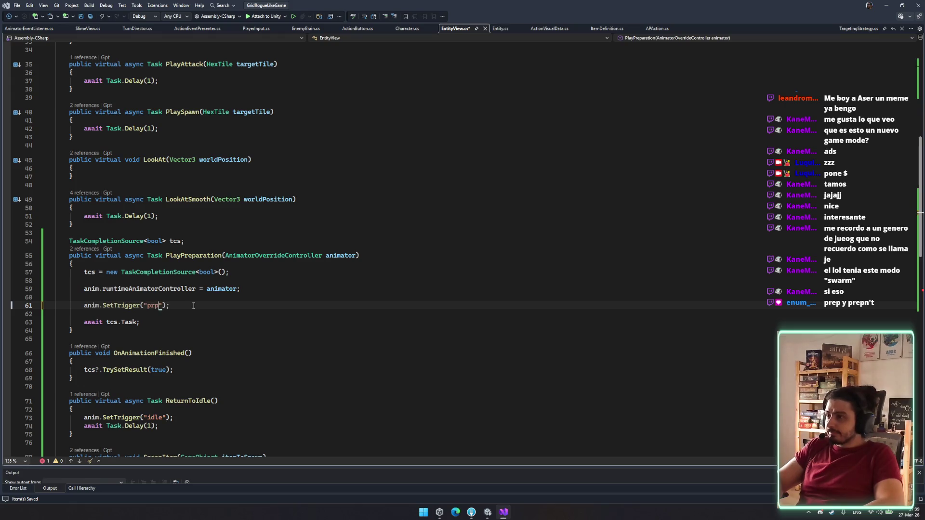
key("BackSpace")
key("BackSpace")
type("ep")
scroll(243, 343, "down", 7)
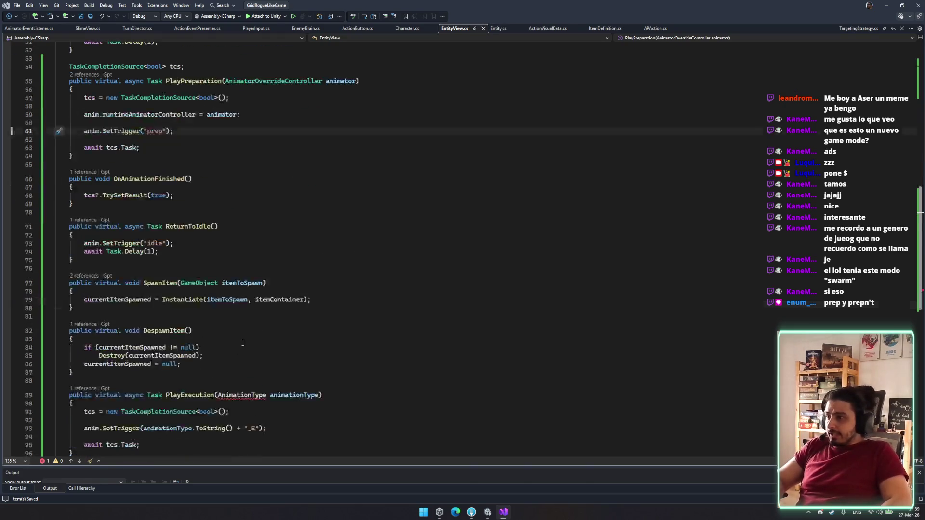
scroll(359, 399, "down", 3)
left_click_drag(266, 353, 73, 353)
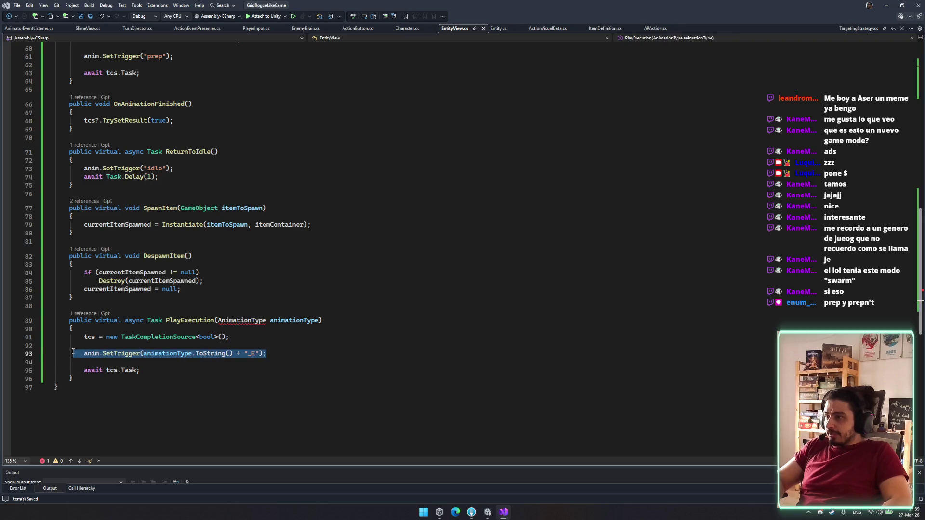
Step: Paste the prep trigger into PlayExecution and make its parameter 'AnimatorOverrideController animator'
type("anim.SetTrigger(\"prep\");")
key("Delete")
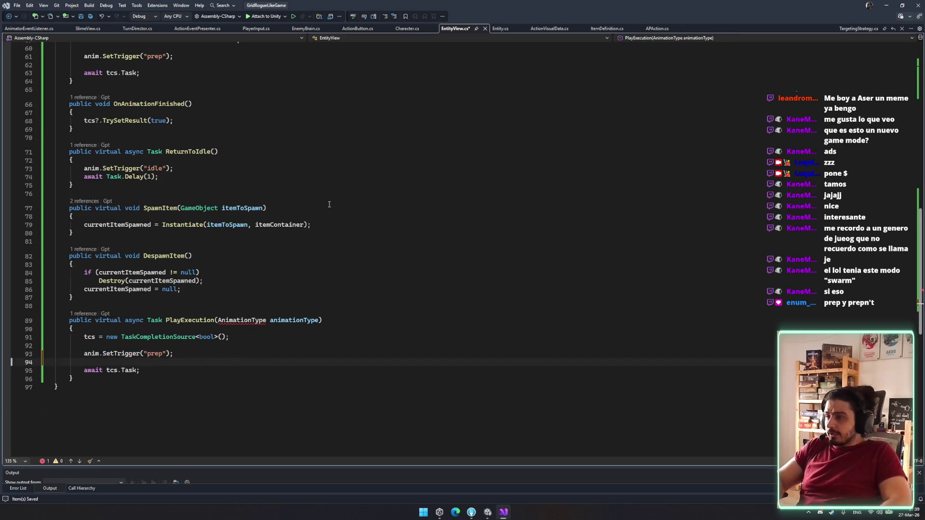
scroll(329, 204, "up", 5)
left_click_drag(323, 155, 227, 156)
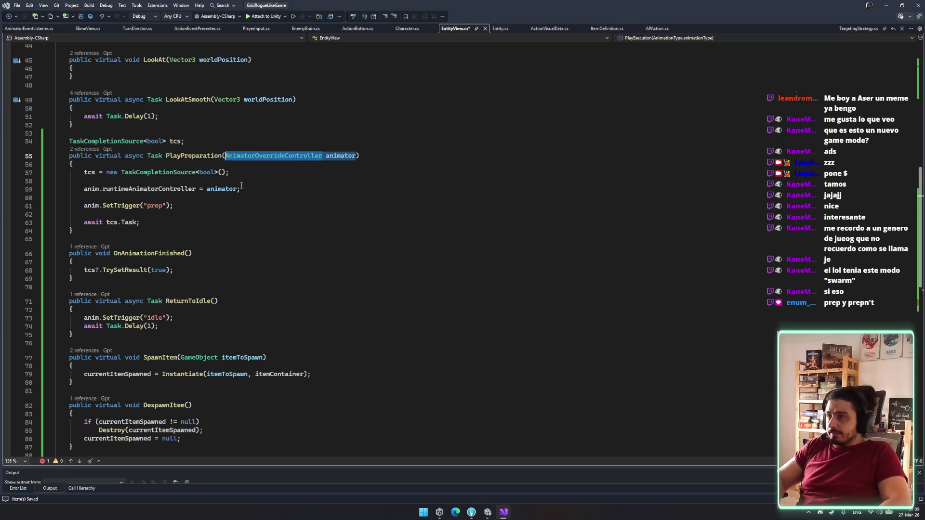
scroll(296, 369, "down", 6)
left_click_drag(321, 296, 218, 296)
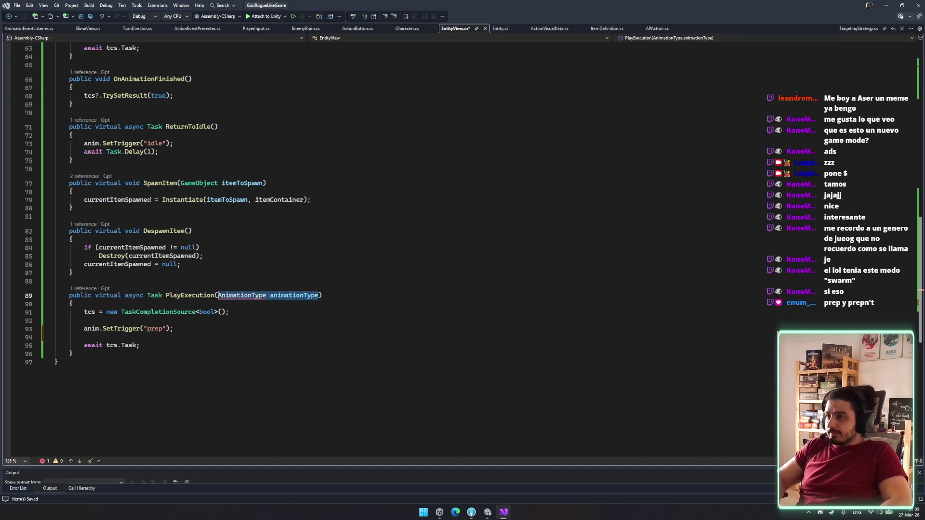
type("AnimatorOverrideController animator")
left_click(334, 296)
Step: Add the runtimeAnimatorController = animator assignment to PlayExecution and save
left_click(160, 318)
key("Return")
type("anim.")
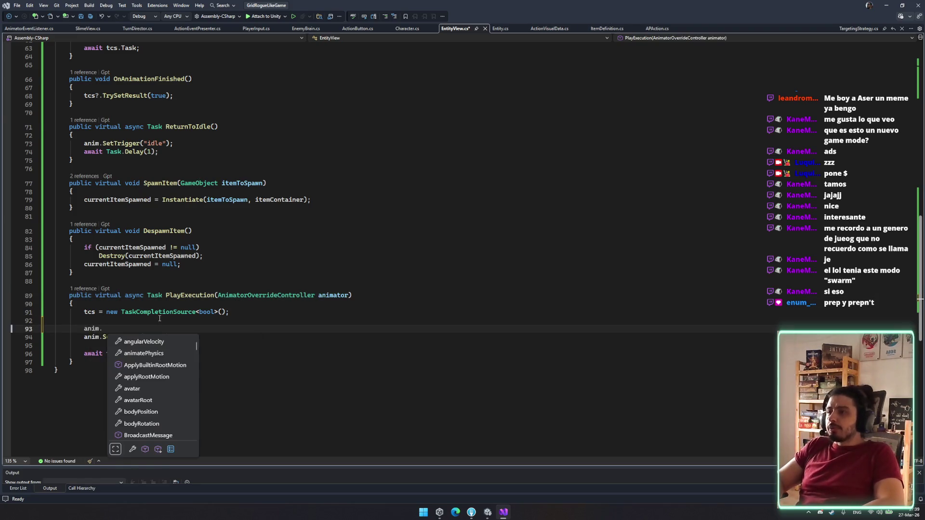
key("BackSpace")
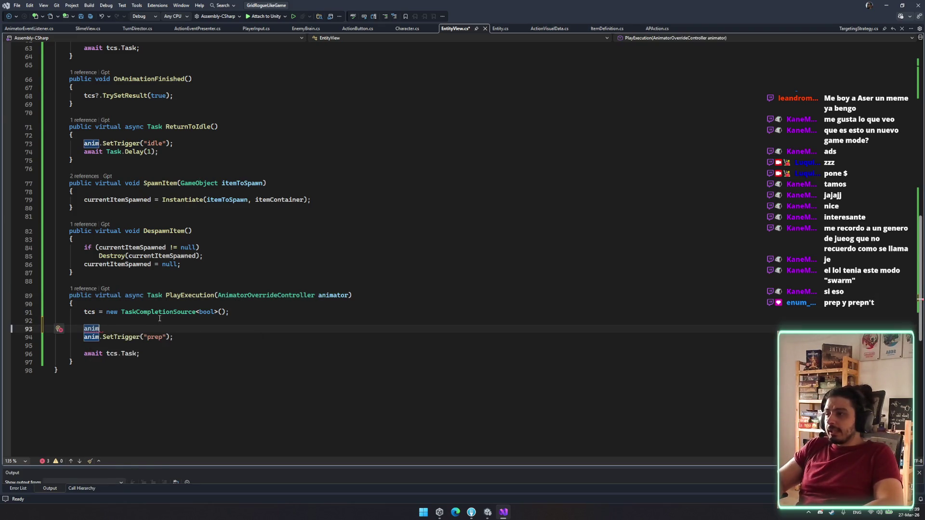
type(".runt")
type(" =")
key("Tab")
key("ctrl+s")
left_click(350, 299)
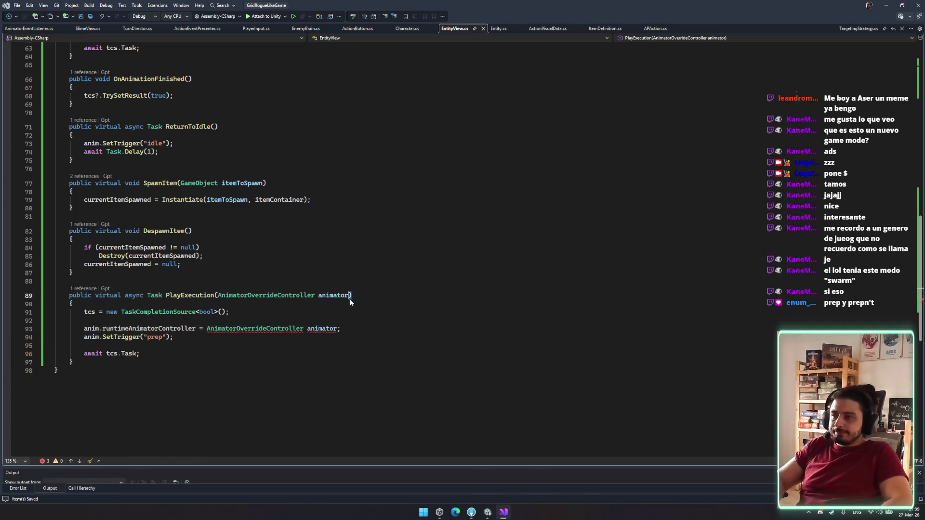
left_click_drag(207, 328, 340, 328)
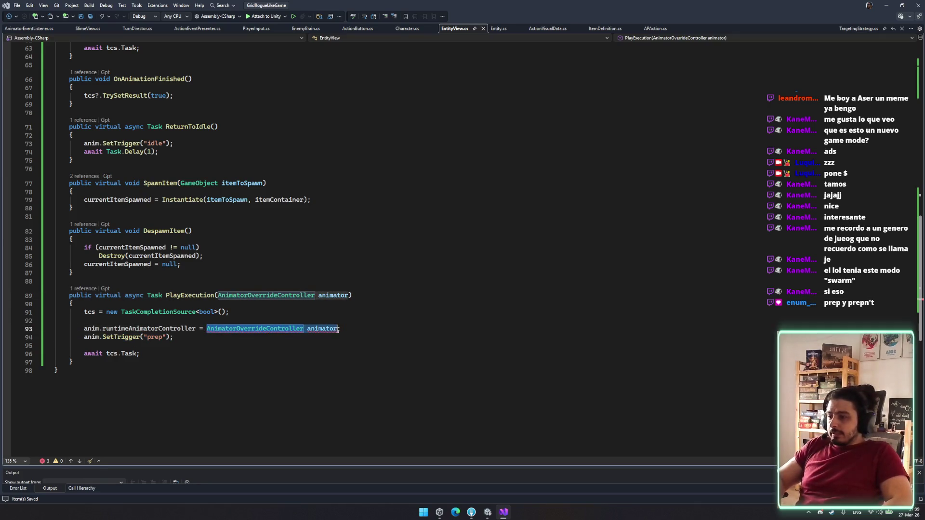
type("animator")
left_click(72, 362)
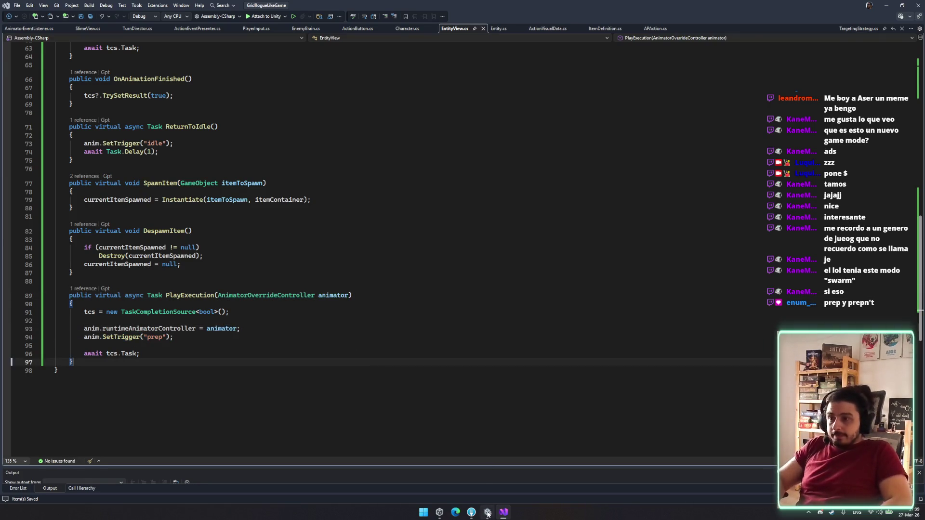
Step: Review the APAction and EnemyBrain compile errors in Unity's console
key("alt+Tab")
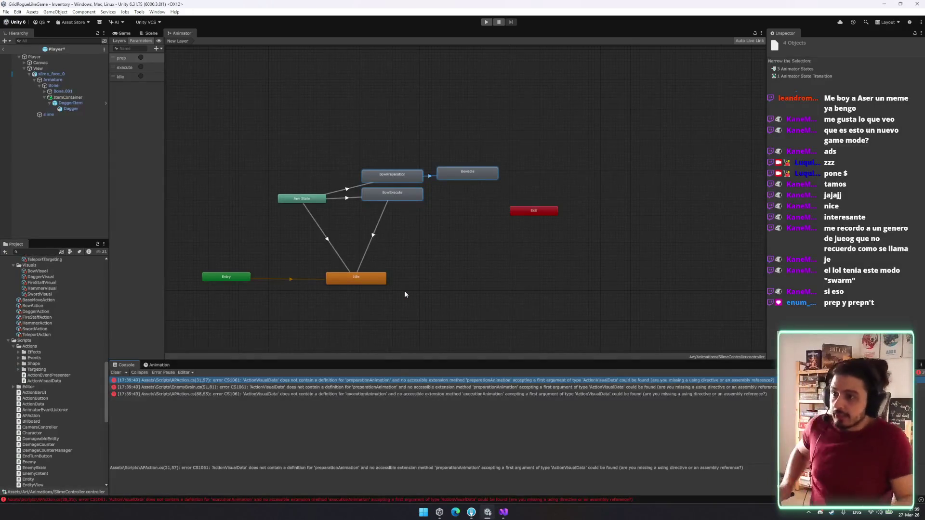
left_click(386, 382)
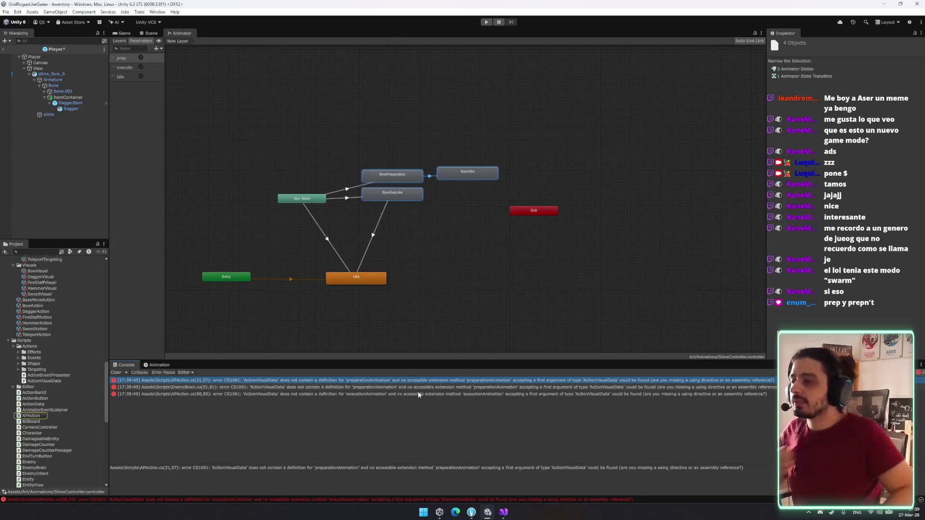
left_click(369, 381)
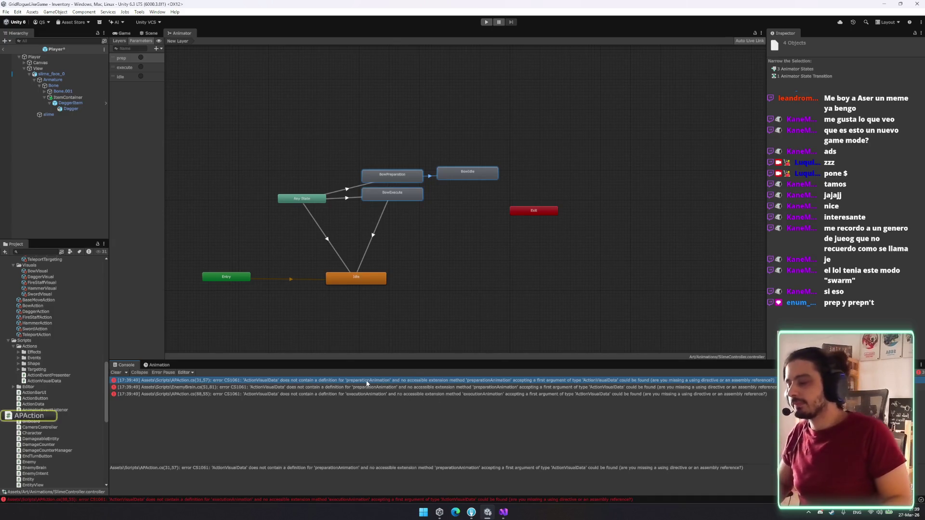
Step: In APAction.cs, replace preparationAnimation and executionAnimation with animator
key("alt+Tab")
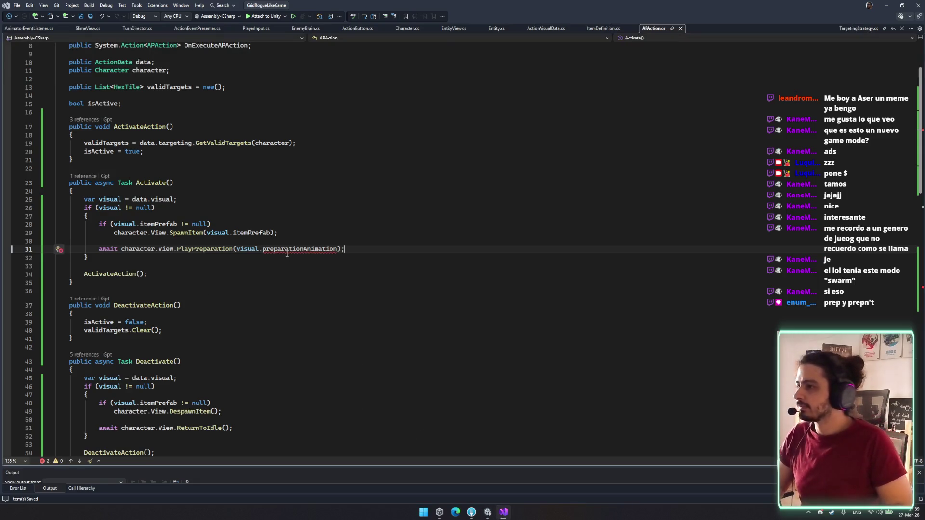
double_click(298, 248)
left_click(297, 250)
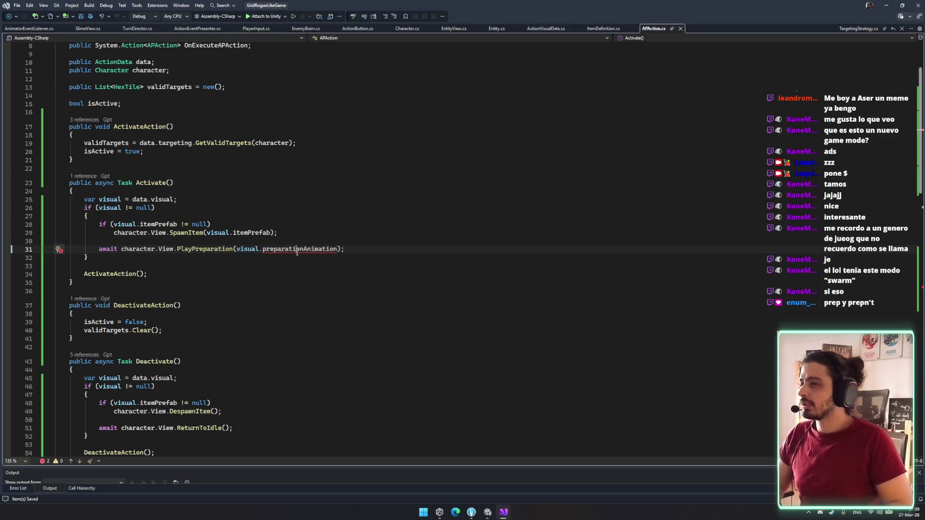
double_click(297, 251)
type("an")
key("Tab")
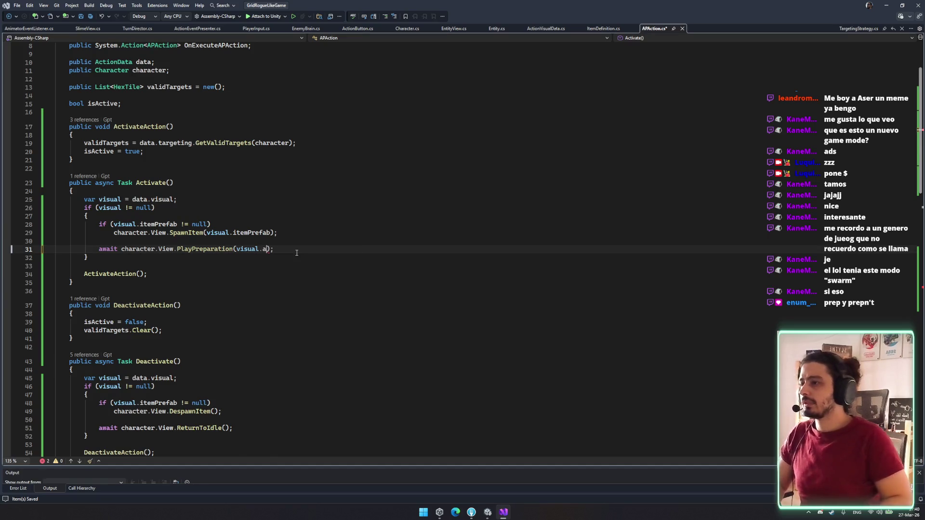
scroll(404, 367, "down", 18)
left_click(281, 249)
double_click(281, 249)
type("an")
key("Tab")
left_click(409, 310)
Step: In EnemyBrain.cs, replace preparationAnimation with animator and recompile in Unity
left_click(509, 512)
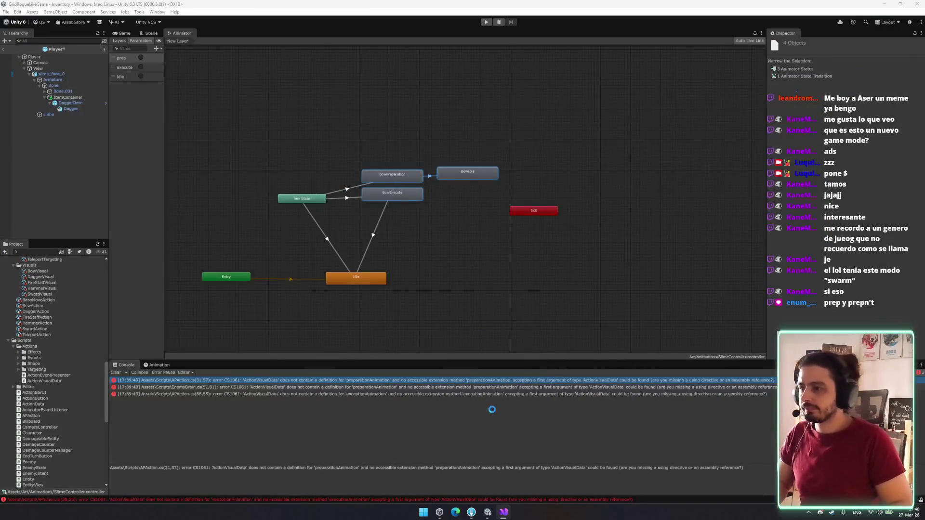
left_click(426, 381)
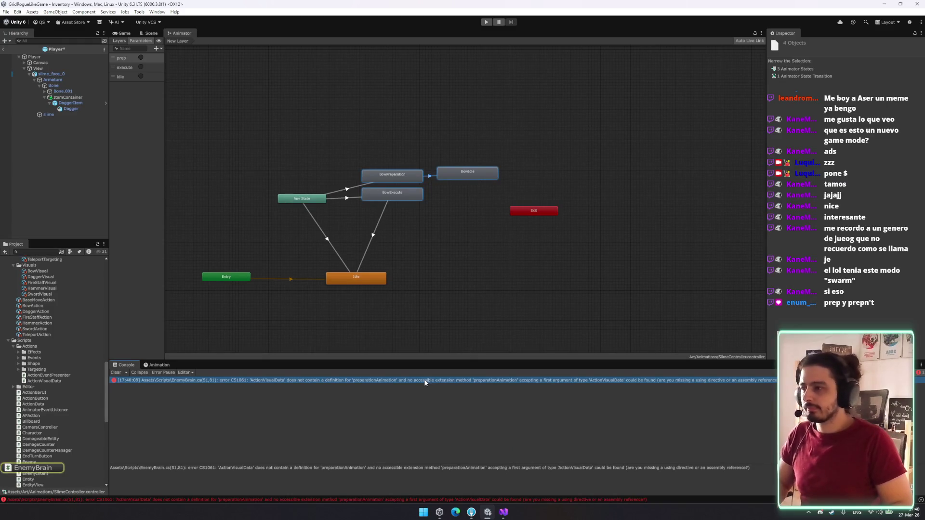
double_click(425, 382)
double_click(386, 274)
type("anmi")
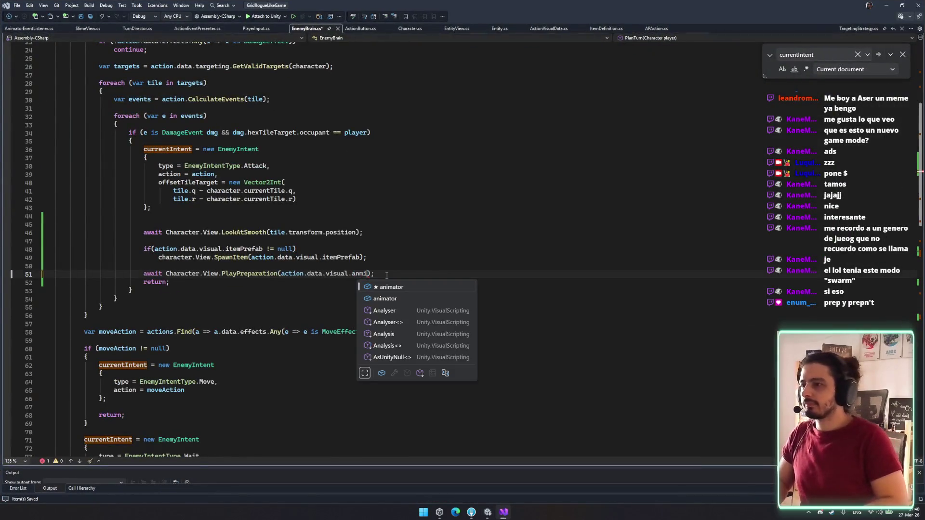
key("Tab")
key("Down")
key("Down")
key("Down")
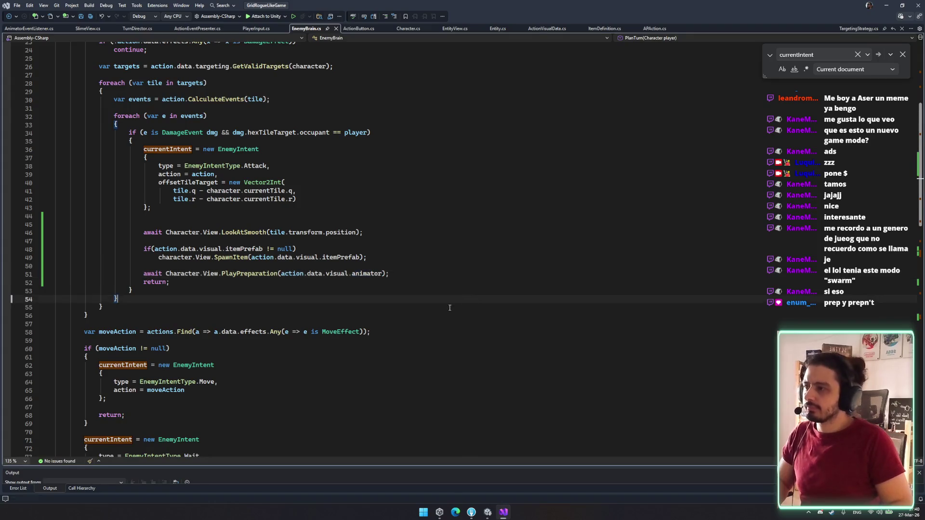
left_click(488, 512)
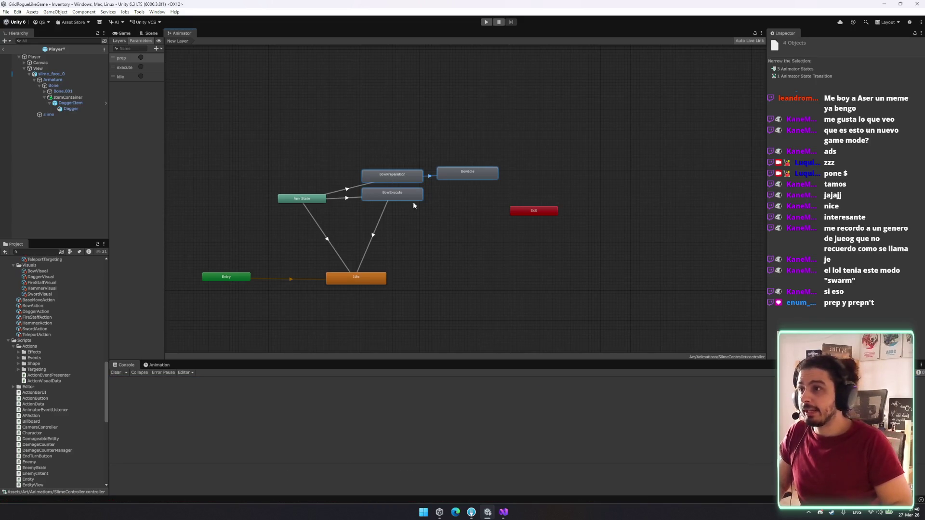
Step: Rename the BowPreparation state to ItemPrep and edit the BowIdle state's name
left_click(413, 177)
left_click(825, 43)
type("p")
key("Return")
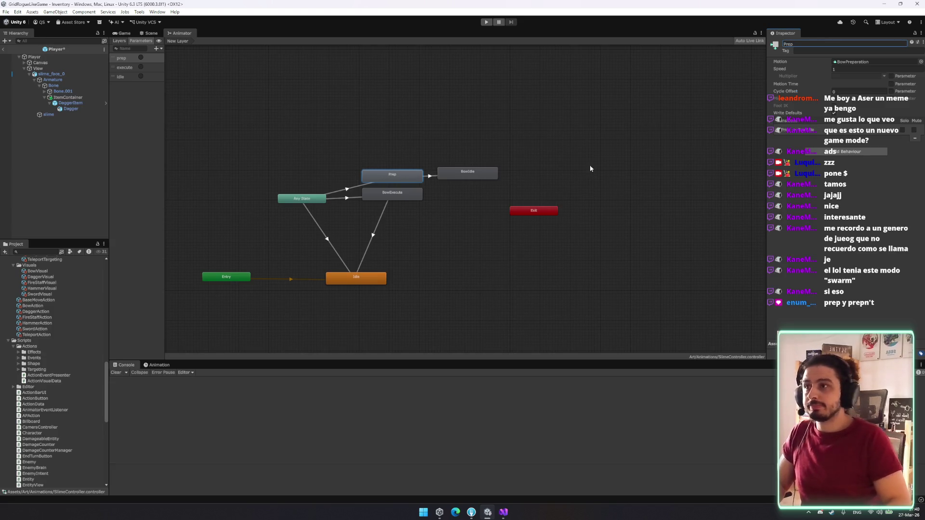
left_click(469, 173)
left_click(819, 44)
type("H")
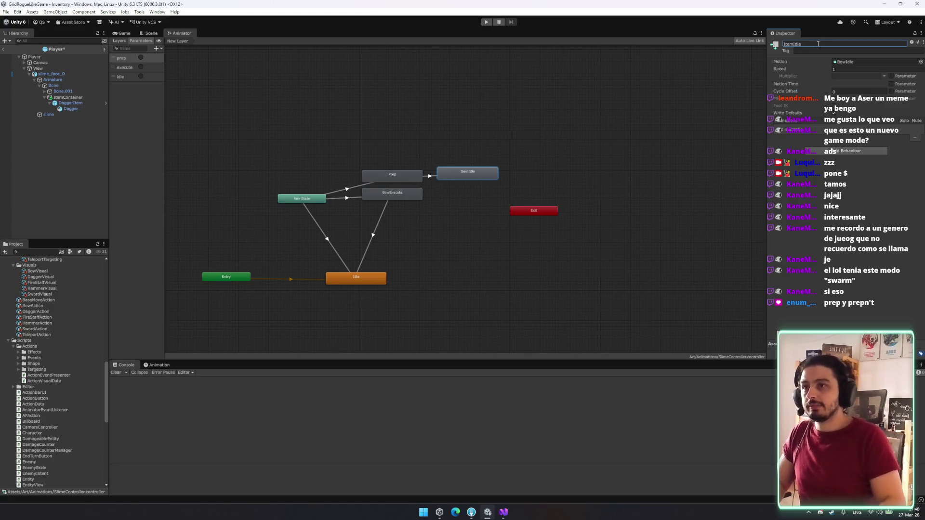
left_click(392, 177)
left_click(809, 44)
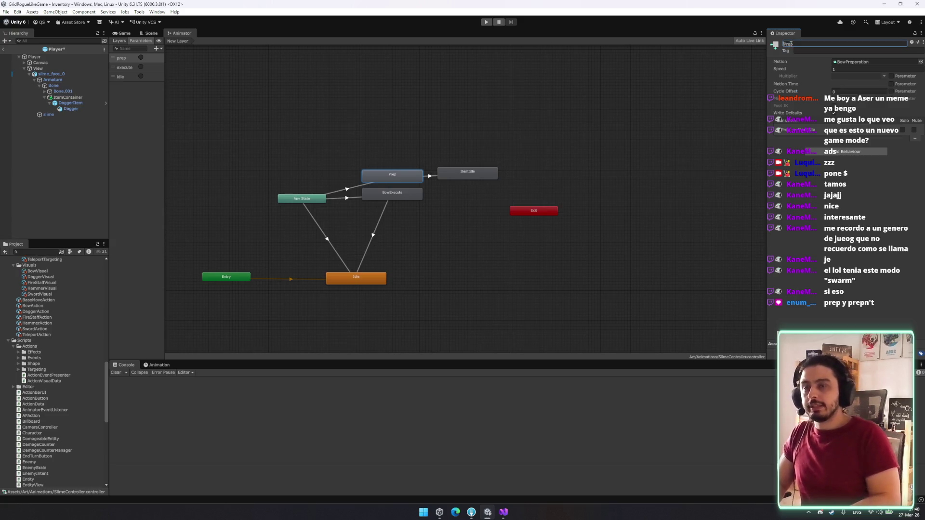
type("ItemPrep")
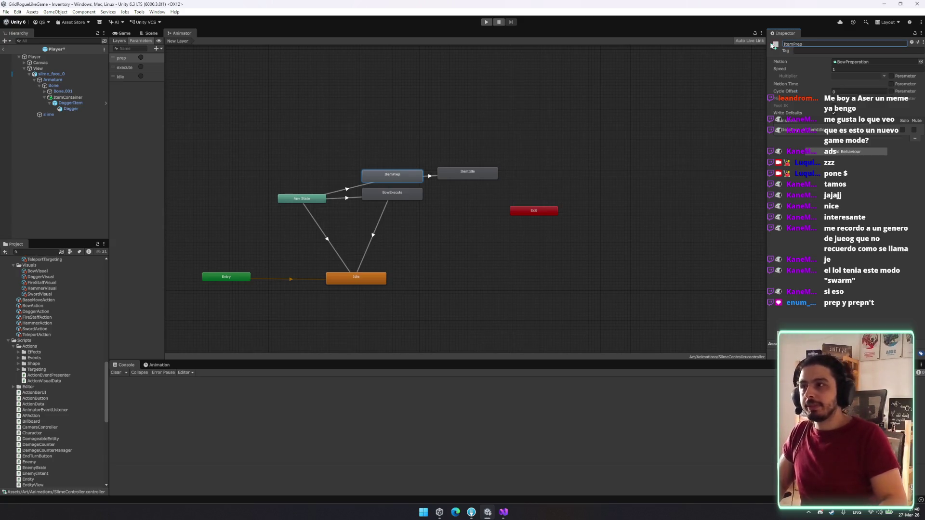
Step: Rename BowExecute to ItemExecute and tidy the state graph layout
left_click(409, 198)
left_click(826, 44)
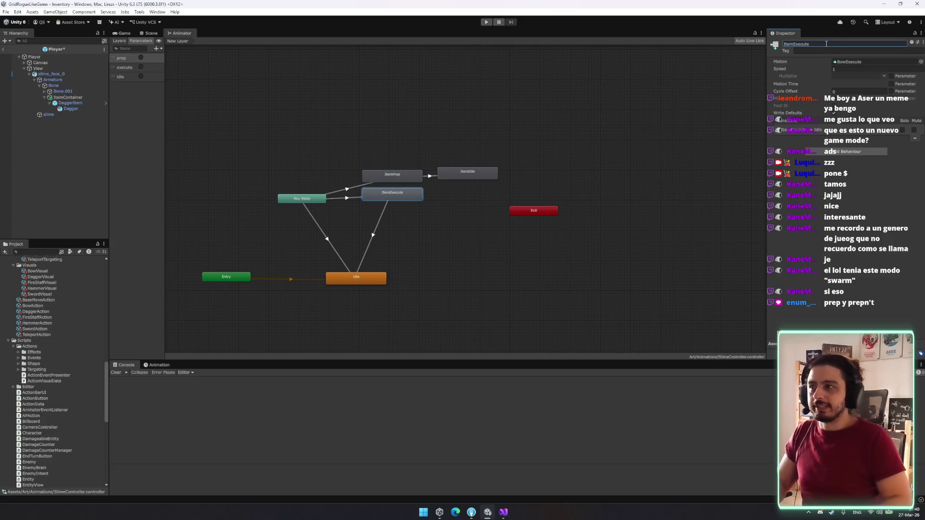
left_click_drag(393, 193, 392, 202)
left_click(374, 232)
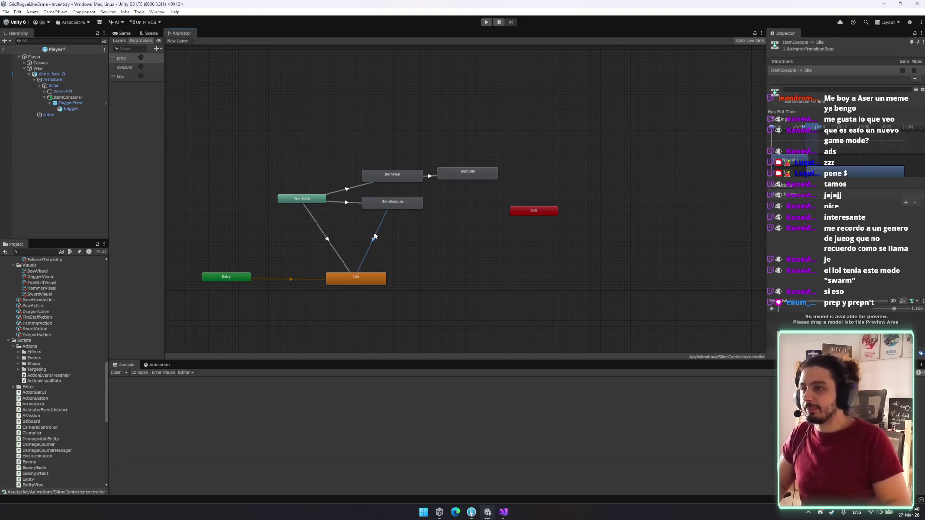
left_click_drag(357, 247, 381, 262)
scroll(68, 309, "up", 10)
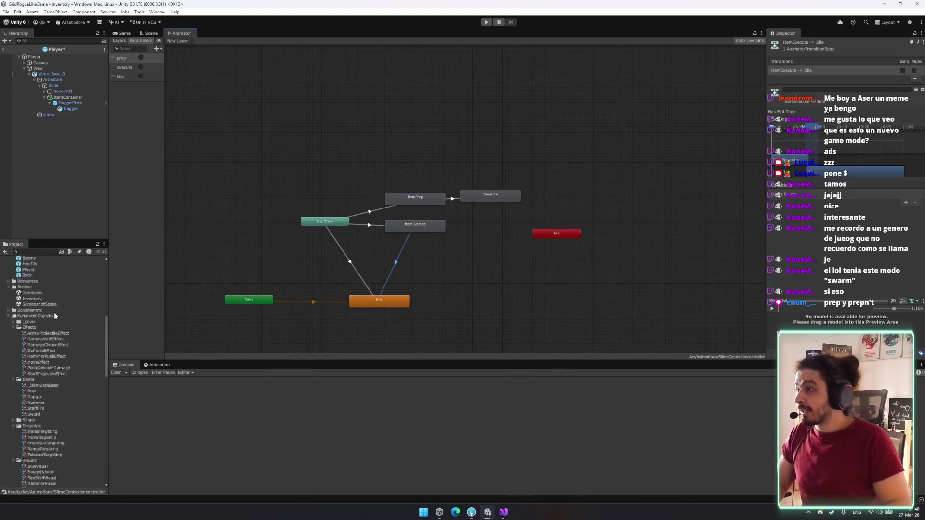
left_click(49, 297)
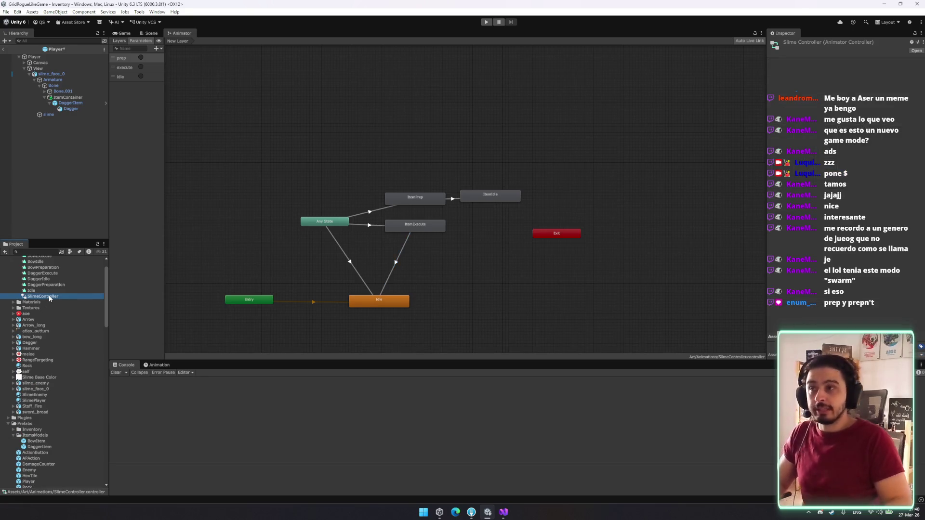
Step: Create an Animator Override Controller in the Animations folder and name it
scroll(58, 299, "up", 3)
right_click(45, 271)
mouse_move(85, 279)
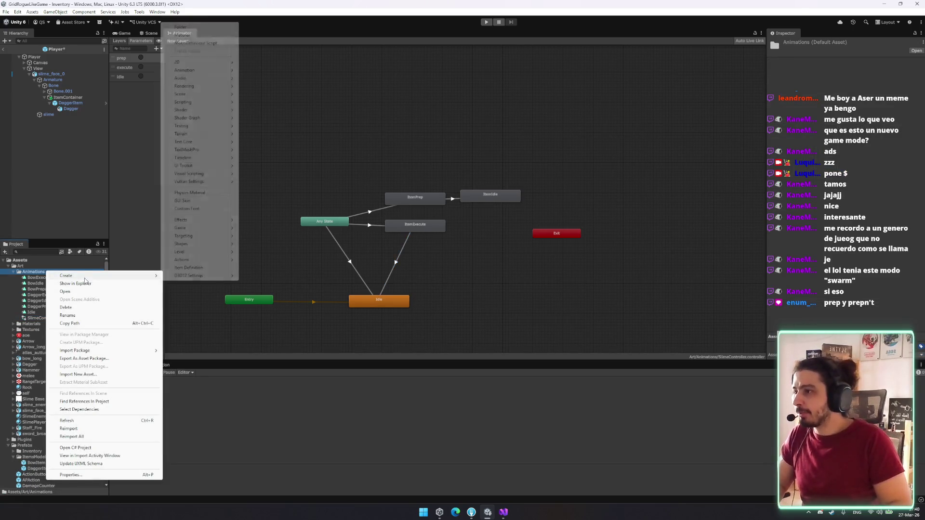
mouse_move(222, 75)
left_click(275, 83)
type("owOveed")
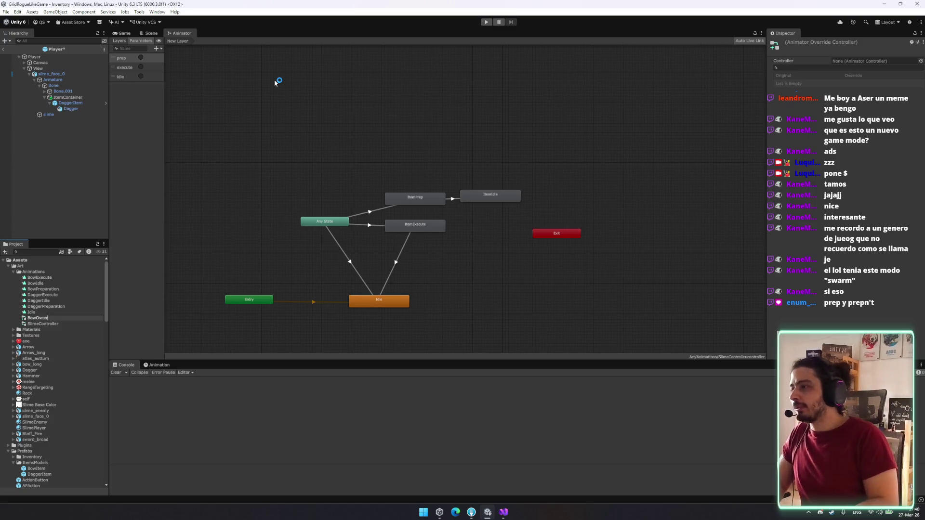
key("BackSpace")
key("BackSpace")
type("rride")
key("Return")
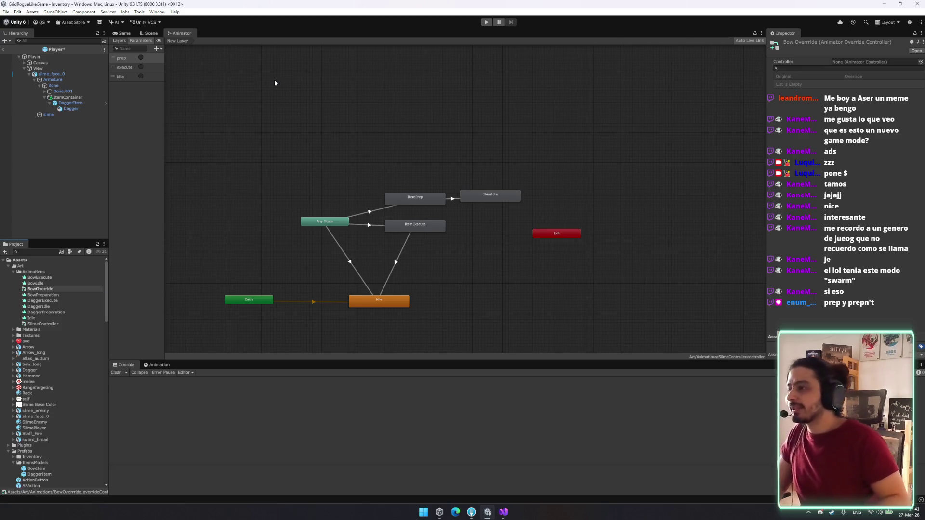
Step: Correct the asset's name to BowOverride and base it on SlimeController
key("Left")
key("Left")
key("Left")
key("BackSpace")
key("Return")
mouse_move(52, 326)
left_mouse_down()
mouse_move(709, 157)
mouse_move(855, 58)
mouse_move(863, 62)
left_mouse_up()
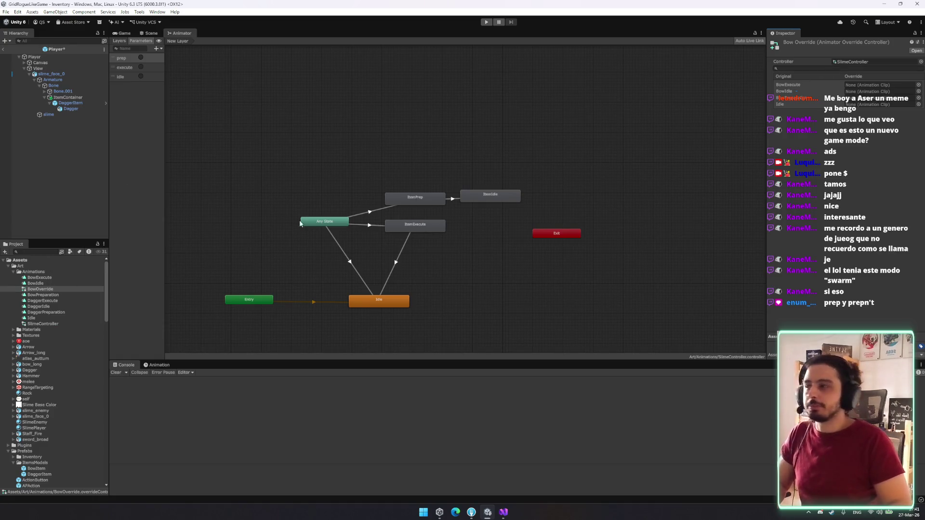
left_click(54, 325)
left_click(415, 198)
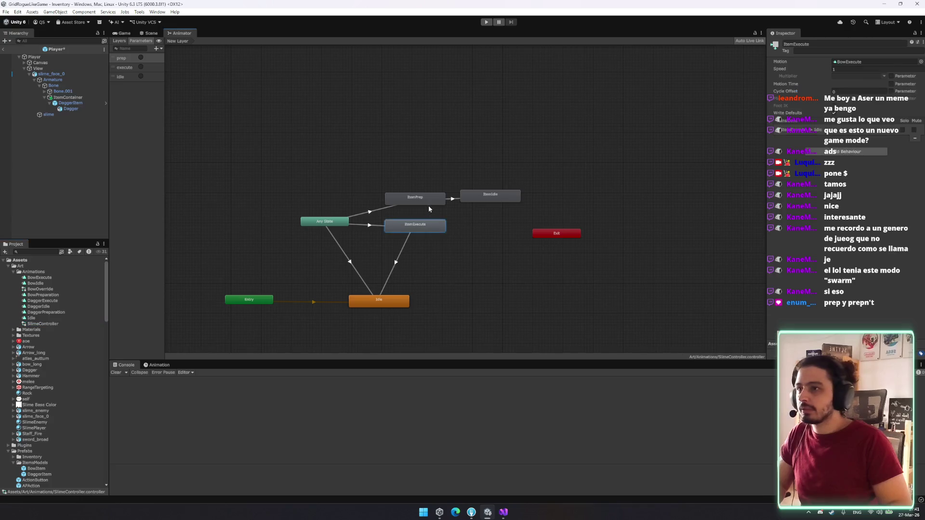
left_click(506, 198)
left_click(415, 199)
left_click(906, 63)
key("Delete")
left_click(504, 197)
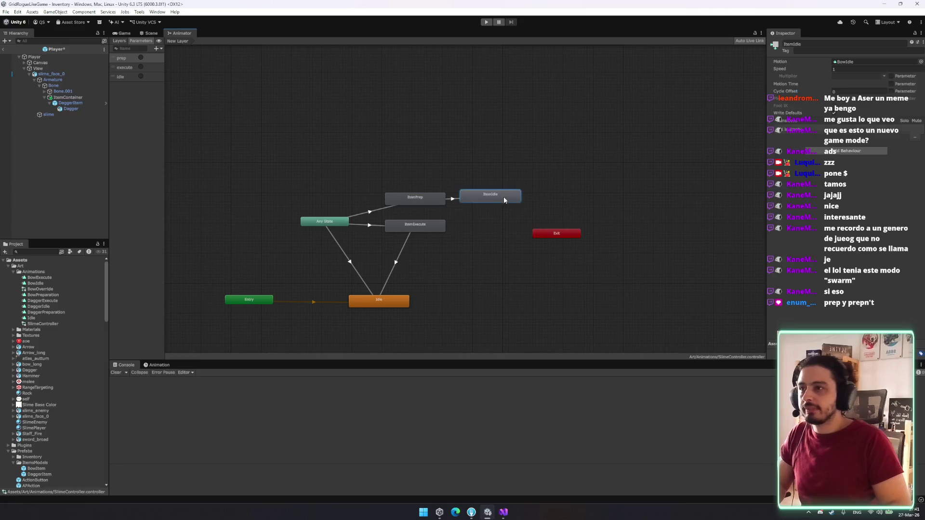
left_click(921, 62)
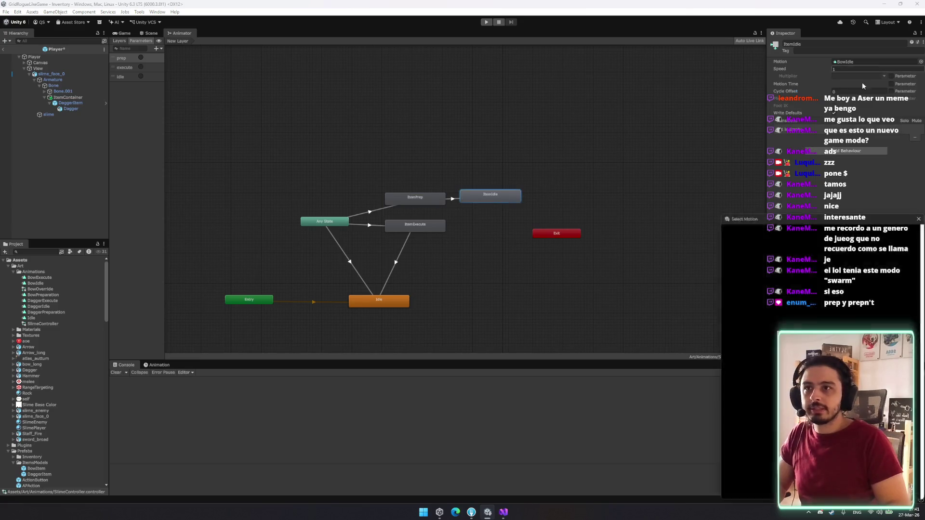
left_click(428, 229)
left_click(620, 103)
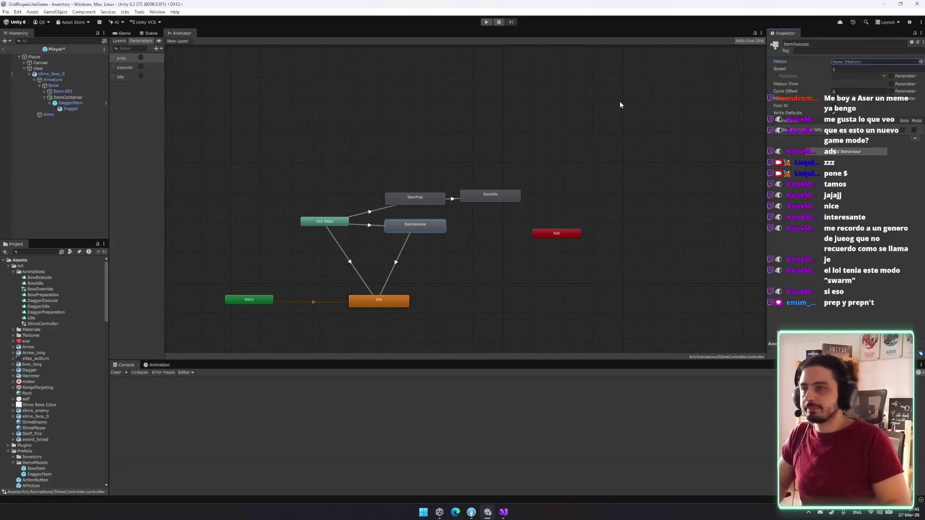
left_click(48, 289)
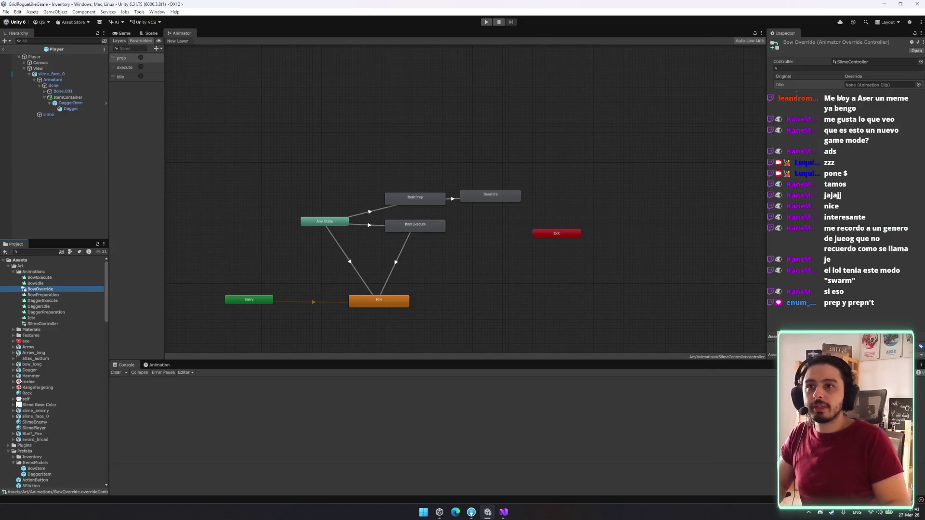
left_click(390, 226)
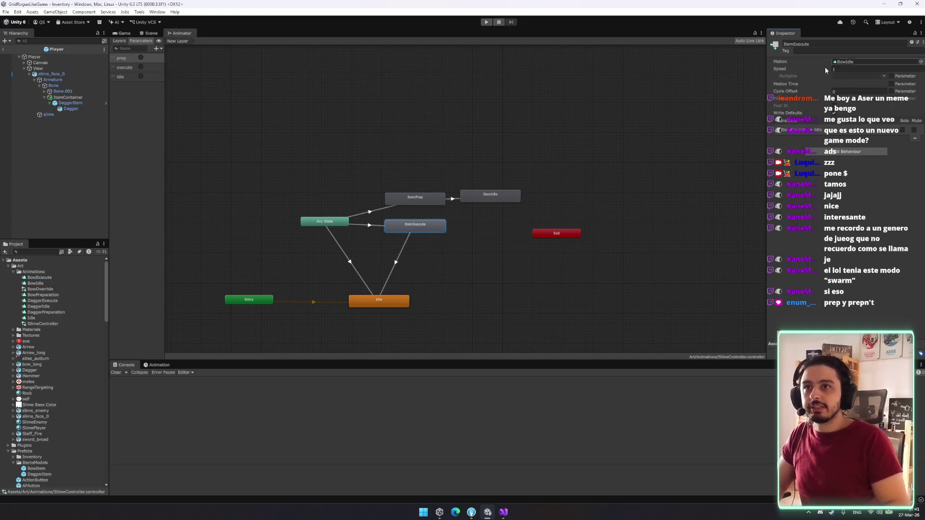
left_click(413, 198)
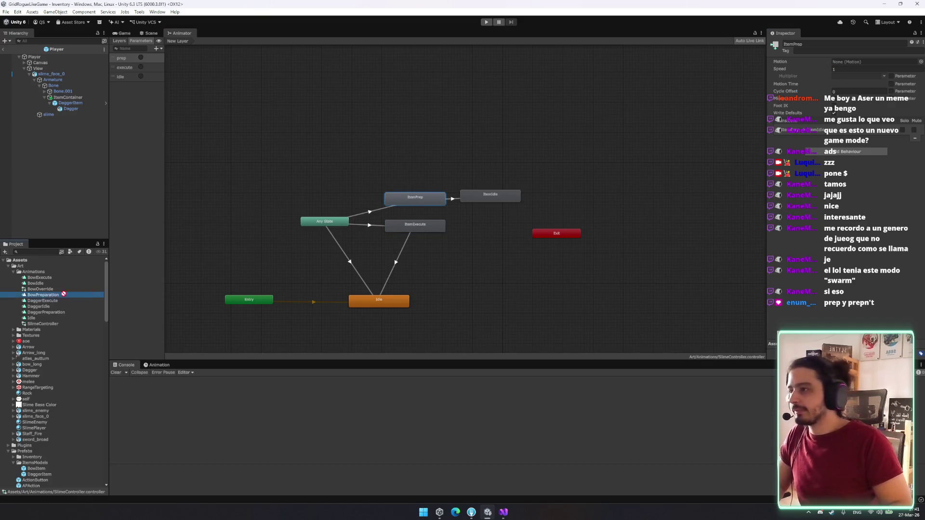
left_click(463, 211)
left_click(484, 196)
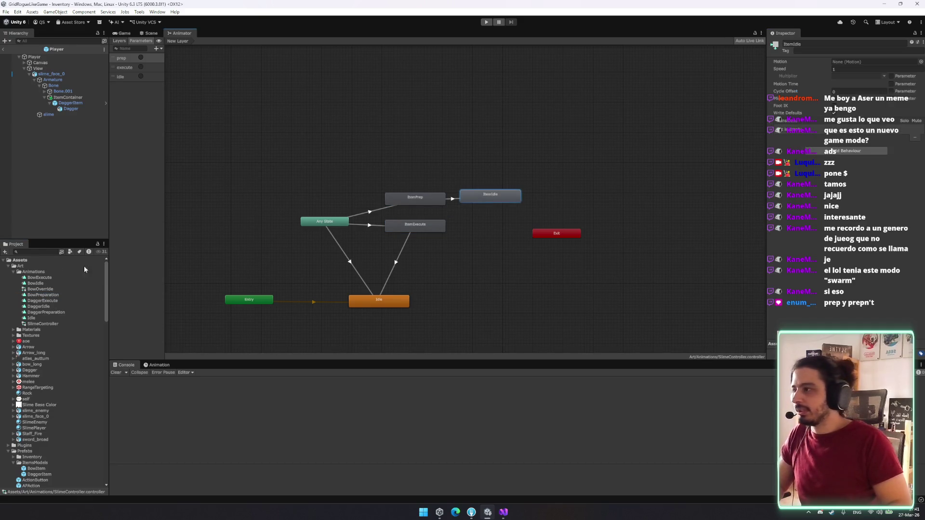
mouse_move(40, 283)
left_mouse_down()
mouse_move(448, 200)
mouse_move(858, 62)
left_mouse_up()
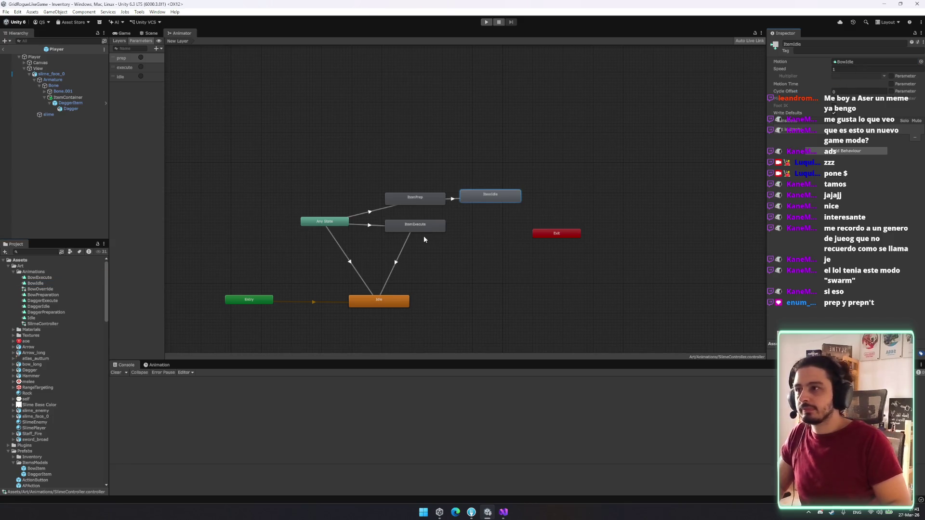
left_click(415, 226)
left_click_drag(40, 277, 858, 62)
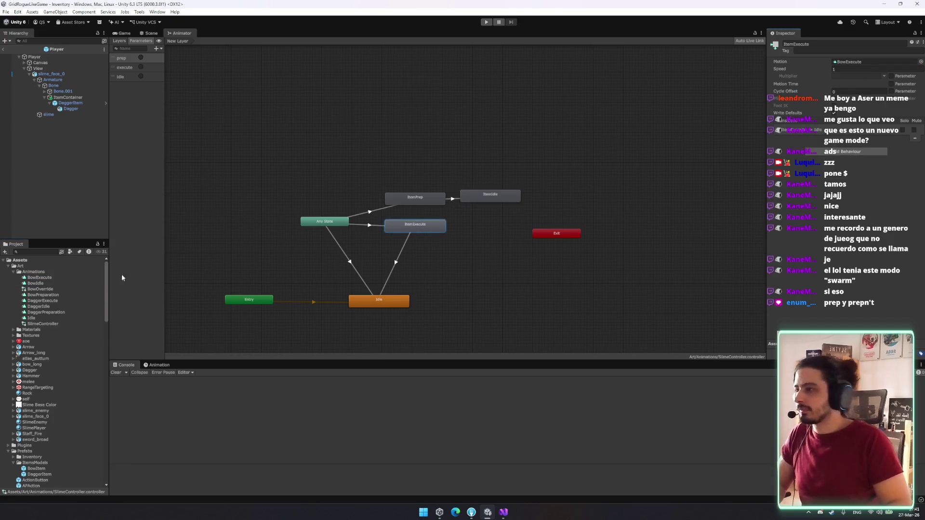
left_click(40, 289)
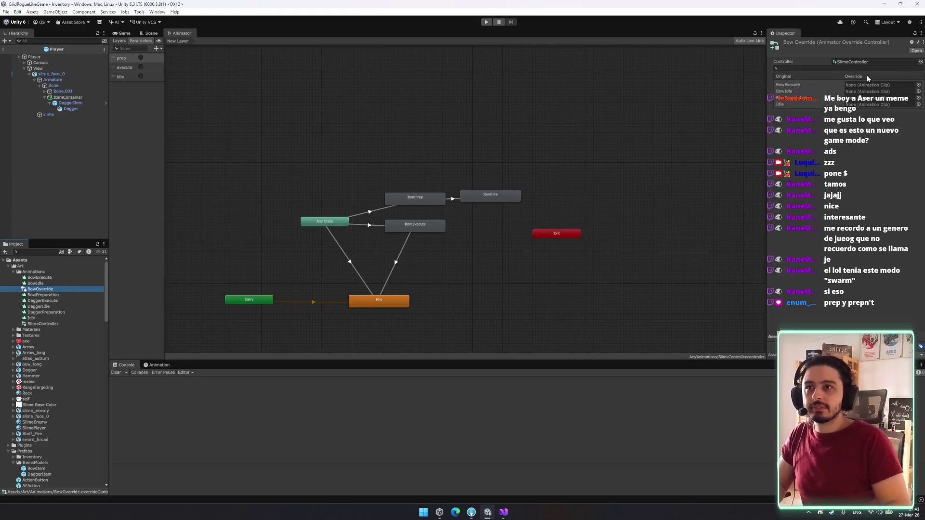
Step: Fill BowOverride's three slots with BowExecute, BowIdle and BowPreparation
mouse_move(40, 278)
left_mouse_down()
mouse_move(870, 58)
mouse_move(873, 85)
left_mouse_up()
left_click_drag(417, 229, 858, 91)
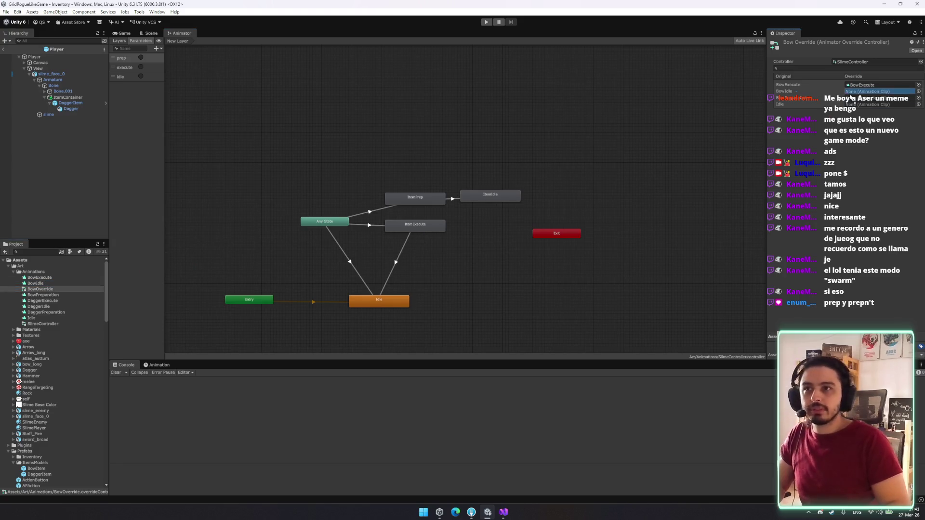
left_click_drag(56, 296, 862, 98)
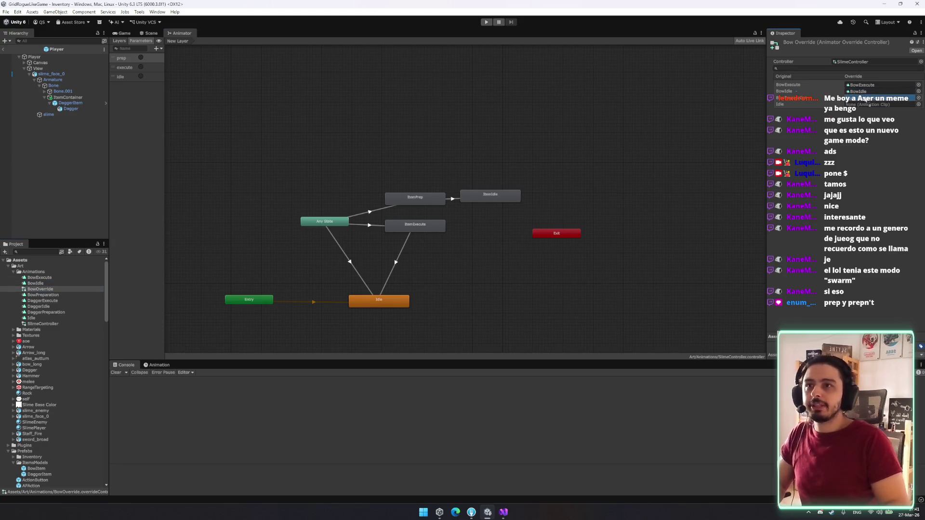
Step: Duplicate BowOverride and rename the copy DaggerOverride
left_click(49, 290)
key("ctrl+d")
key("BackSpace")
key("BackSpace")
key("BackSpace")
type("Dagger")
key("Return")
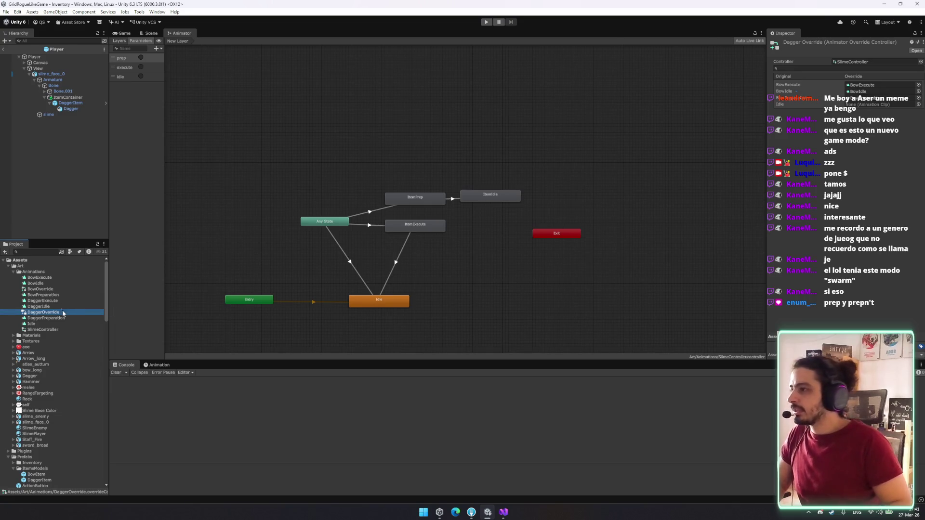
Step: Map DaggerOverride's slots to DaggerExecute, DaggerIdle and a dagger clip for the third slot
left_click_drag(43, 301, 867, 85)
left_click_drag(777, 97, 867, 91)
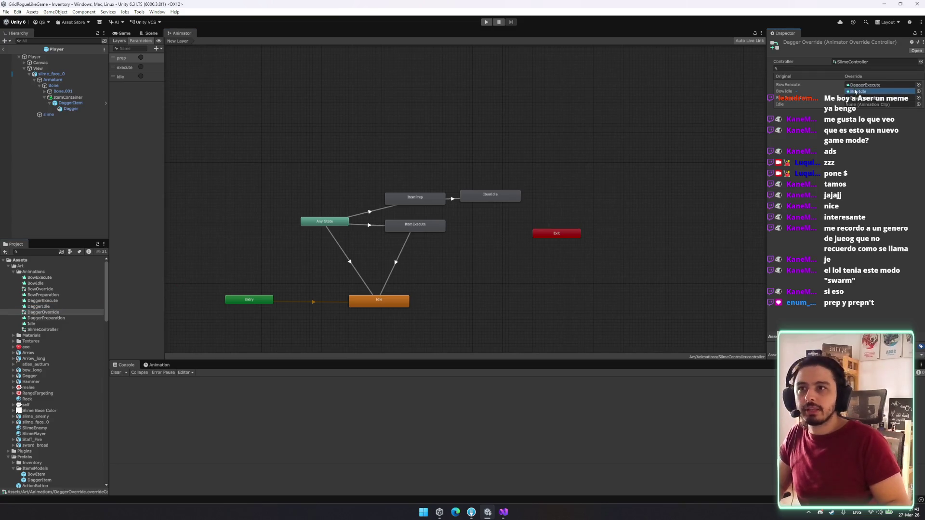
mouse_move(57, 314)
left_mouse_down()
mouse_move(499, 213)
mouse_move(868, 97)
left_mouse_up()
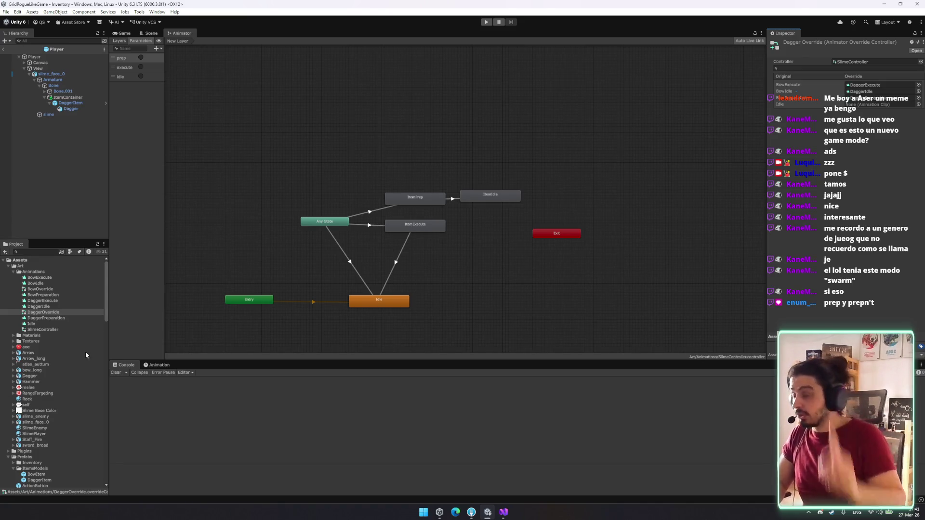
scroll(53, 394, "down", 10)
Step: Go through the Dagger item and DaggerAction data to DaggerVisual, and assign DaggerOverride as its animator
left_click(46, 338)
left_click(837, 70)
left_click(30, 448)
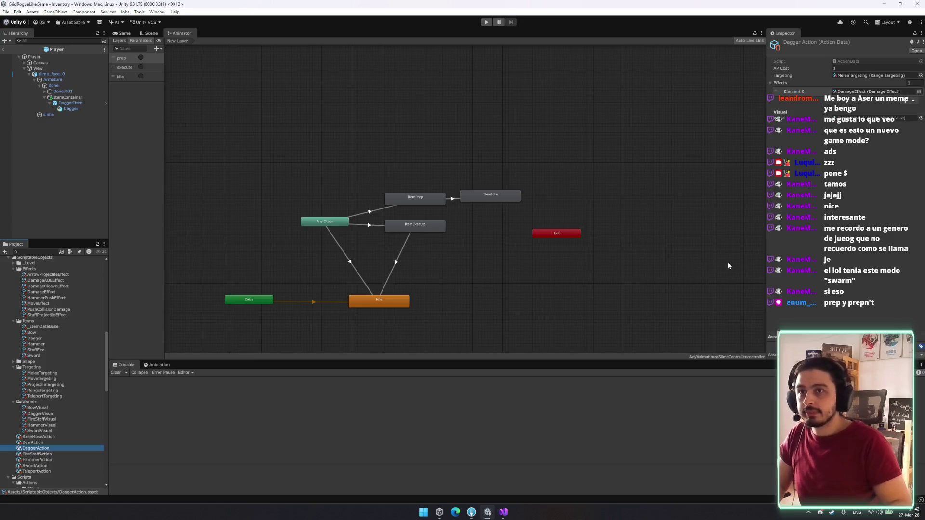
left_click(870, 118)
left_click(41, 413)
scroll(57, 328, "up", 10)
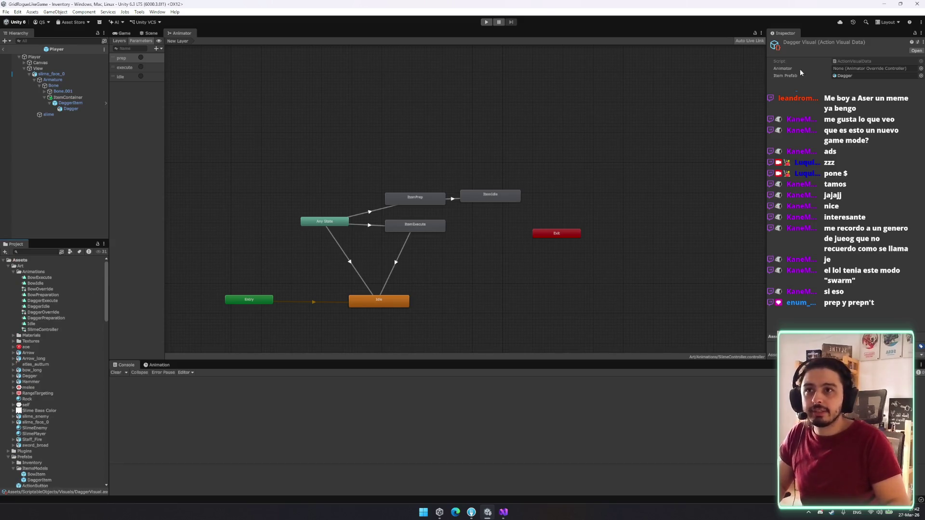
left_click(921, 69)
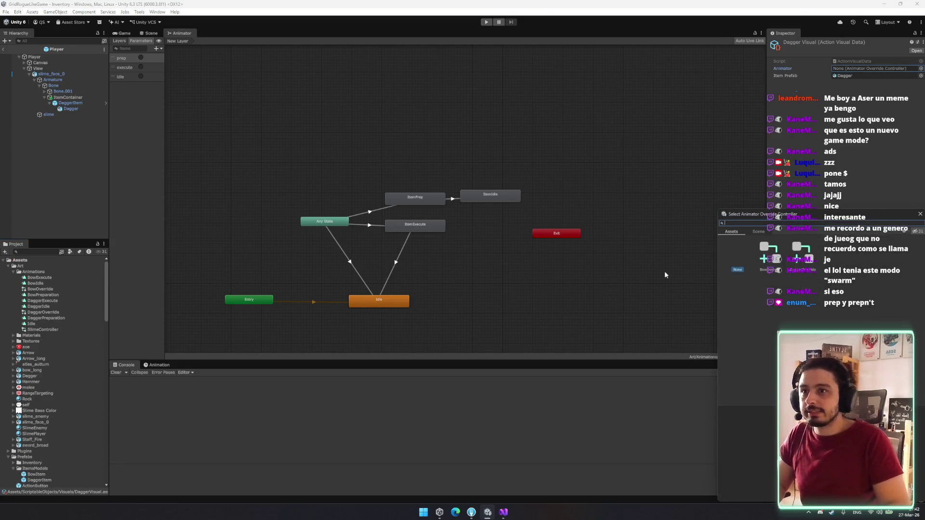
double_click(800, 257)
scroll(53, 366, "down", 15)
Step: Assign BowOverride as the Animator controller of BowVisual
left_click(46, 409)
left_click(920, 68)
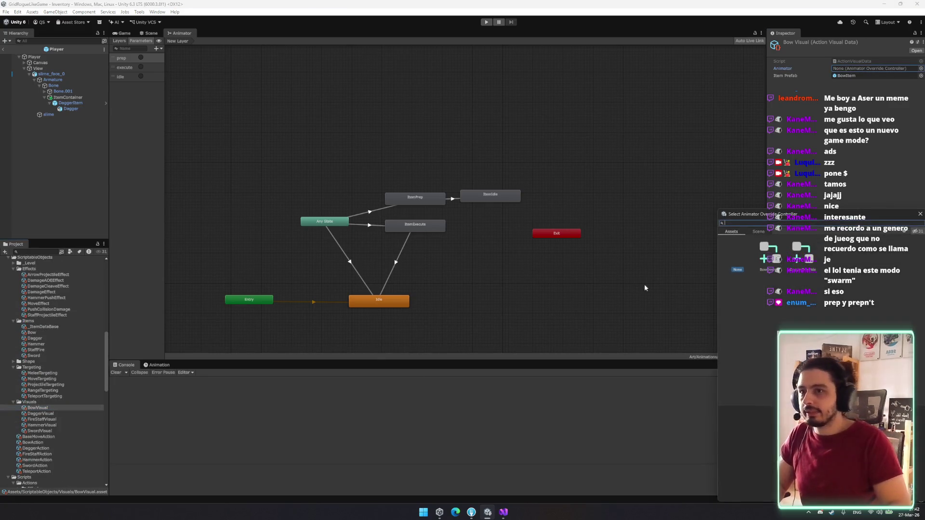
double_click(770, 253)
scroll(62, 355, "up", 10)
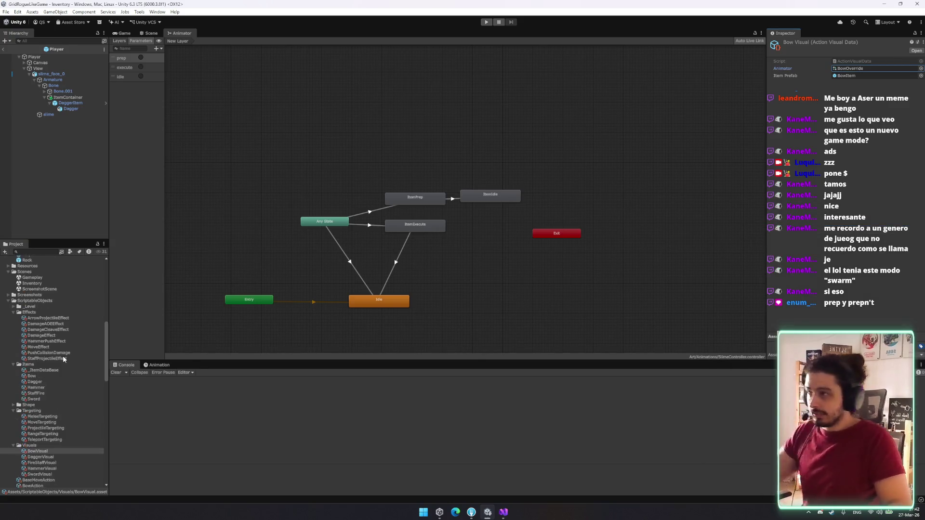
scroll(62, 356, "up", 2)
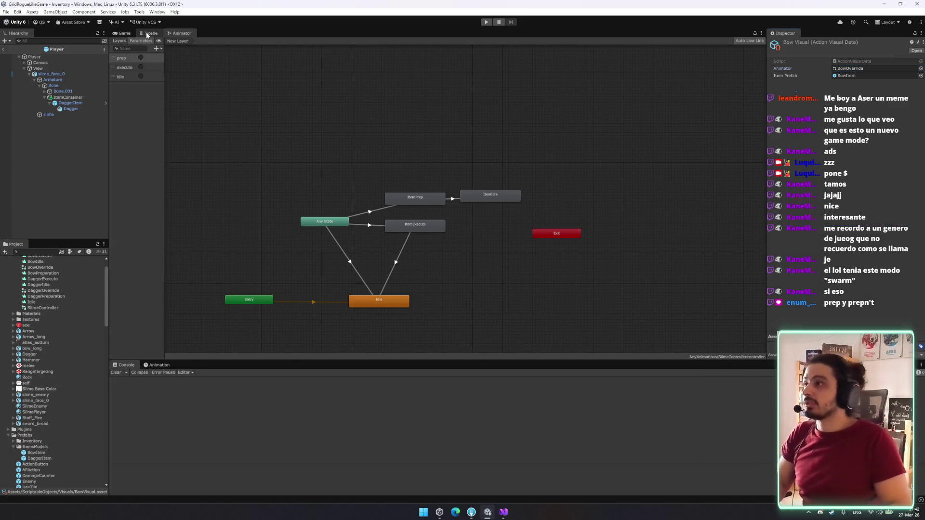
Step: Switch to the Scene view and show the Animation window with the slime face selected
left_click(122, 34)
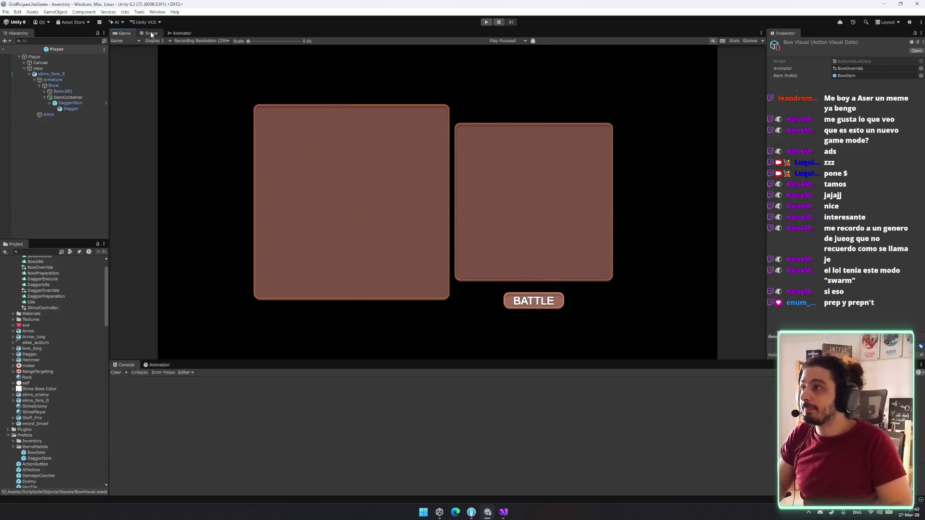
left_click(149, 33)
left_click(64, 120)
left_click(159, 365)
left_click(53, 74)
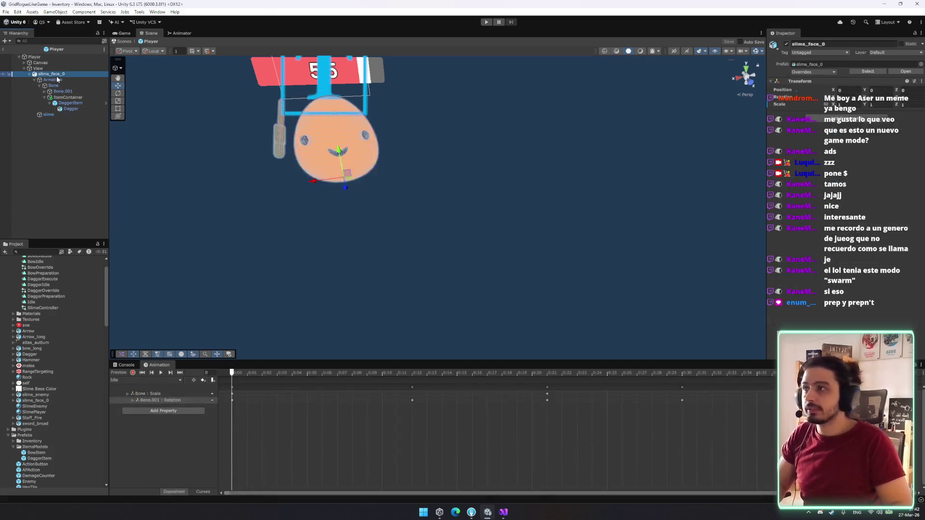
Step: Drag the DaggerPreparation, DaggerExecute and DaggerIdle clips into the SlimeController state graph
left_click(143, 380)
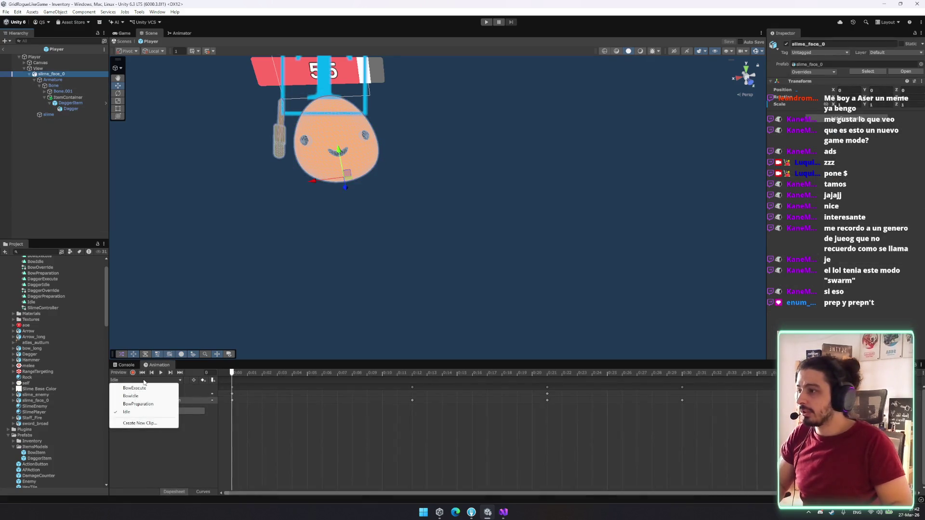
double_click(42, 307)
left_click(46, 296)
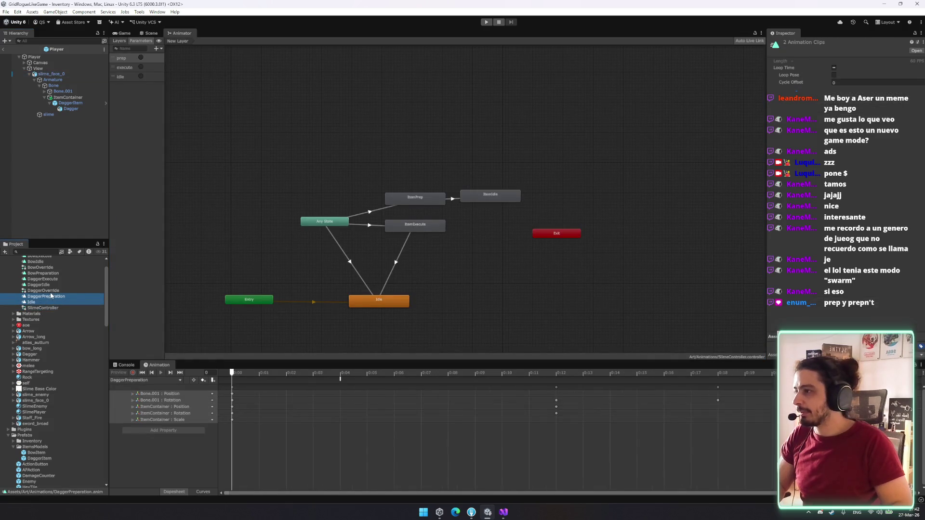
left_click(42, 279, "ctrl")
left_click(39, 285, "ctrl")
left_click_drag(39, 285, 248, 152)
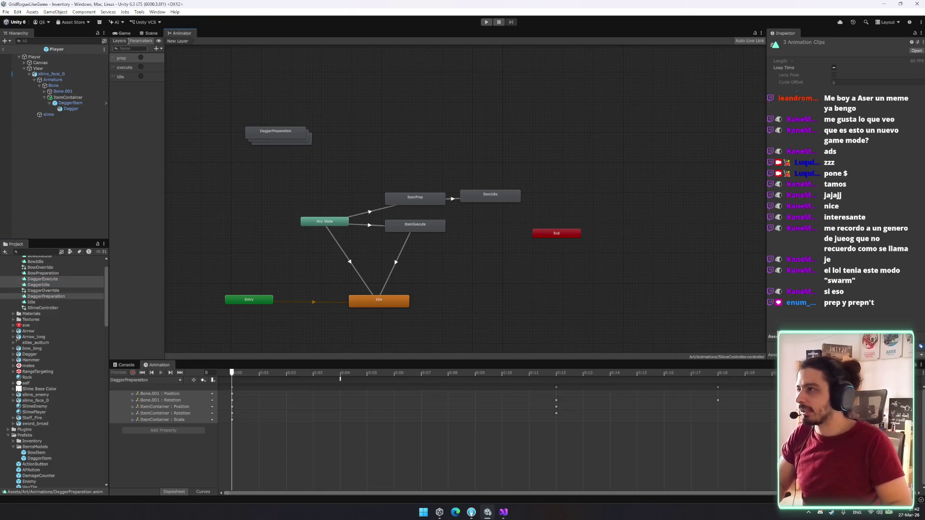
Step: Select the player's View object, load DaggerPreparation in the Animation window and preview it
left_click(149, 33)
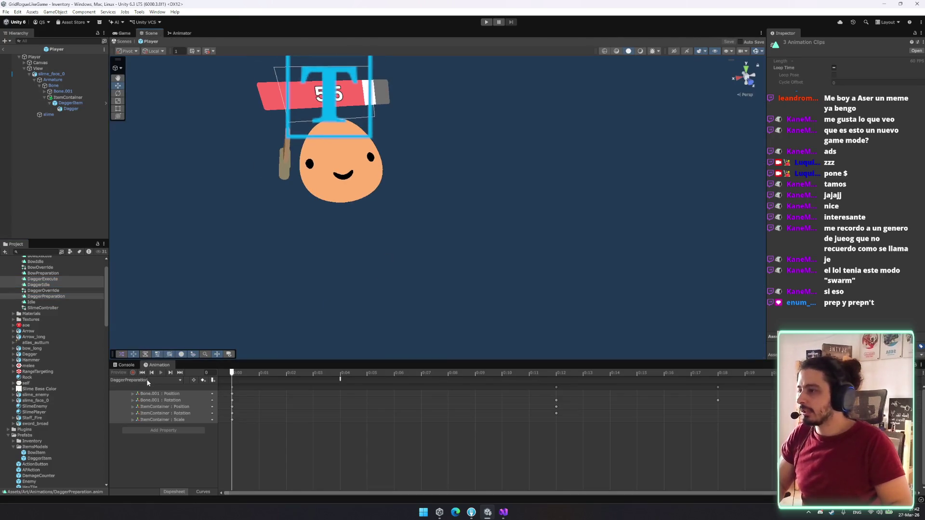
left_click(529, 374)
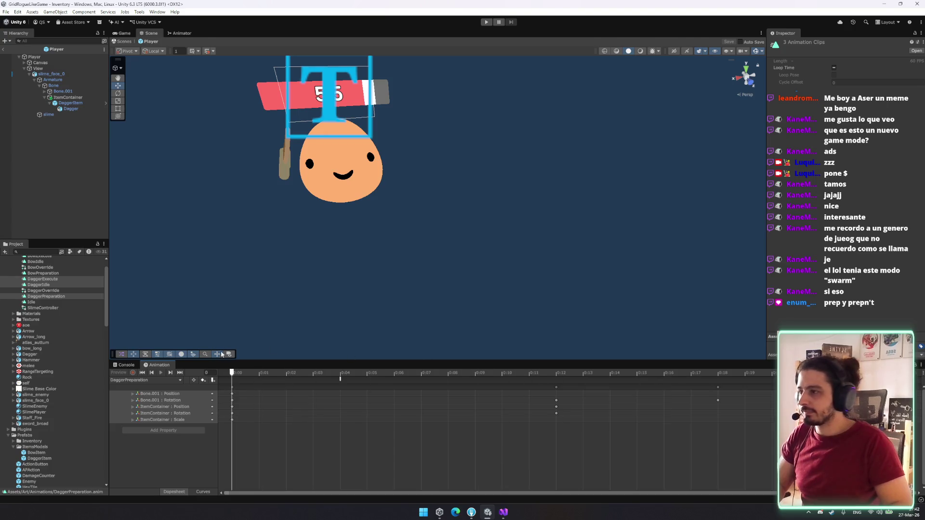
scroll(302, 275, "down", 3)
left_click(57, 50)
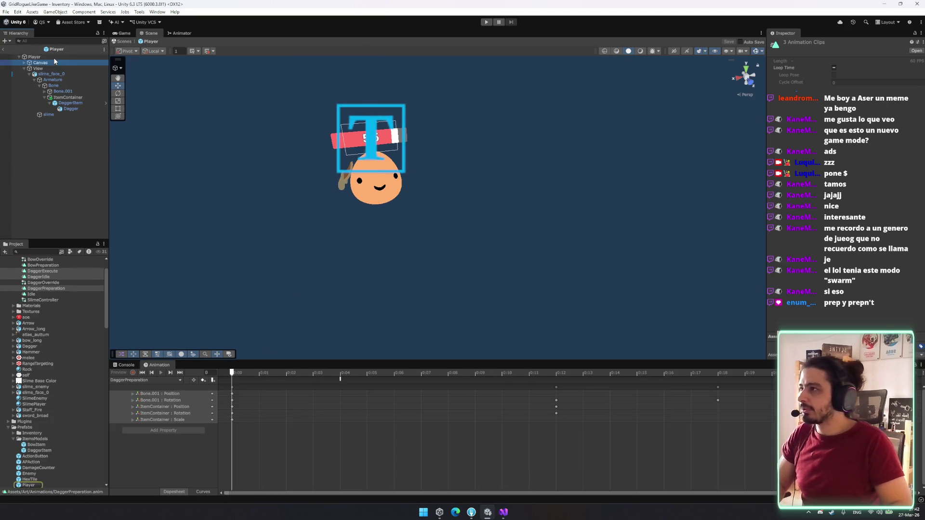
left_click(37, 68)
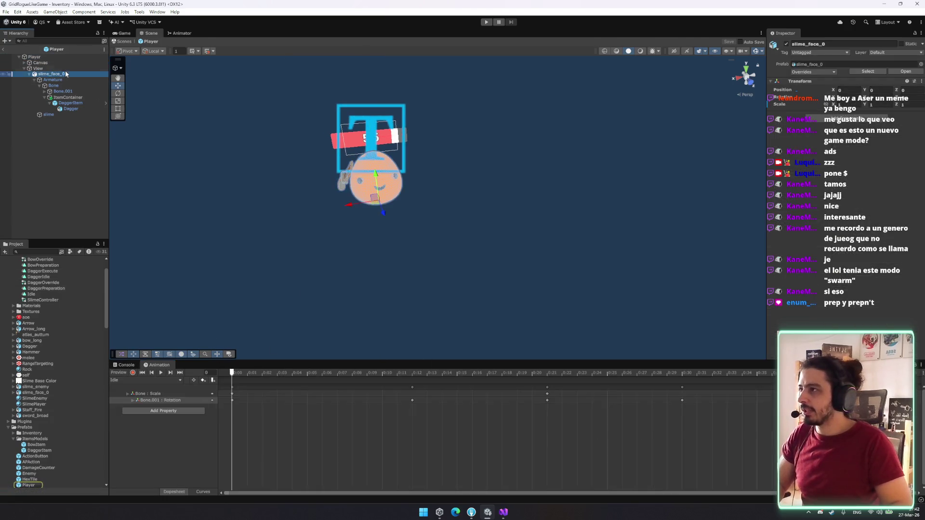
left_click(155, 380)
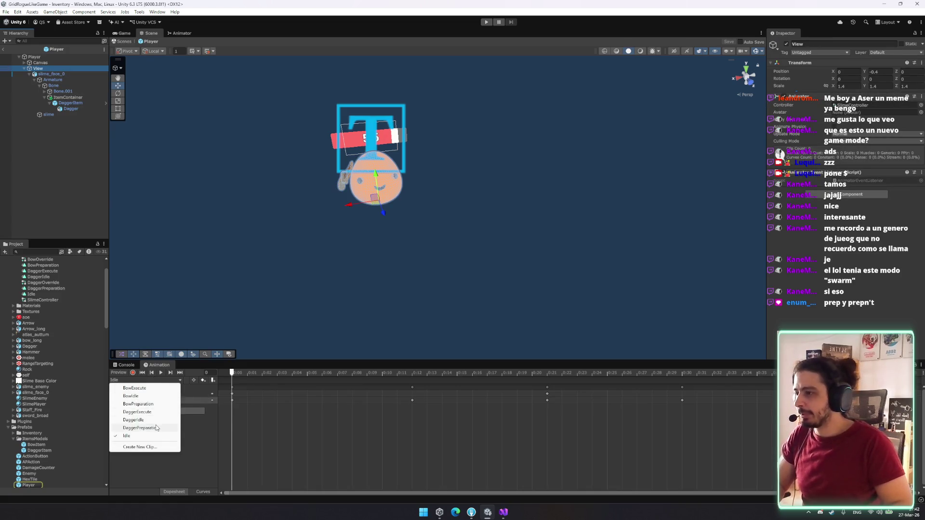
left_click(157, 428)
left_click(161, 373)
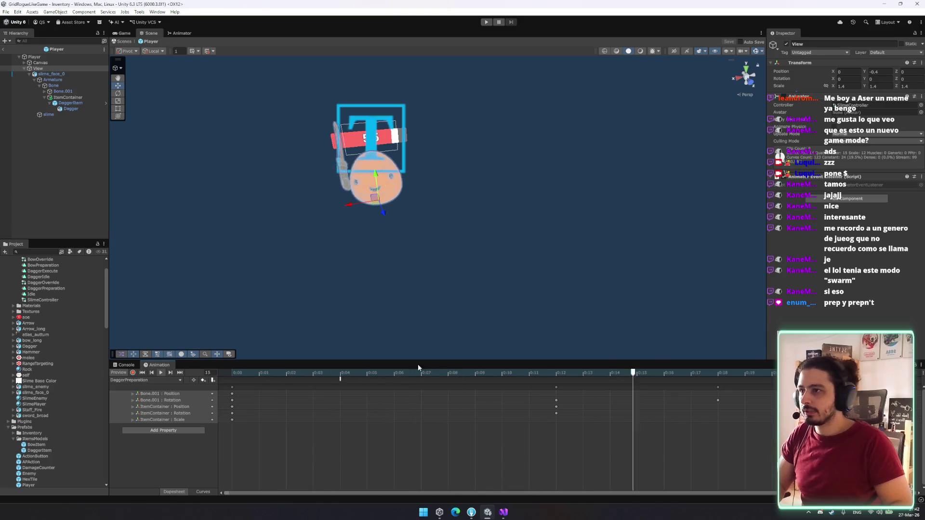
scroll(400, 429, "down", 3)
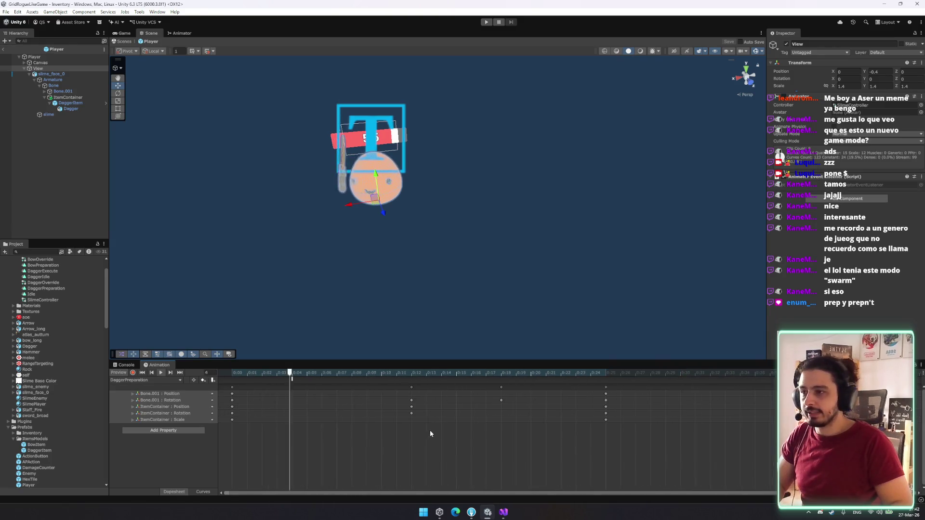
left_click(233, 374)
Step: Select the dagger and delete the ItemContainer scale keyframes at 0:24
left_click_drag(359, 169, 253, 146)
left_click(275, 163)
left_click(150, 423)
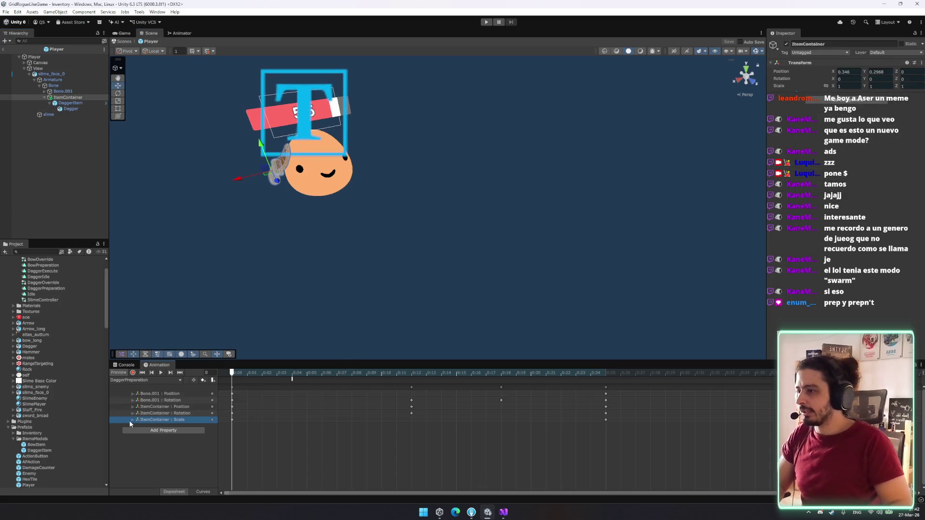
left_click(132, 420)
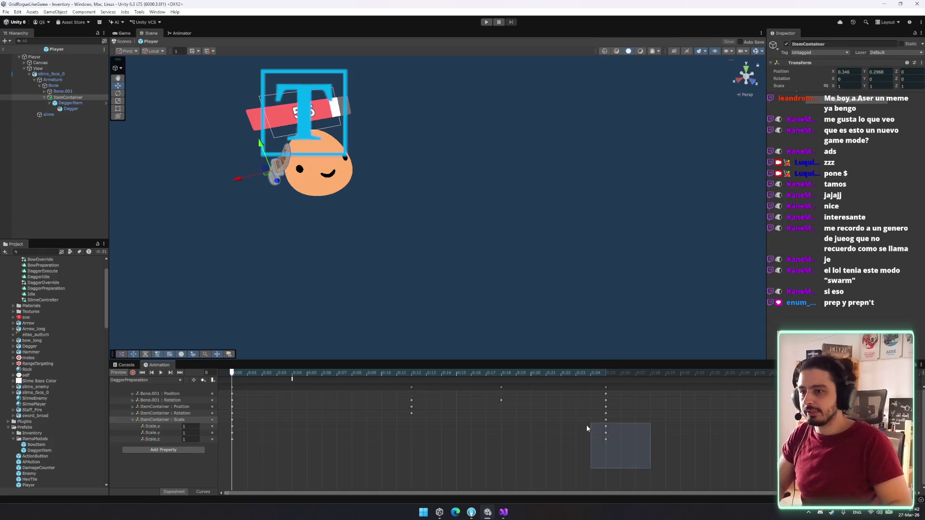
left_click_drag(587, 427, 588, 423)
key("Delete")
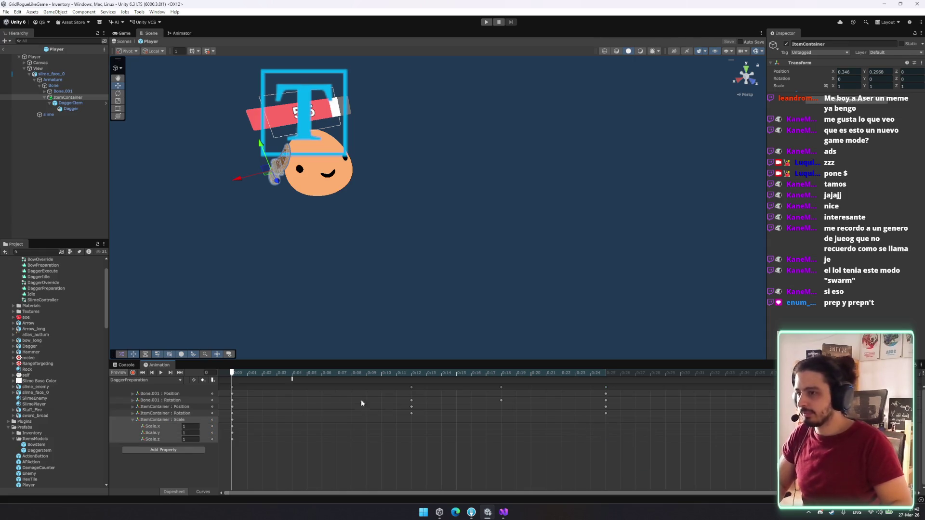
Step: Delete all remaining keyframes from 0:12 to 0:24
left_click_drag(397, 372, 412, 372)
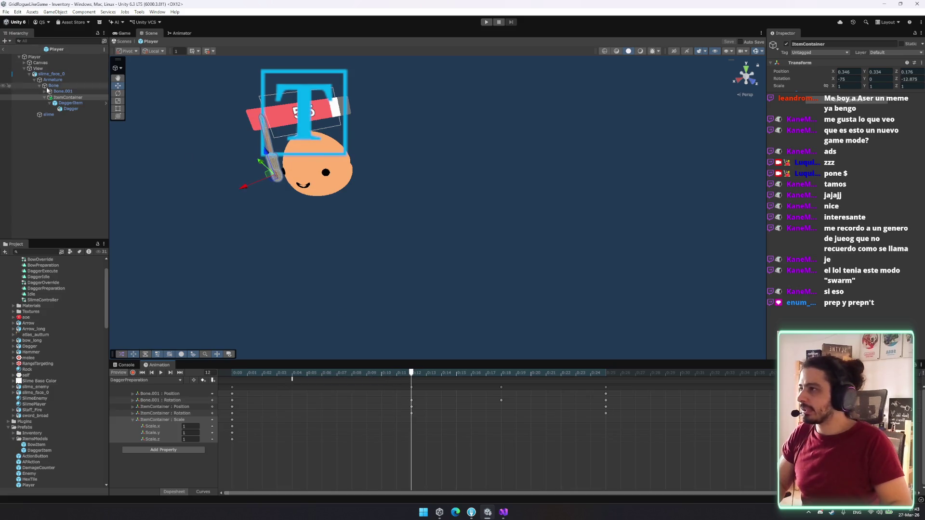
double_click(67, 97)
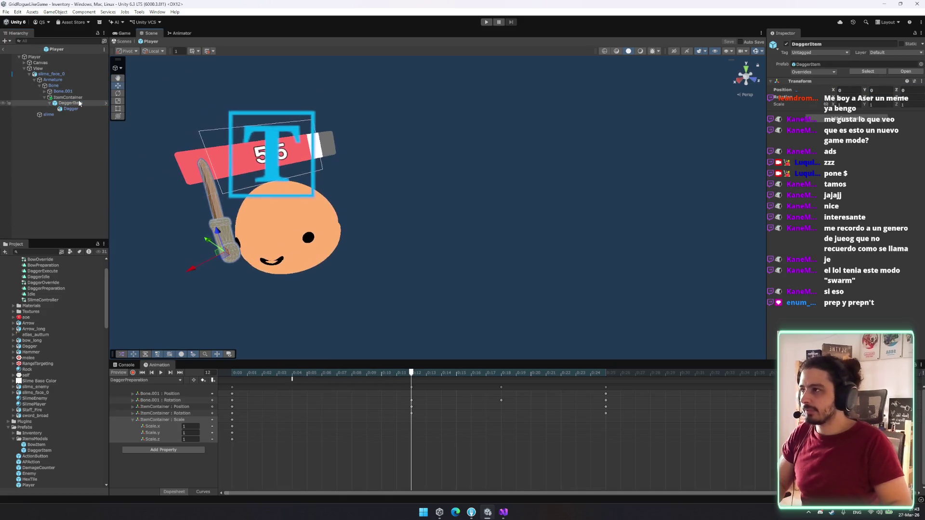
scroll(214, 255, "down", 5)
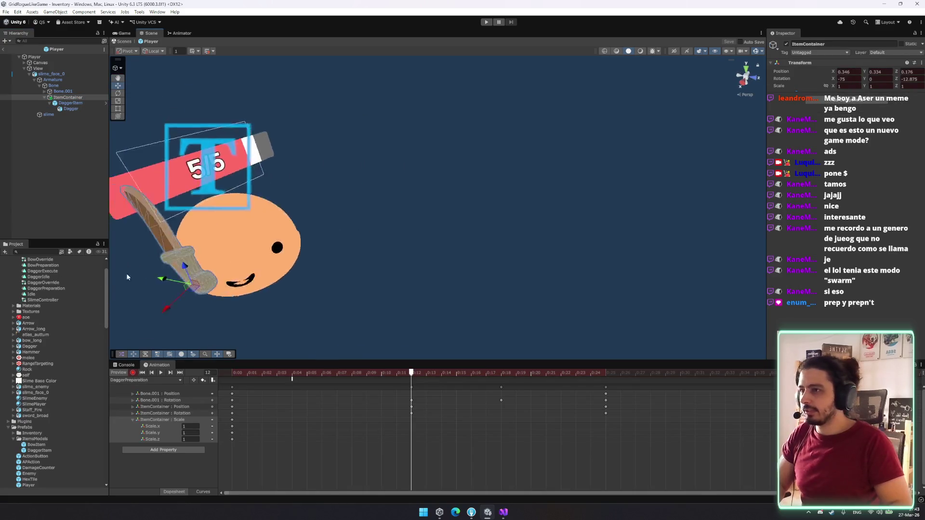
left_click_drag(681, 463, 307, 355)
key("Delete")
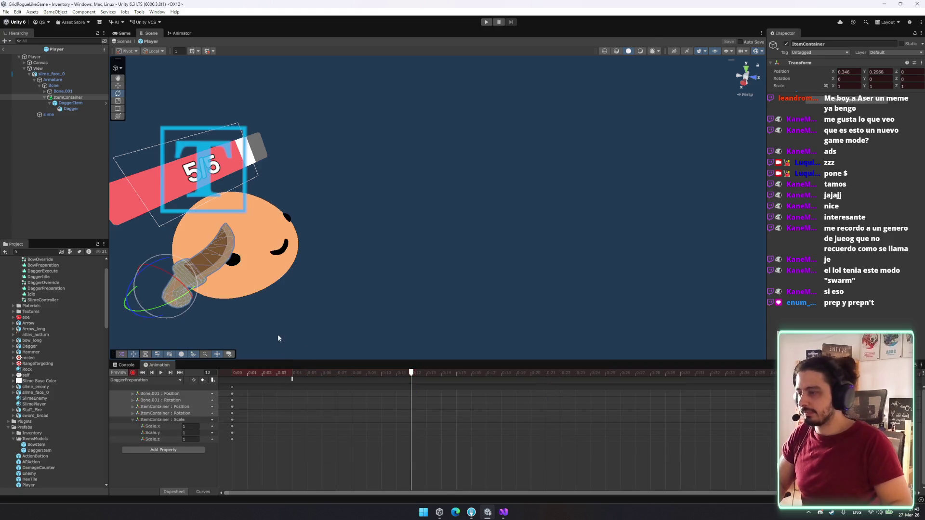
scroll(278, 338, "down", 3)
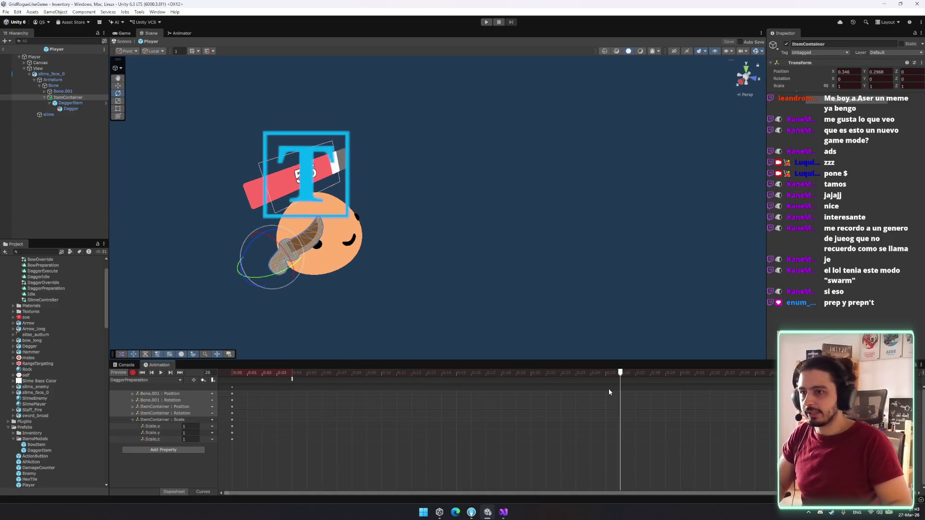
Step: Rotate and move the dagger up beside the head to key a raised pose
left_click_drag(315, 232, 397, 213)
key("w")
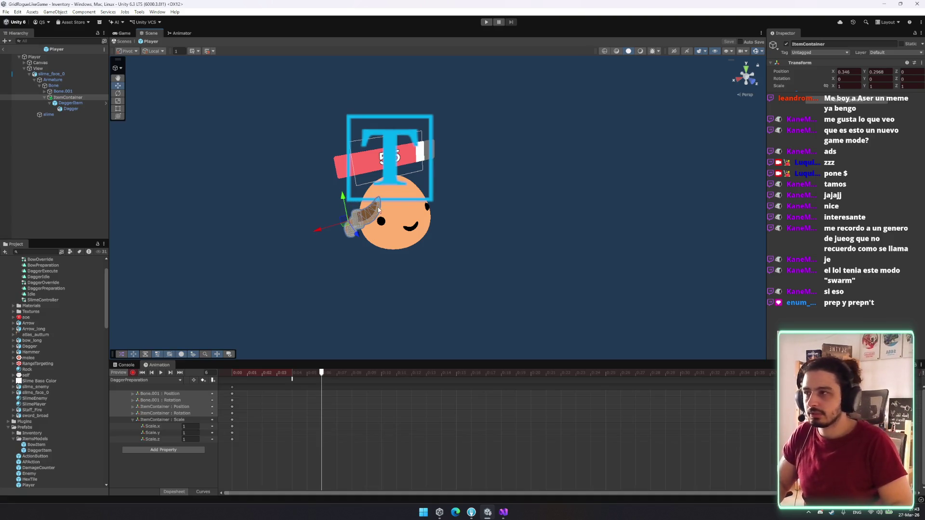
scroll(404, 218, "up", 3)
key("e")
mouse_move(322, 194)
left_mouse_down()
mouse_move(347, 221)
mouse_move(324, 207)
mouse_move(360, 223)
mouse_move(305, 196)
mouse_move(270, 195)
left_mouse_up()
key("w")
key("x")
key("e")
mouse_move(366, 168)
left_mouse_down()
mouse_move(378, 204)
mouse_move(381, 94)
left_mouse_up()
key("w")
mouse_move(410, 144)
left_mouse_down()
mouse_move(438, 129)
mouse_move(518, 146)
mouse_move(485, 114)
mouse_move(448, 149)
mouse_move(471, 161)
mouse_move(470, 153)
left_mouse_up()
key("e")
key("w")
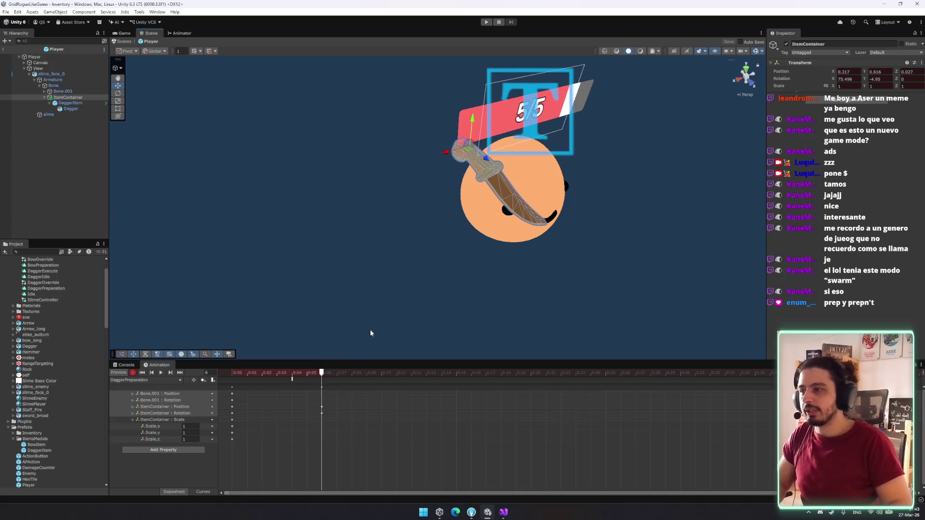
Step: Shift the raised-pose keyframes later in the timeline to 0:15
left_click_drag(321, 388, 399, 401)
mouse_move(314, 373)
left_mouse_down()
mouse_move(322, 383)
mouse_move(471, 389)
mouse_move(233, 382)
left_mouse_up()
left_click(293, 380)
left_click_drag(442, 387, 456, 387)
left_click(315, 372)
left_click_drag(385, 207, 337, 244)
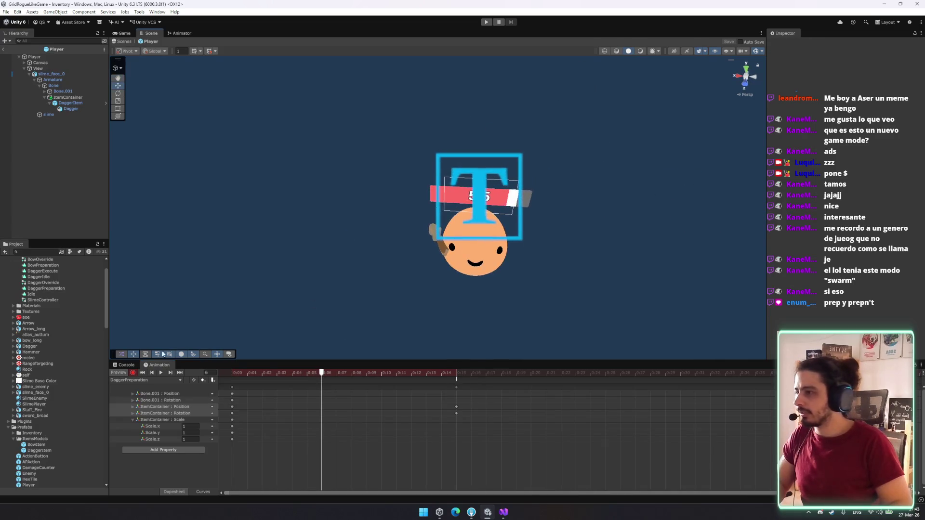
Step: Rotate Bone.001 to key a tilted pose at frame 6 and adjust it at frame 13
left_click(63, 91)
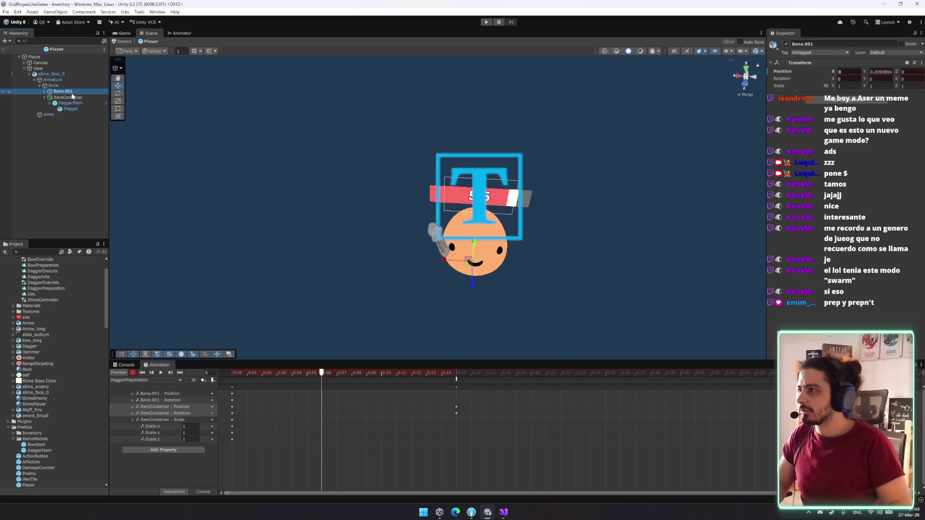
key("e")
mouse_move(479, 247)
left_mouse_down()
mouse_move(481, 268)
mouse_move(483, 238)
left_mouse_up()
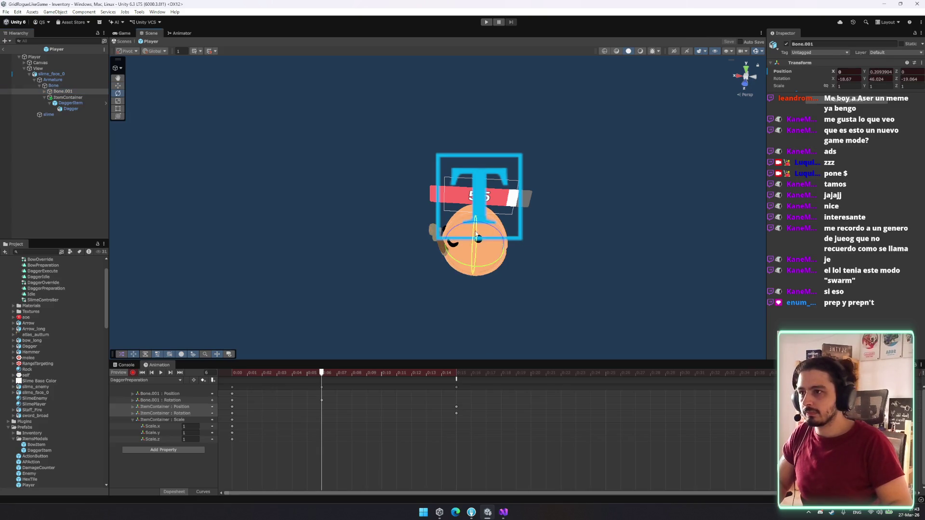
left_click_drag(329, 374, 429, 377)
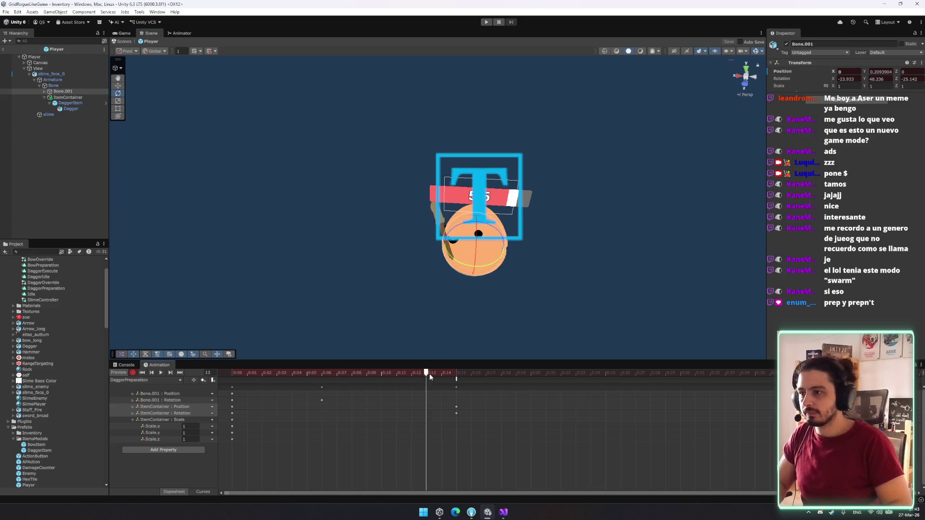
left_click_drag(479, 254, 497, 272)
left_click_drag(479, 241, 500, 251)
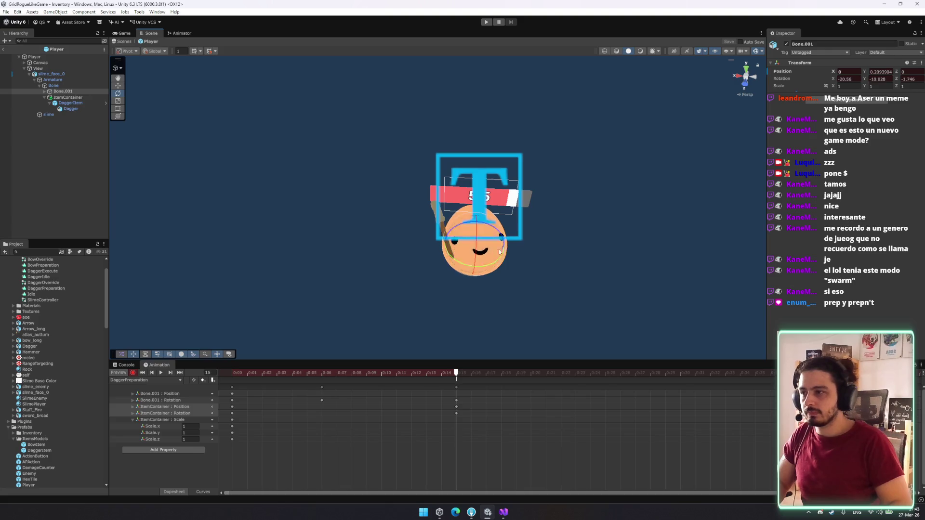
Step: Preview the preparation pose and undo the keys at the clip's last frame
left_click(232, 387)
mouse_move(448, 373)
left_mouse_down()
mouse_move(232, 374)
mouse_move(415, 374)
mouse_move(247, 373)
left_mouse_up()
left_click_drag(501, 220, 399, 271)
key("f")
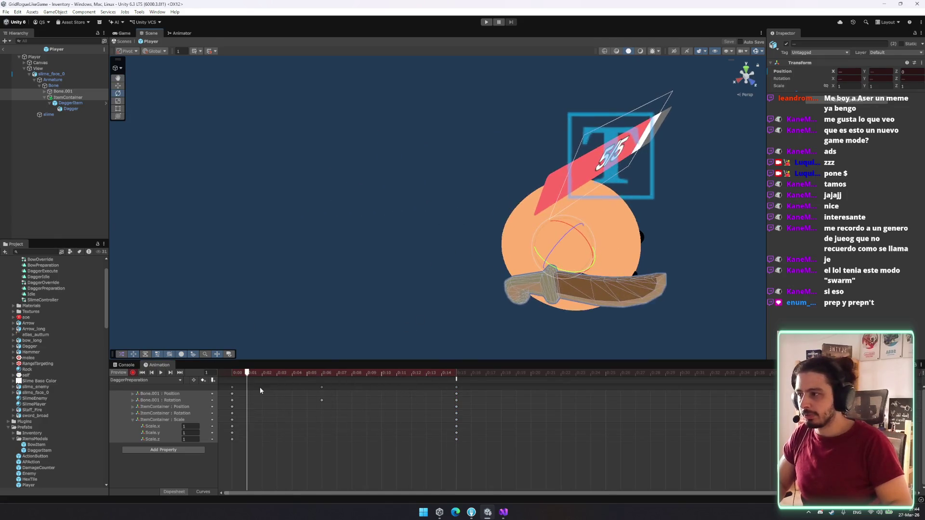
key("ctrl+z")
left_click(253, 411)
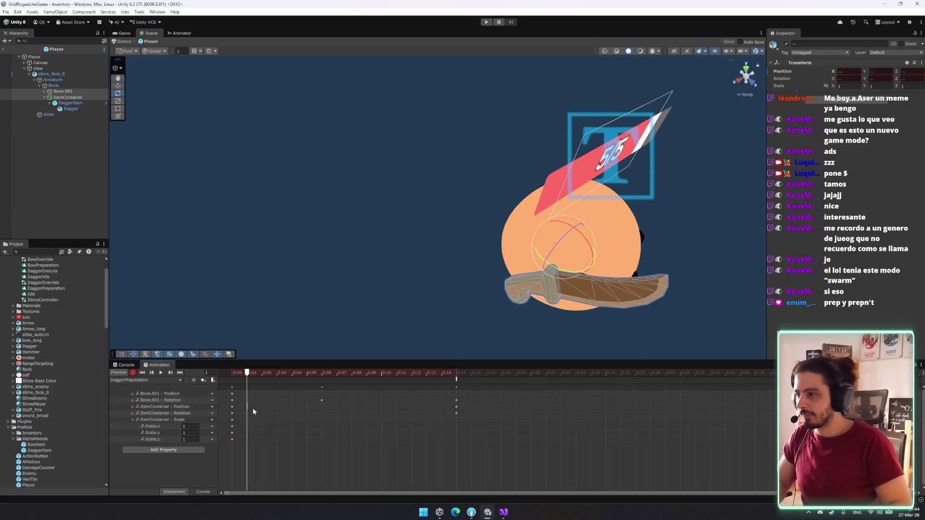
Step: Copy Bone.001's starting position and rotation keys to frame 15 and play the preview
left_click_drag(227, 403, 298, 391)
left_click(454, 371)
key("ctrl+v")
key("comma")
key("comma")
key("comma")
left_click_drag(479, 295, 418, 284)
key("comma")
key("comma")
key("comma")
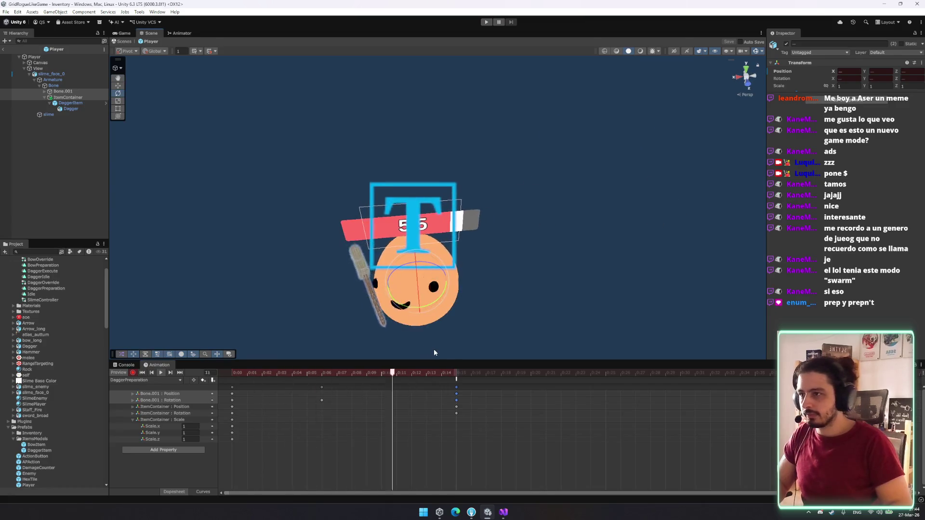
left_click(407, 399)
key("space")
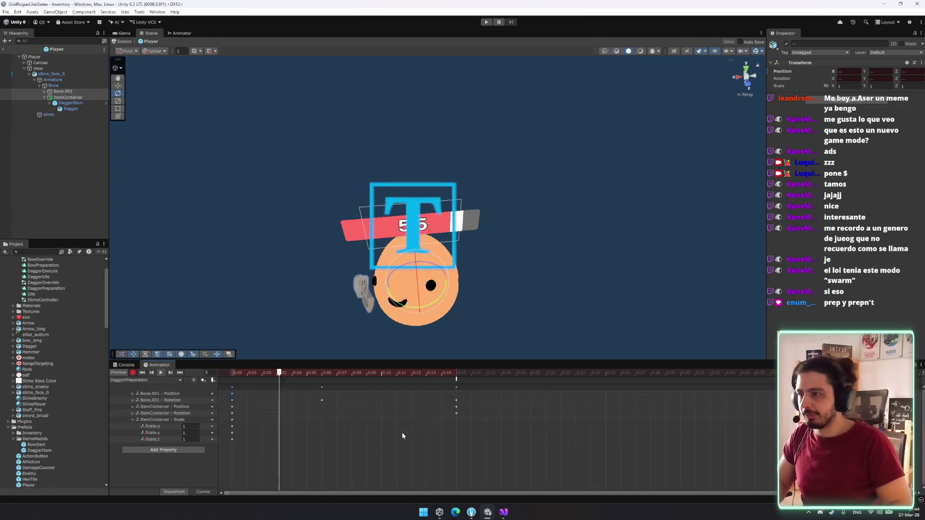
Step: Copy the frame-6 rotation keys to frame 9 and loop the clip playback
mouse_move(388, 390)
left_mouse_down()
mouse_move(284, 384)
mouse_move(322, 386)
left_mouse_up()
left_click(322, 387)
key("ctrl+c")
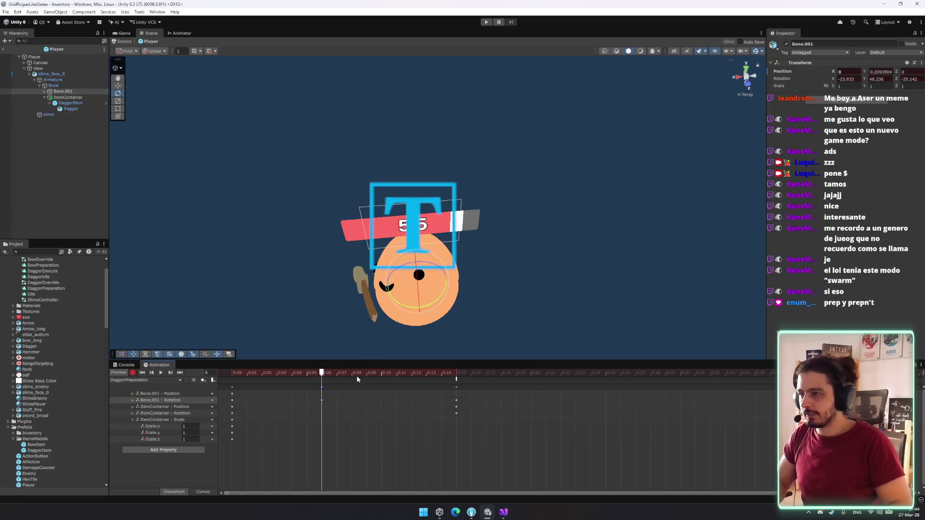
left_click(367, 373)
key("ctrl+v")
mouse_move(372, 380)
left_mouse_down()
mouse_move(234, 380)
mouse_move(299, 378)
left_mouse_up()
left_click_drag(356, 381, 456, 386)
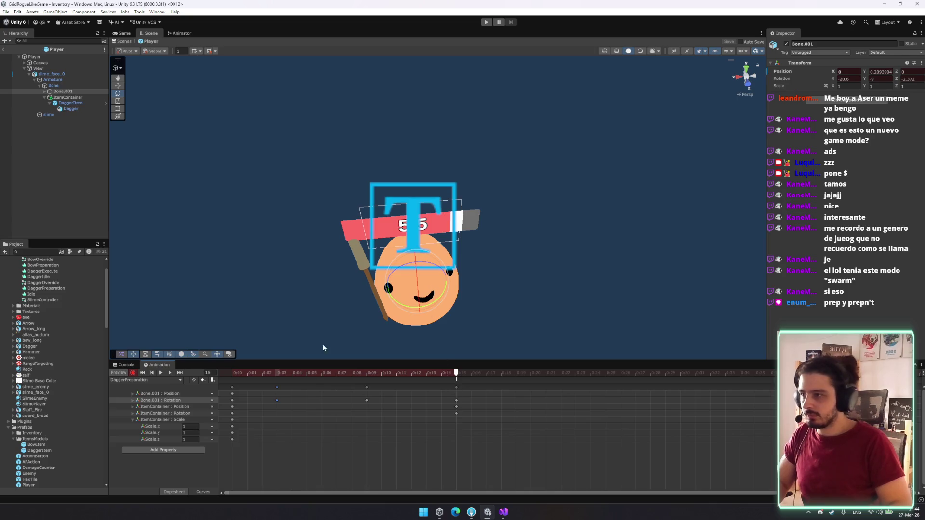
left_click(440, 369)
key("space")
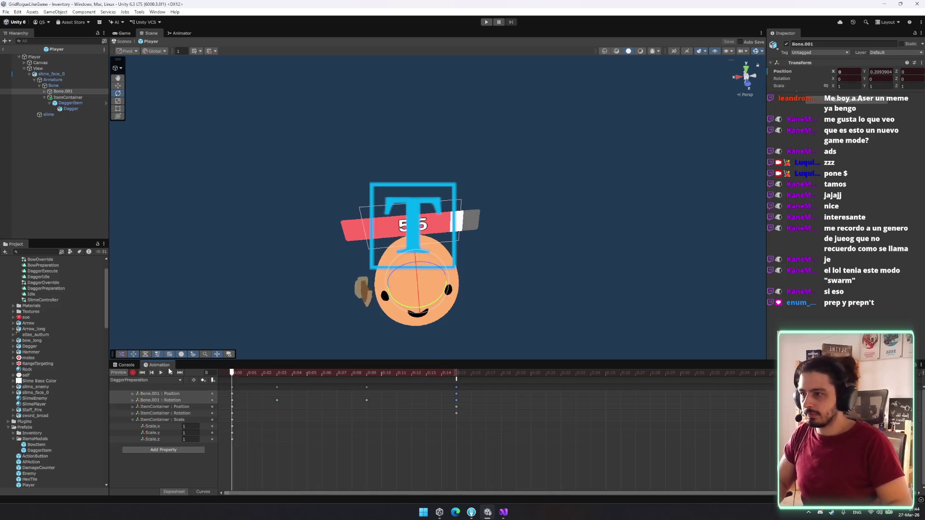
Step: Shift the mid-clip Bone.001 rotation keys later, then delete them
left_click(277, 387)
mouse_move(302, 389)
left_mouse_down()
mouse_move(287, 386)
mouse_move(336, 372)
mouse_move(254, 372)
mouse_move(367, 387)
mouse_move(339, 387)
left_mouse_up()
key("Delete")
mouse_move(247, 378)
left_mouse_down()
mouse_move(452, 375)
mouse_move(317, 379)
left_mouse_up()
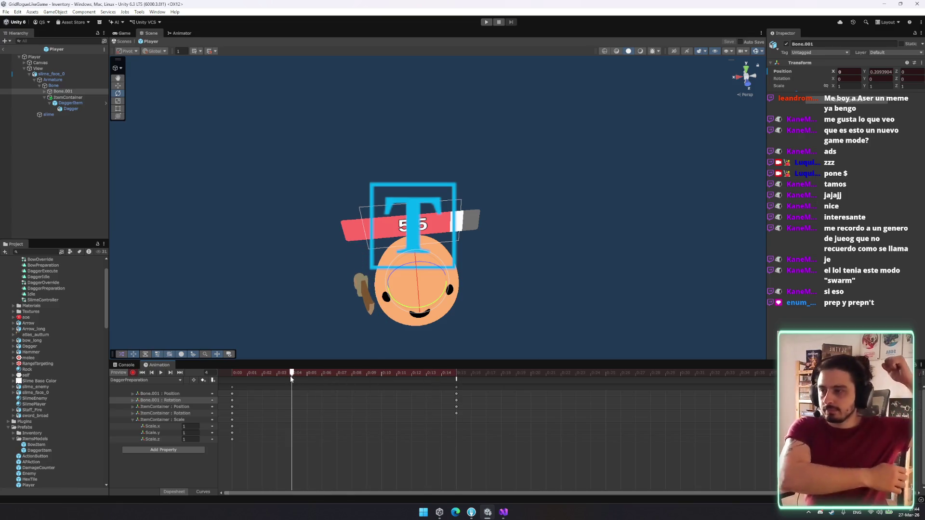
left_click_drag(291, 374, 322, 374)
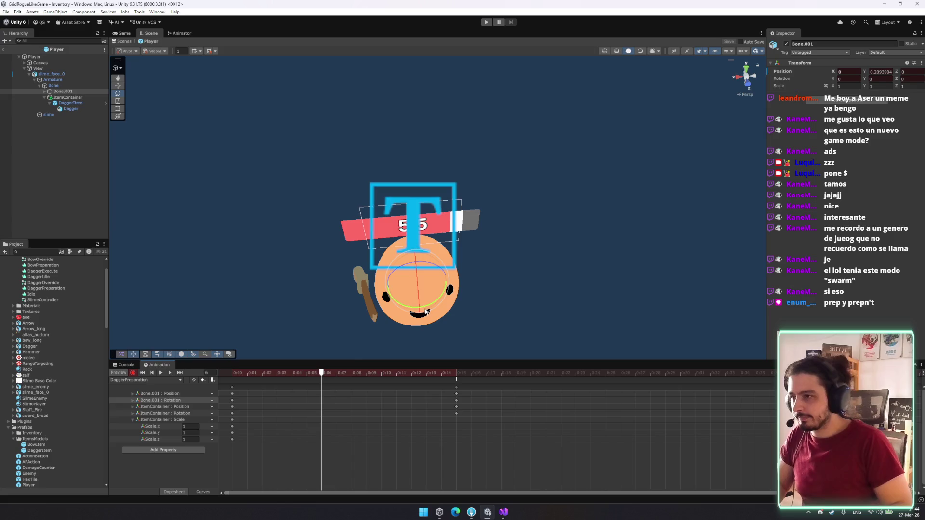
Step: At frame 6, key Bone.001 tilted about 20° forward and slightly raised
key("e")
left_click_drag(422, 307, 463, 314)
key("w")
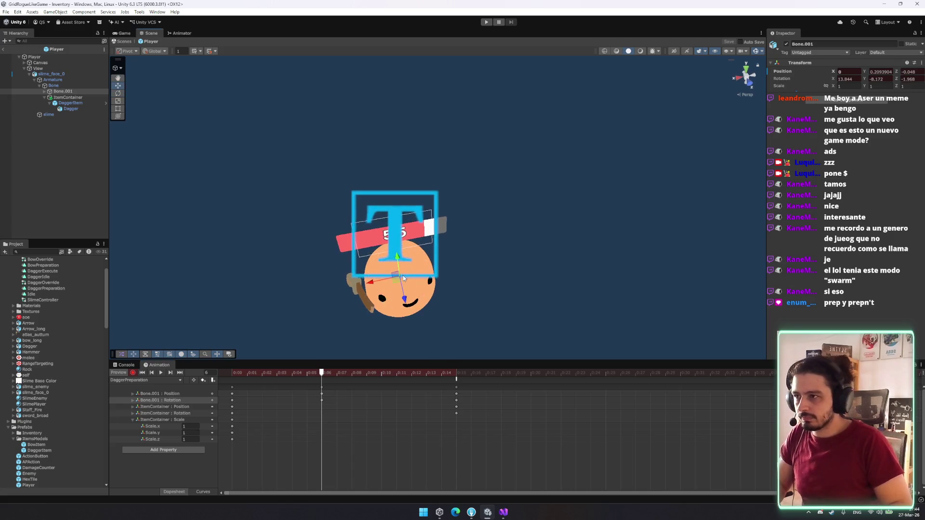
left_click_drag(398, 264, 415, 239)
key("ctrl+z")
key("ctrl+z")
key("ctrl+z")
key("f")
key("e")
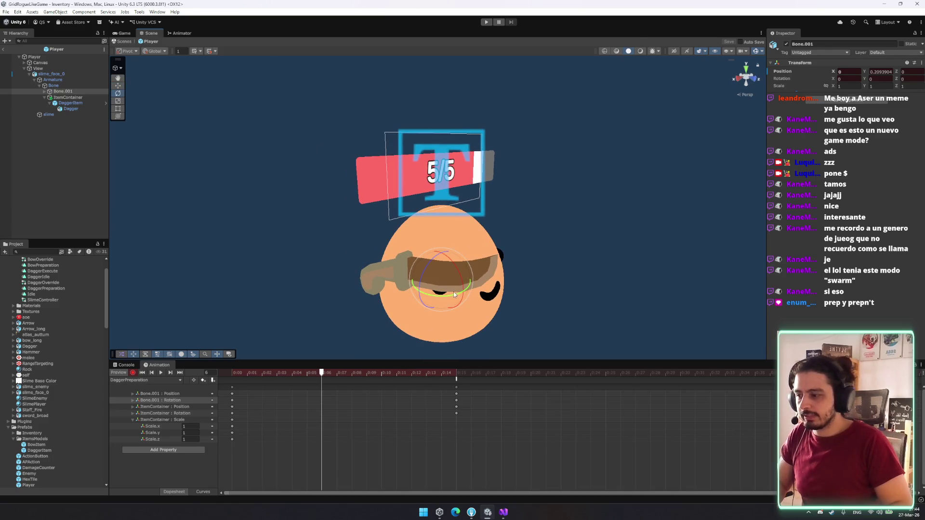
mouse_move(463, 287)
left_mouse_down()
mouse_move(453, 287)
mouse_move(463, 294)
left_mouse_up()
key("w")
left_click_drag(445, 262, 443, 254)
Step: Drag the new Bone.001 pose keys later in DaggerPreparation and play the clip to check timing
left_click(159, 394, "shift")
left_click(457, 372)
left_click(427, 372)
left_click(336, 372)
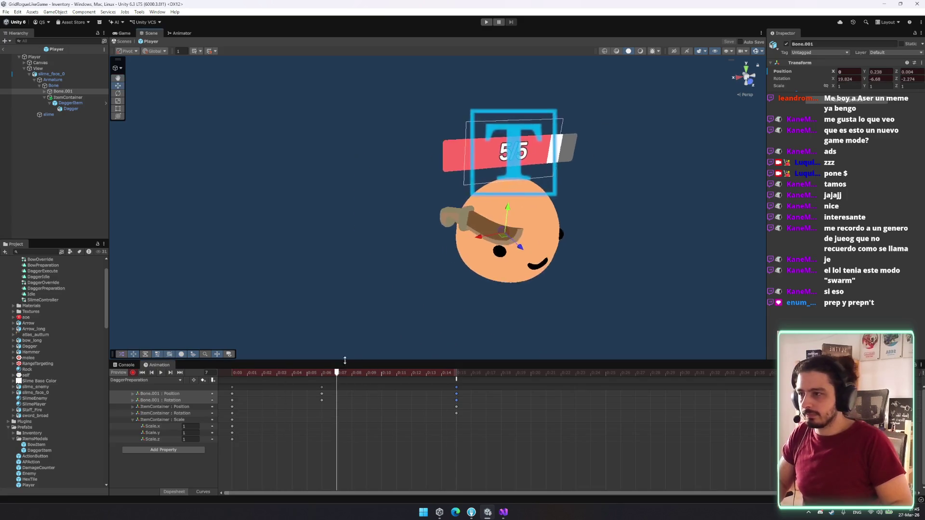
left_click(322, 394)
mouse_move(413, 404)
left_mouse_down()
mouse_move(414, 413)
mouse_move(454, 386)
left_mouse_up()
key("space")
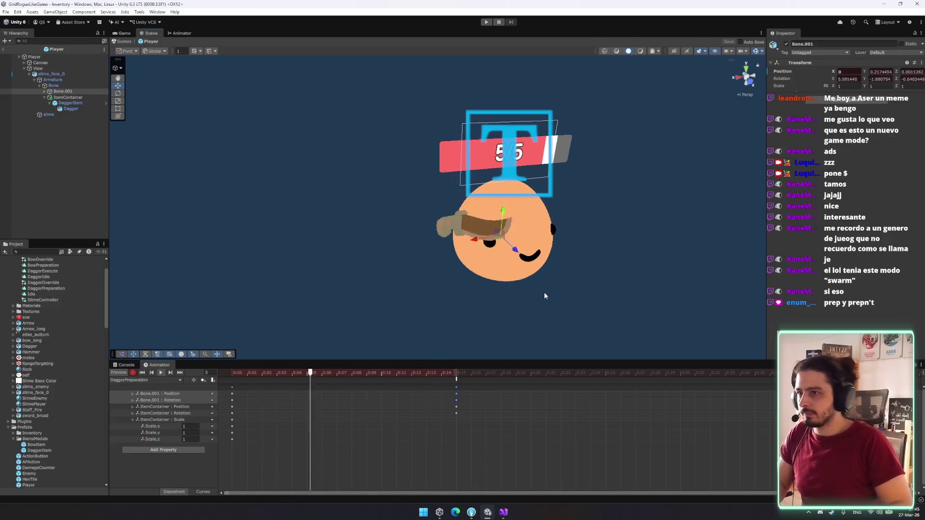
mouse_move(249, 374)
left_mouse_down()
mouse_move(464, 403)
mouse_move(457, 403)
left_mouse_up()
mouse_move(586, 260)
left_mouse_down()
mouse_move(597, 259)
mouse_move(346, 260)
left_mouse_up()
Step: Collapse the ItemContainer scale channels and select the keys at the clip's final frame
left_click(149, 381)
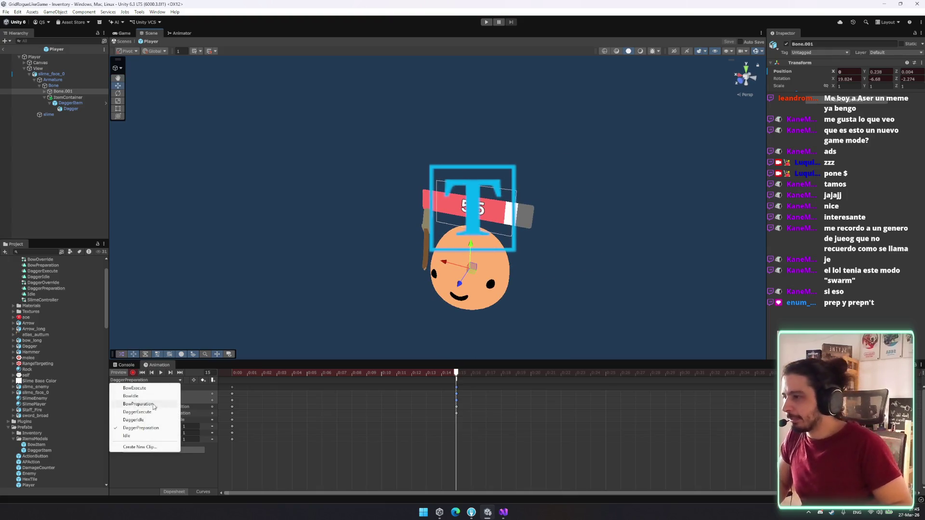
left_click(395, 443)
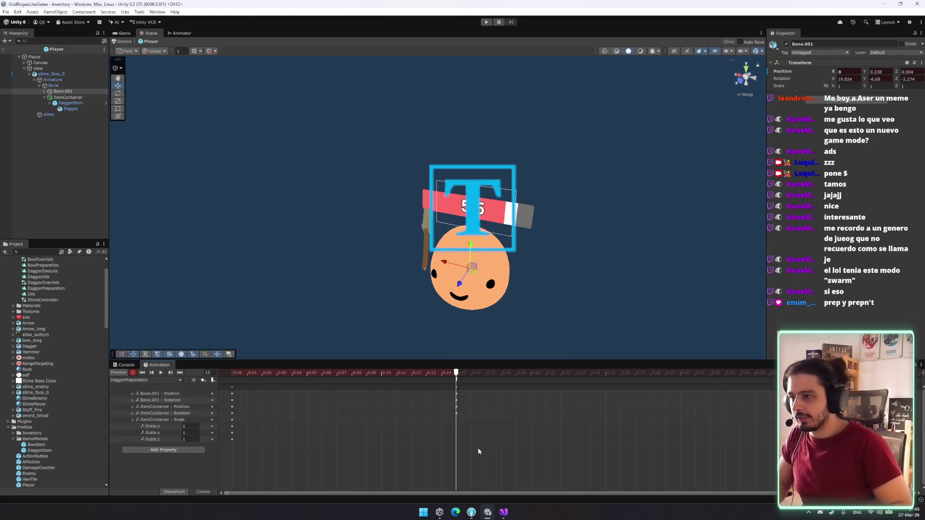
left_click(134, 421)
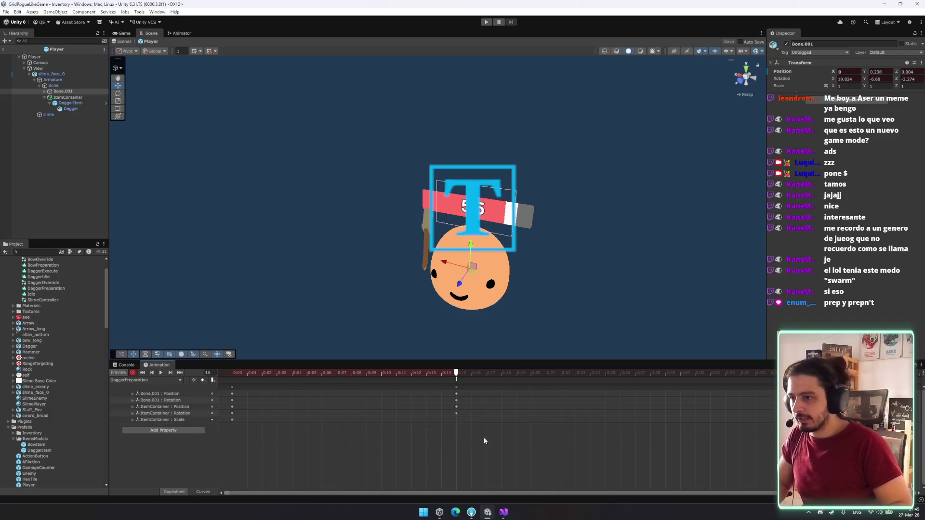
left_click(232, 421)
left_click_drag(488, 433, 256, 352)
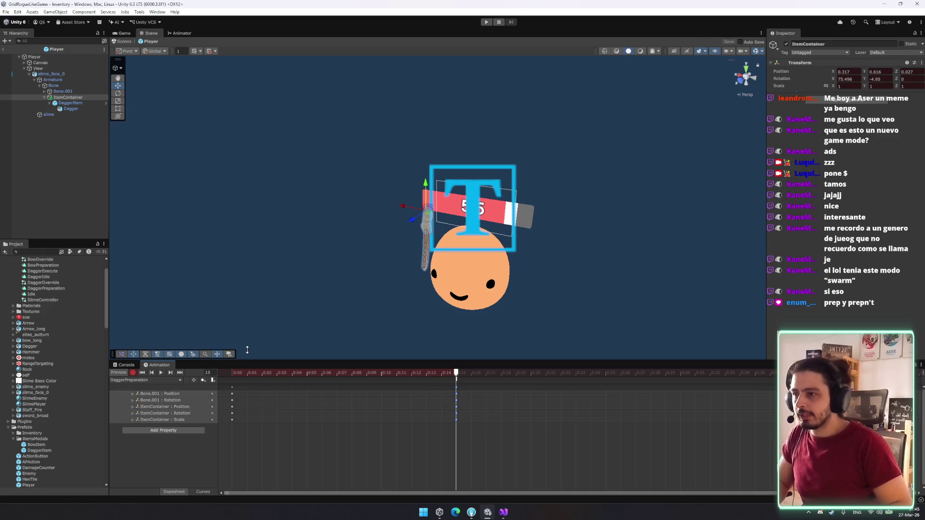
Step: Switch to DaggerIdle and move its end keys from frame 22 to frame 30
left_click(146, 381)
left_click(151, 420)
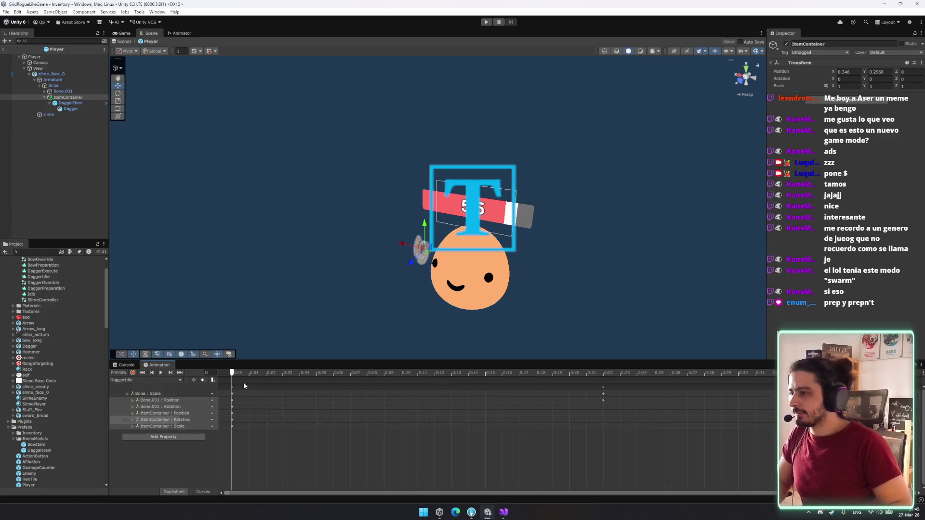
mouse_move(231, 374)
left_mouse_down()
mouse_move(318, 381)
mouse_move(233, 385)
mouse_move(610, 421)
left_mouse_up()
scroll(646, 426, "down", 3)
key("ctrl+z")
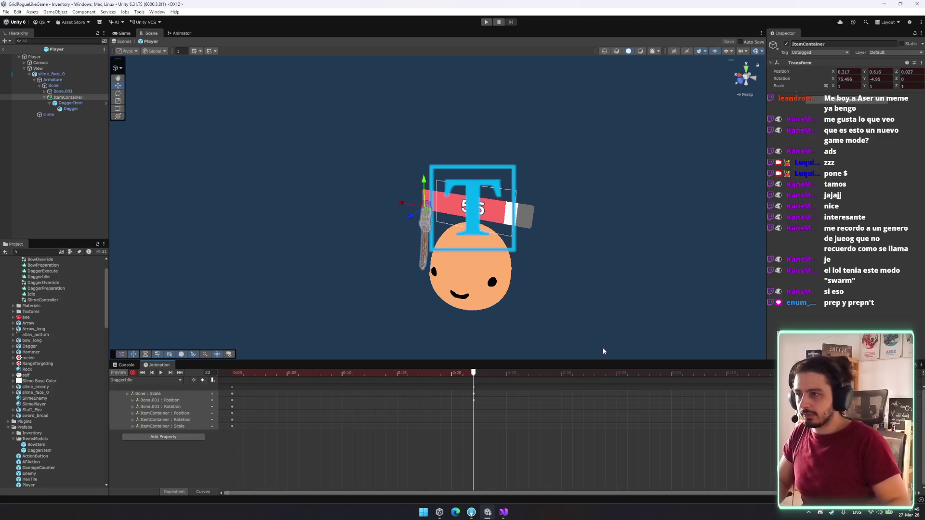
left_click_drag(384, 374, 357, 375)
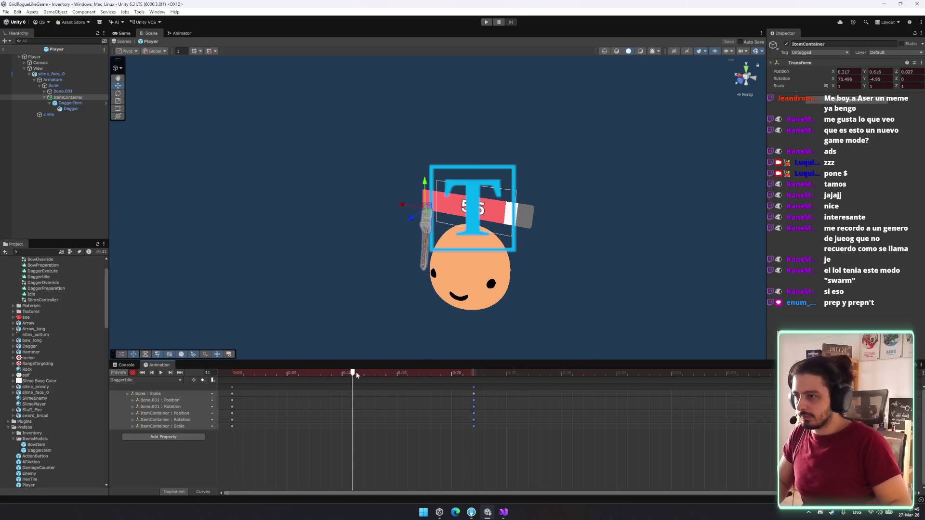
left_click(474, 387)
left_click_drag(559, 396, 560, 396)
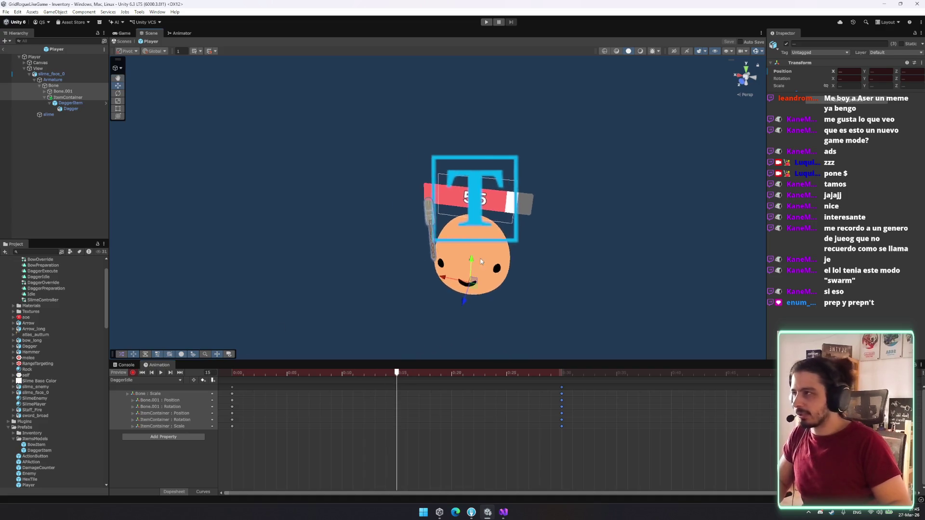
Step: Key Bone.001's scale and position, and shrink Bone slightly for the idle squash
left_click(63, 87)
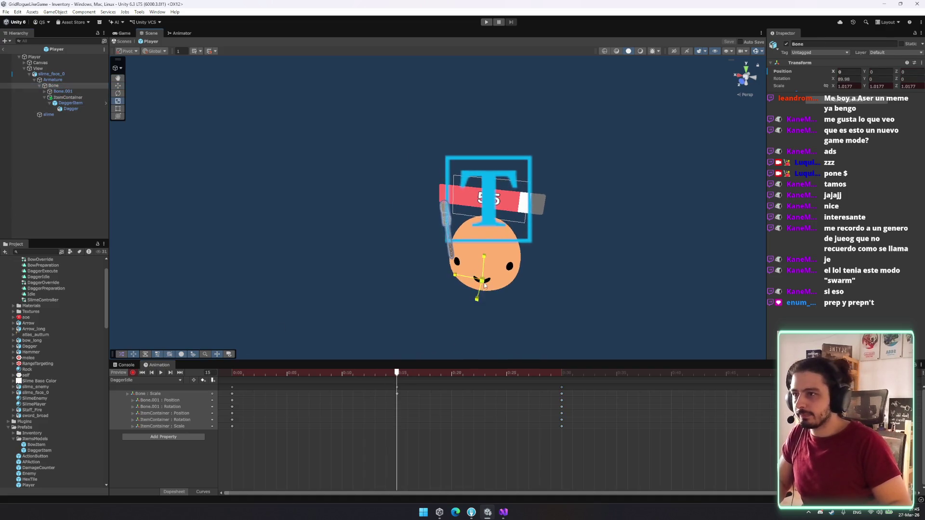
left_click(63, 91)
left_click_drag(485, 256, 487, 241)
key("w")
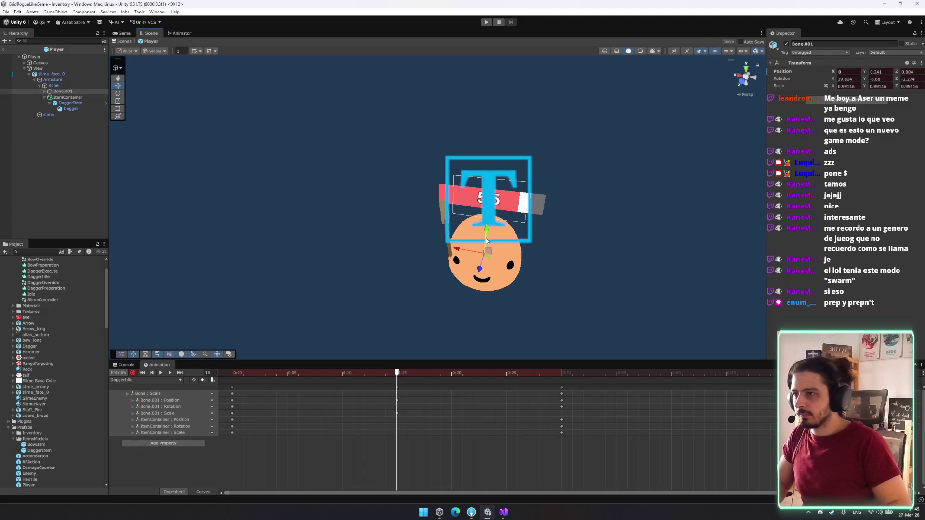
left_click(53, 86)
key("r")
left_click_drag(486, 280, 486, 281)
Step: Return to the start of DaggerIdle and orbit the view to a side angle on the character
left_click(68, 103)
key("w")
mouse_move(165, 132)
left_mouse_down()
mouse_move(521, 256)
mouse_move(547, 240)
mouse_move(449, 186)
mouse_move(447, 199)
left_mouse_up()
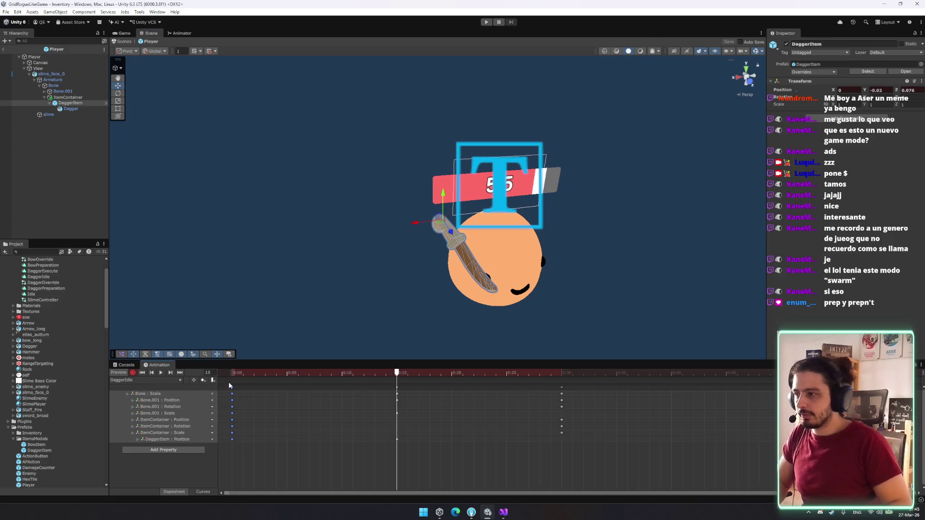
left_click(562, 387)
left_click(161, 373)
left_click(258, 287)
mouse_move(258, 288)
left_mouse_down()
mouse_move(311, 274)
mouse_move(276, 279)
mouse_move(265, 260)
left_mouse_up()
left_click_drag(270, 251, 414, 368)
Step: Turn the ItemContainer dagger upright at frame 15 using center pivot, then play the loop
left_click(75, 98)
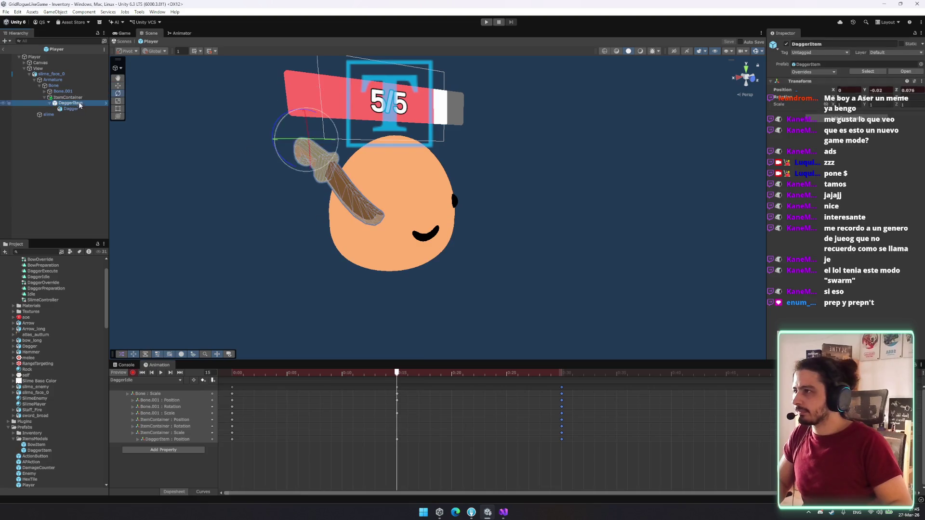
key("z")
left_click_drag(346, 170, 333, 141)
key("w")
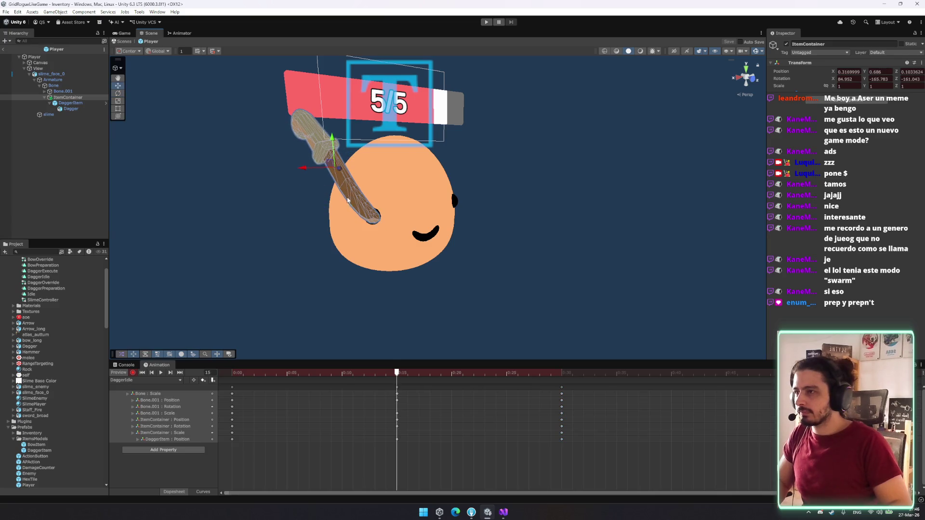
key("space")
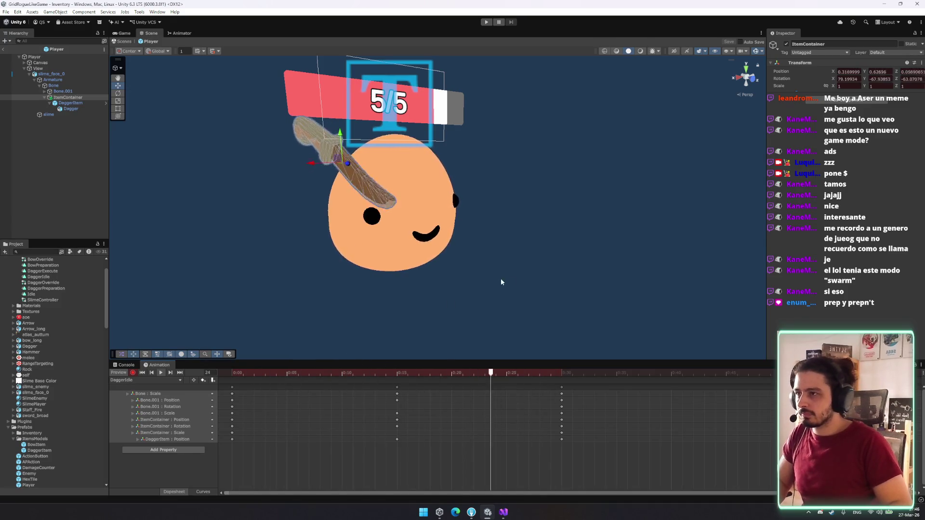
left_click(398, 372)
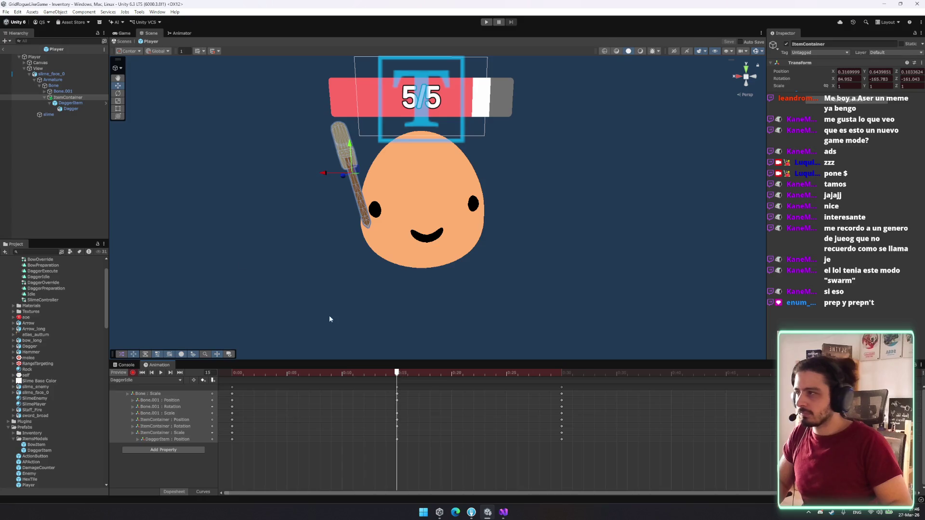
Step: Rotate the dagger to a new angle at frame 15, preview frame 19 and show the curves
key("x")
scroll(361, 161, "up", 1)
key("e")
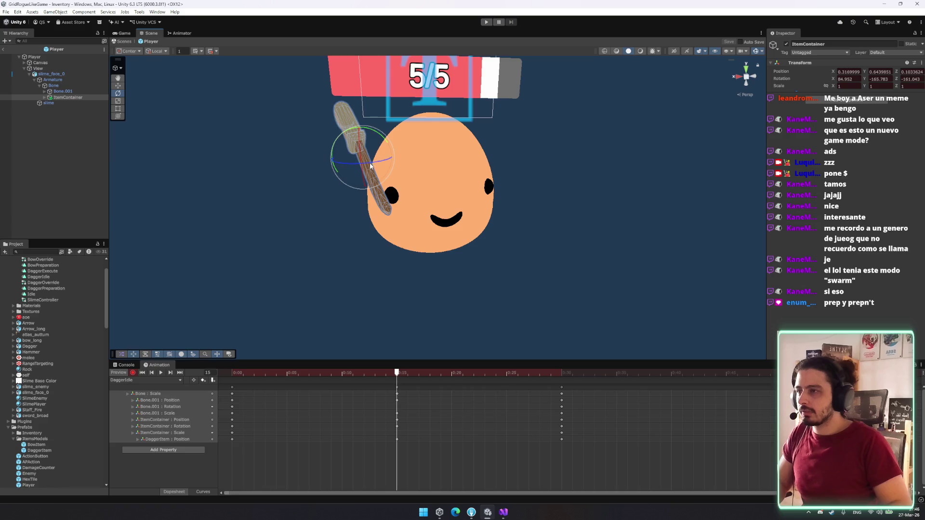
mouse_move(371, 161)
left_mouse_down()
mouse_move(377, 156)
mouse_move(362, 156)
left_mouse_up()
key("x")
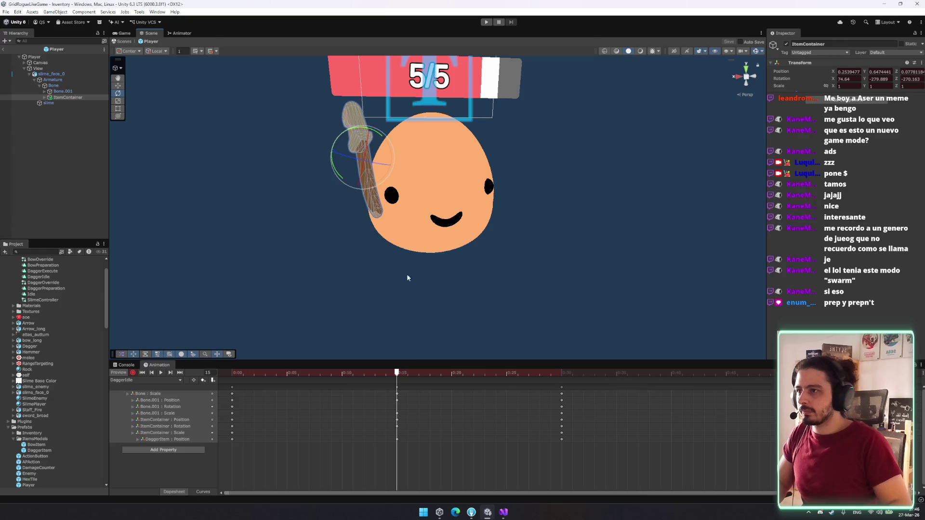
mouse_move(393, 375)
left_mouse_down()
mouse_move(337, 371)
mouse_move(440, 373)
left_mouse_up()
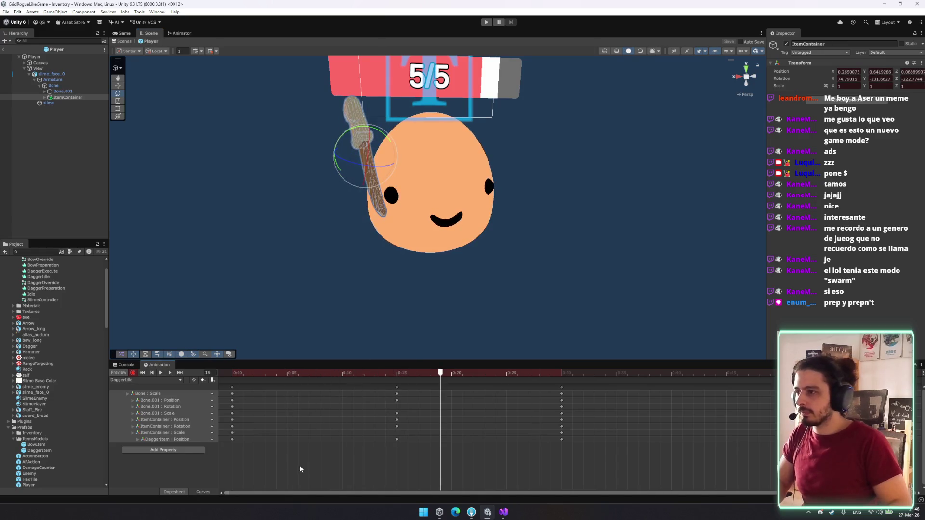
left_click(204, 492)
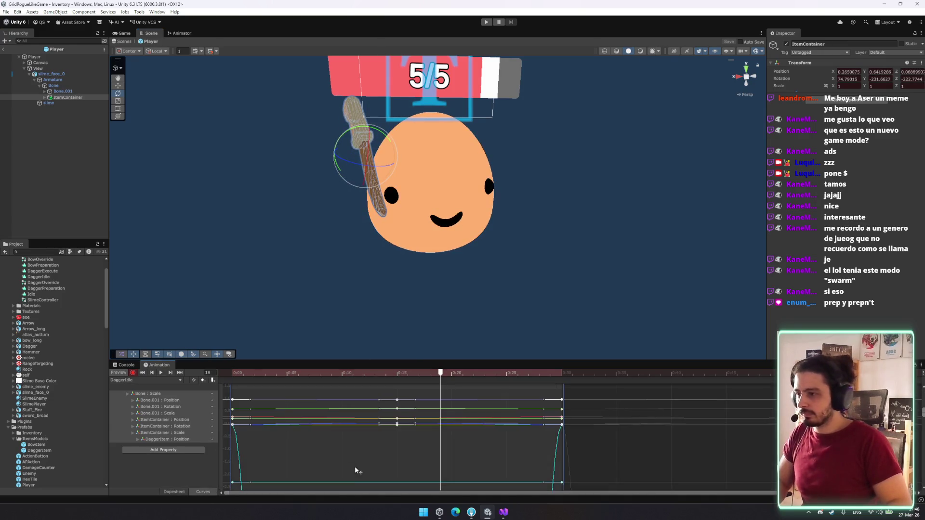
Step: Remove the overshoot at the last keyframe's tangent and preview the idle frames
right_click(562, 422)
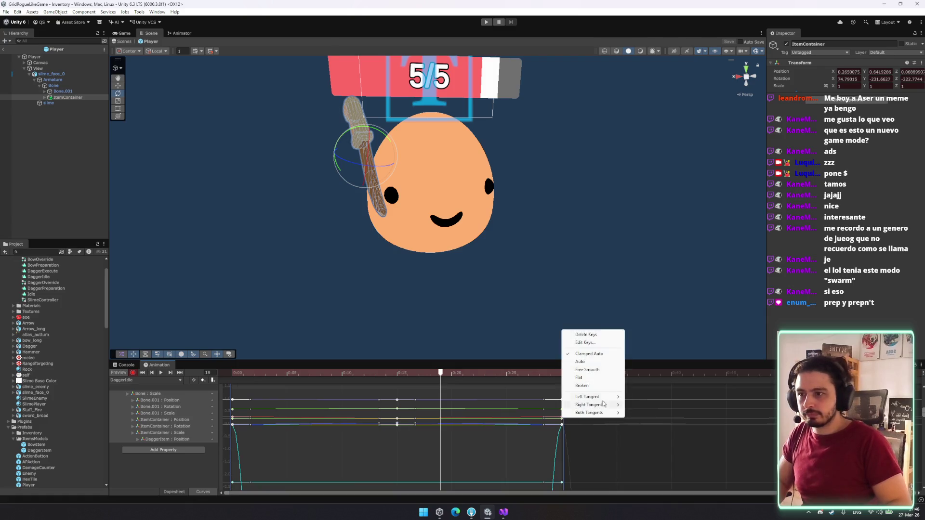
left_click(602, 363)
key("comma")
key("comma")
key("comma")
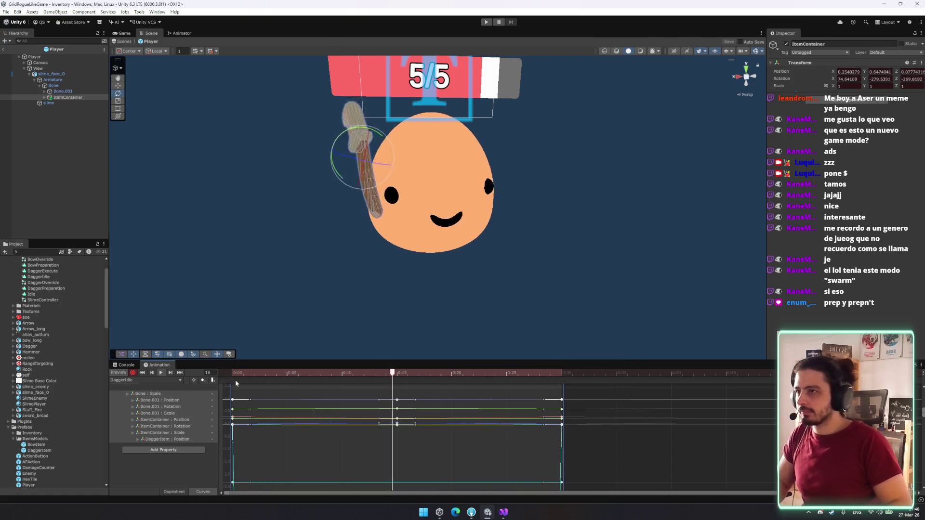
key("comma")
key("comma")
key("comma")
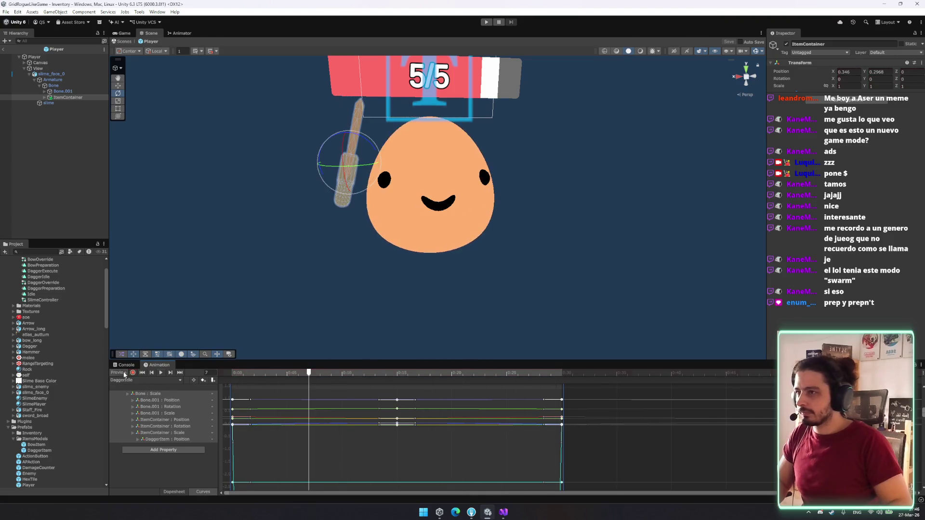
left_click(119, 373)
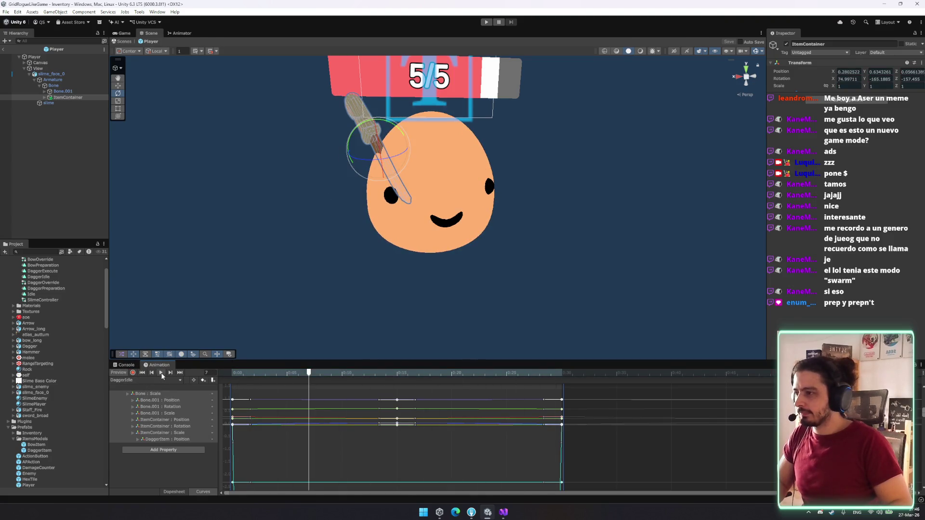
left_click(174, 492)
mouse_move(283, 374)
left_mouse_down()
mouse_move(298, 374)
mouse_move(230, 374)
mouse_move(397, 390)
mouse_move(297, 380)
left_mouse_up()
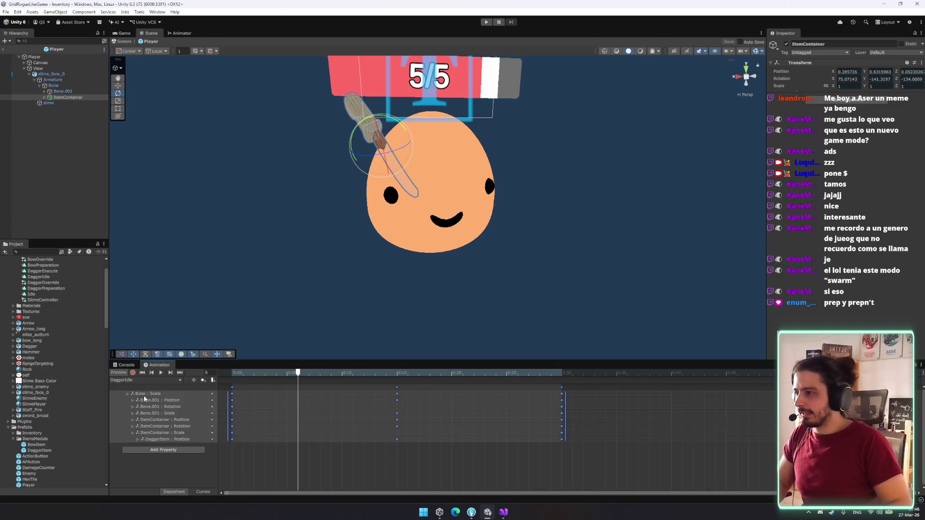
left_click(202, 492)
Step: Set the selected keys' tangents to Free Smooth, then Auto, and isolate one property's curve
right_click(397, 412)
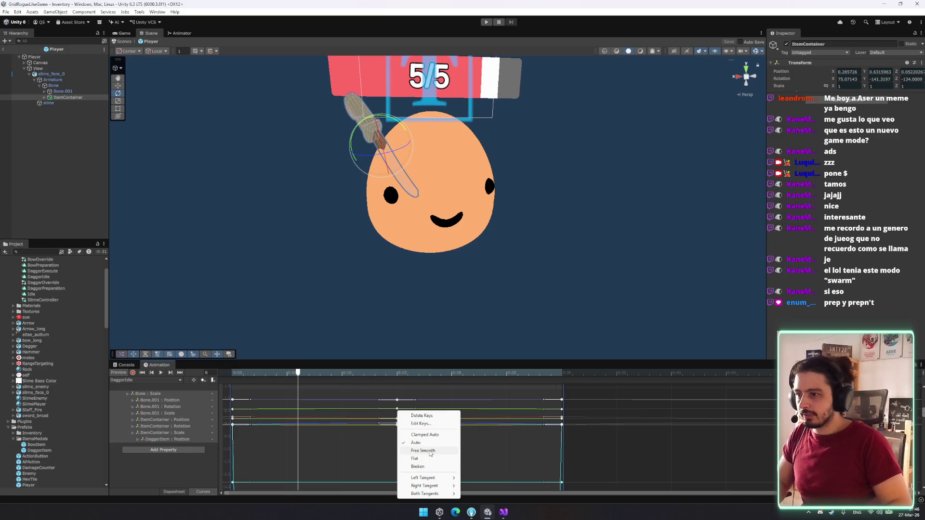
left_click(423, 451)
right_click(395, 414)
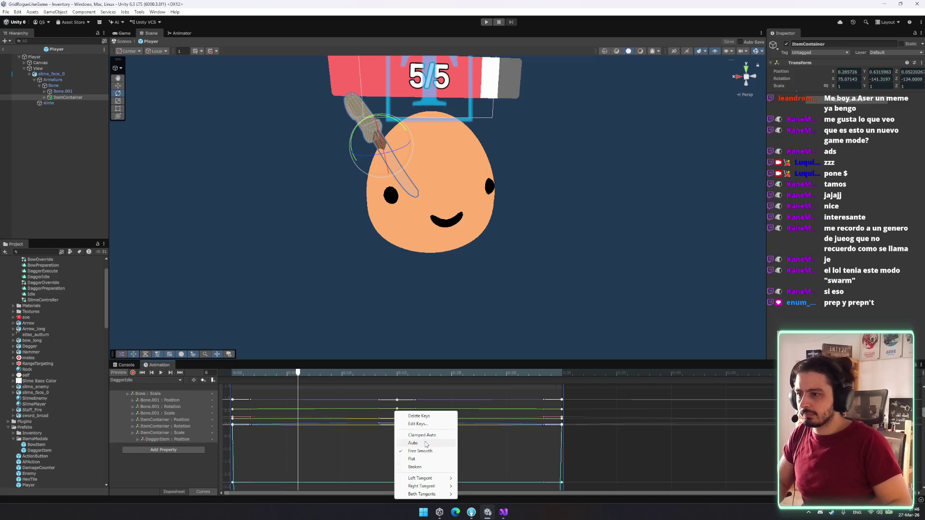
left_click(425, 443)
left_click(198, 443)
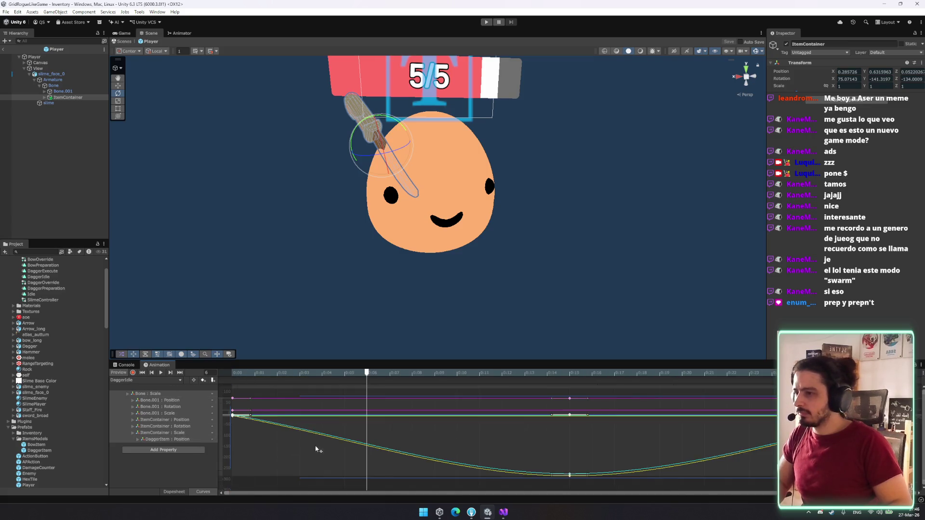
mouse_move(320, 374)
left_mouse_down()
mouse_move(415, 387)
mouse_move(150, 428)
left_mouse_up()
Step: Delete the extra frame-15 keys on the lower Dopesheet rows
left_click(179, 494)
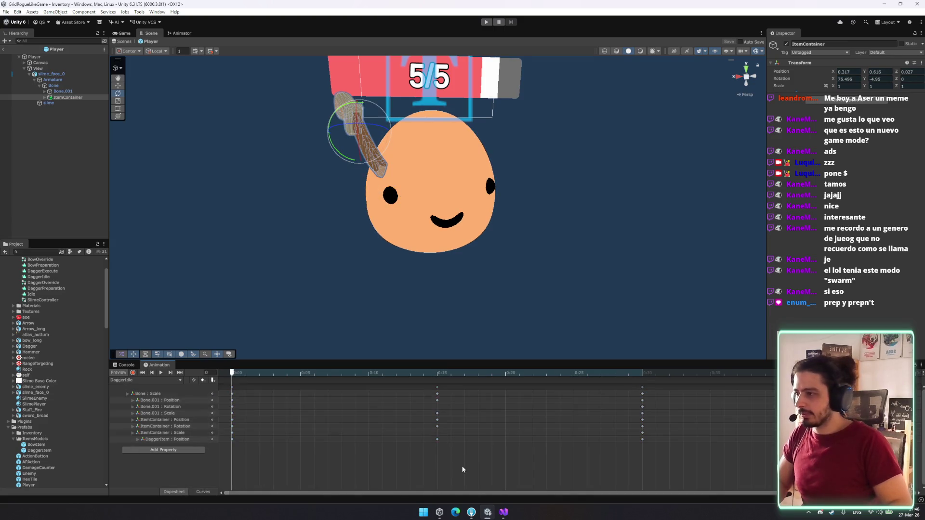
left_click_drag(412, 412, 410, 410)
key("Delete")
key("space")
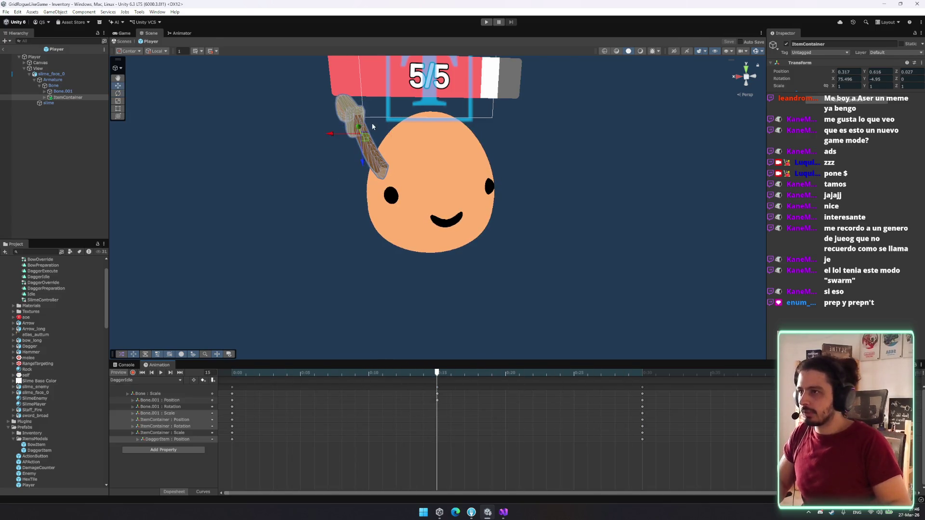
left_click_drag(379, 139, 466, 138)
mouse_move(523, 127)
left_mouse_down()
mouse_move(531, 131)
mouse_move(493, 169)
left_mouse_up()
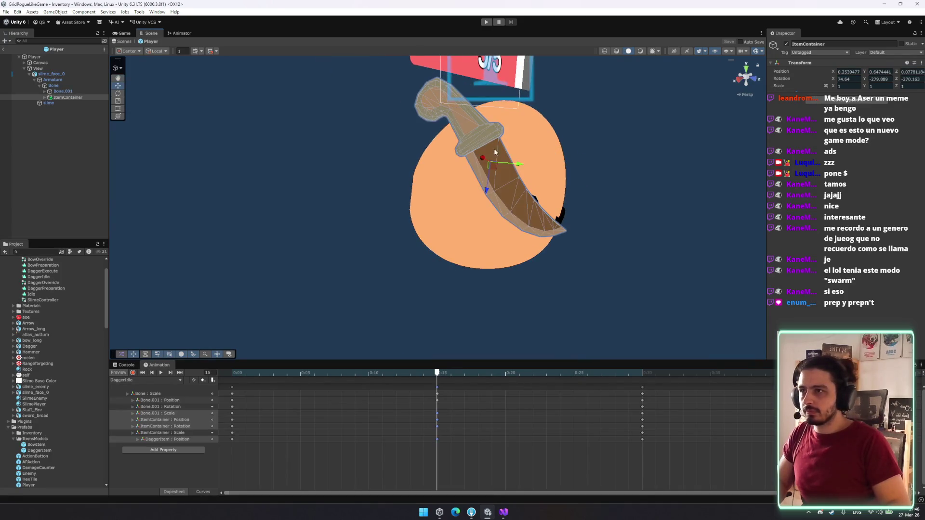
key("ctrl+z")
mouse_move(499, 134)
left_mouse_down()
mouse_move(501, 144)
mouse_move(450, 171)
mouse_move(390, 159)
mouse_move(407, 138)
mouse_move(329, 251)
left_mouse_up()
Step: With recording on, rotate the dagger at frame 15 to about (84.6, -117.9, -123.8)
left_click(133, 373)
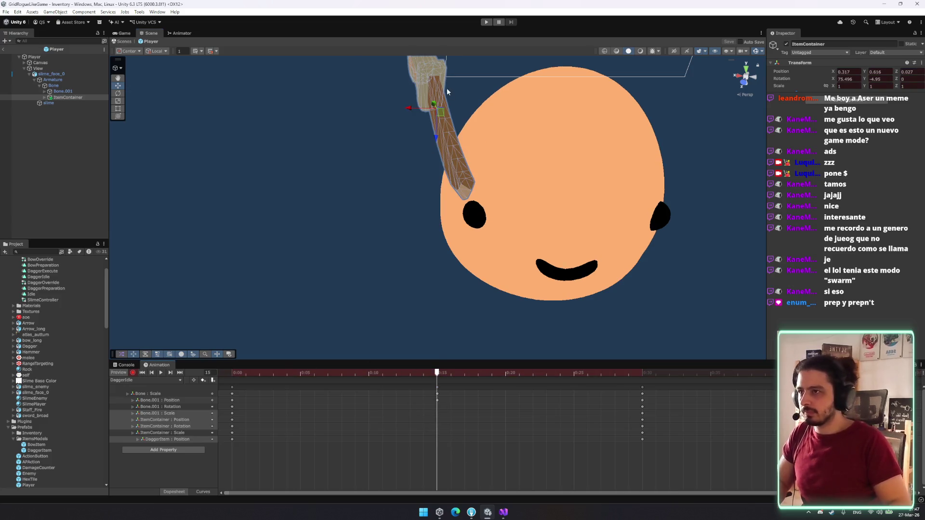
key("f")
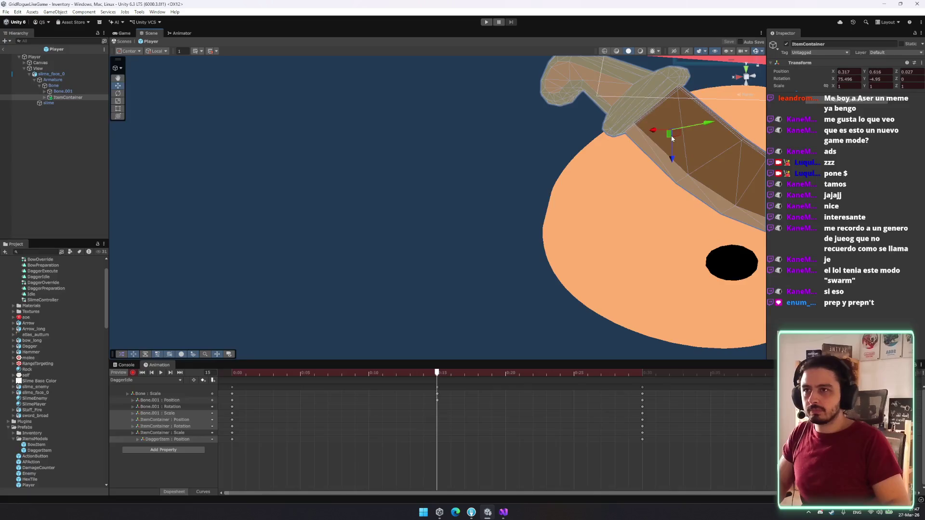
key("e")
mouse_move(676, 135)
left_mouse_down()
mouse_move(663, 138)
mouse_move(626, 179)
mouse_move(548, 290)
left_mouse_up()
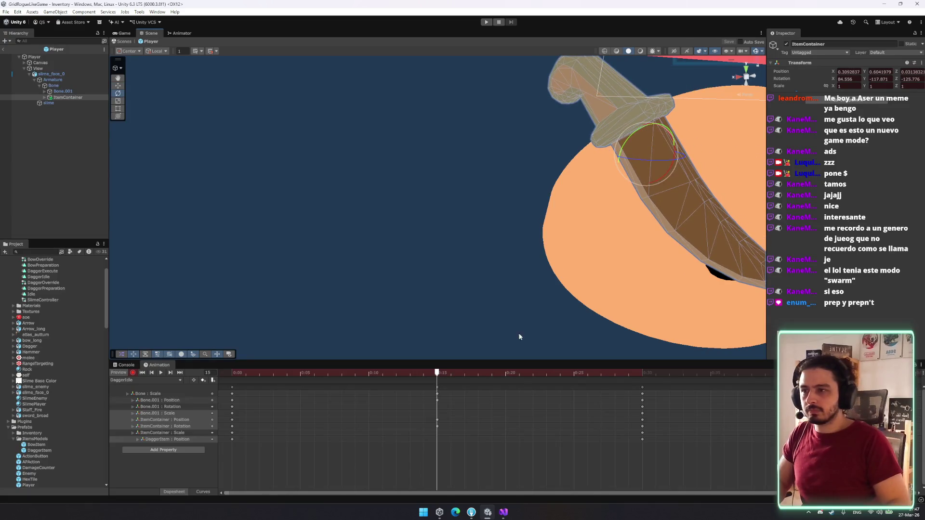
Step: Rewind DaggerIdle to frame 0 and play the swaying loop in the scene view
left_click_drag(450, 377, 231, 375)
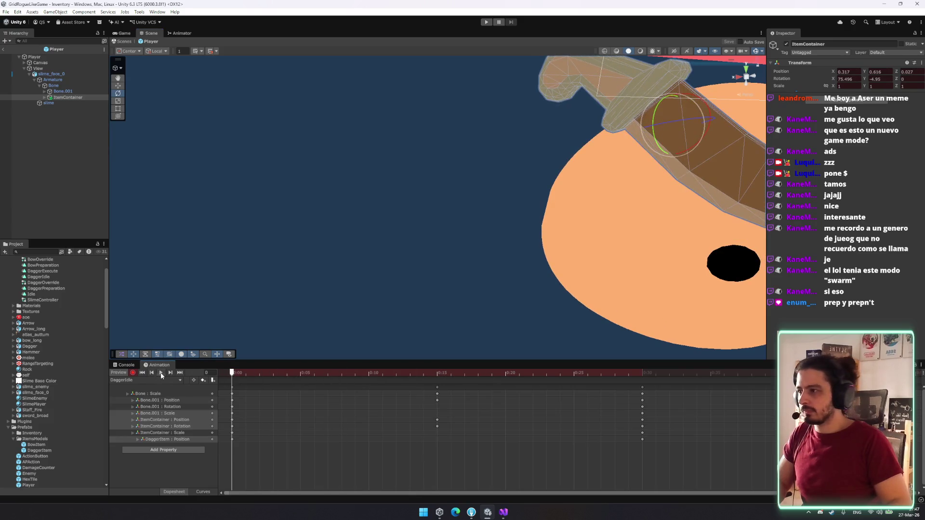
left_click(161, 373)
scroll(314, 271, "down", 5)
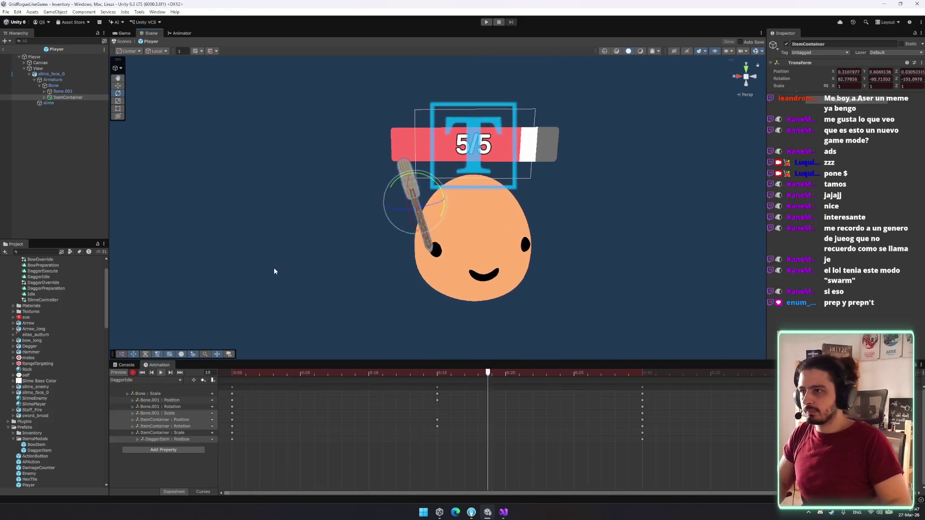
mouse_move(276, 268)
left_mouse_down()
mouse_move(483, 237)
mouse_move(324, 269)
left_mouse_up()
scroll(331, 287, "down", 3)
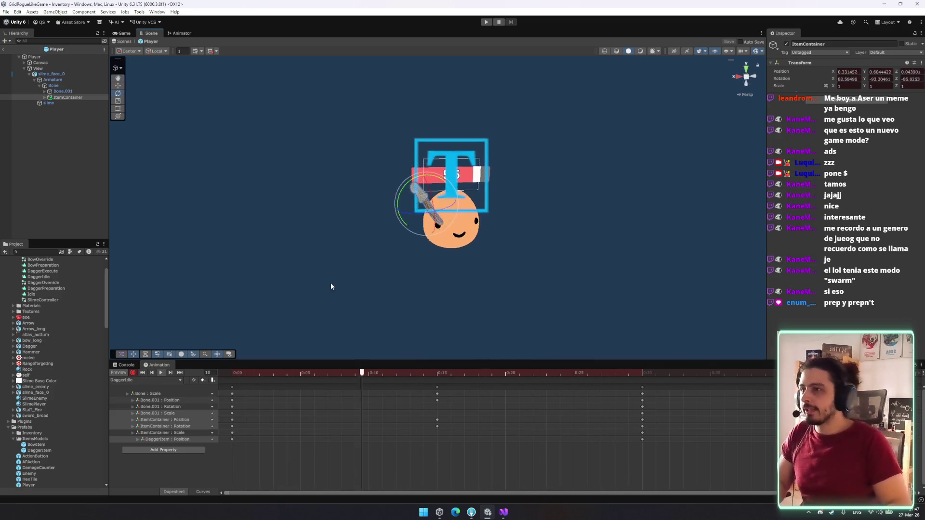
left_click(153, 381)
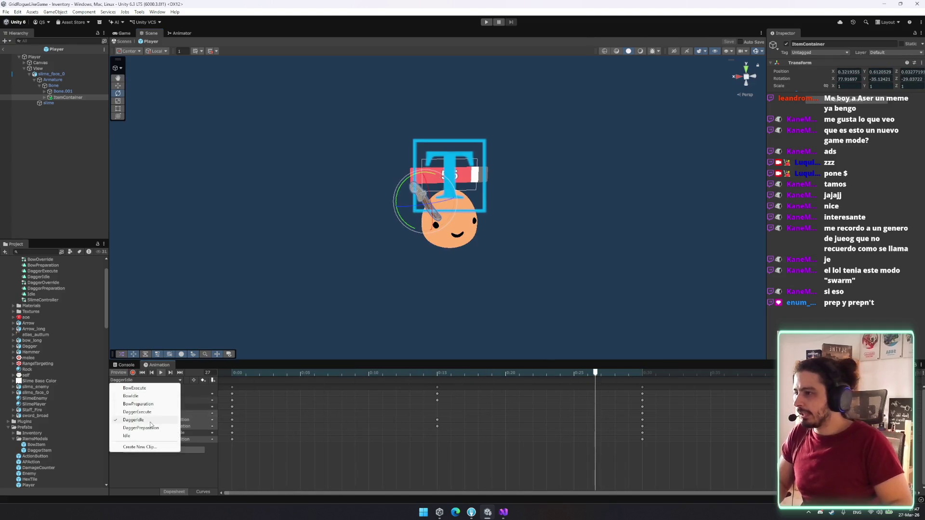
Step: Browse DaggerExecute, DaggerIdle and DaggerPreparation, ending on DaggerExecute with its 0:17 keys selected
left_click(138, 412)
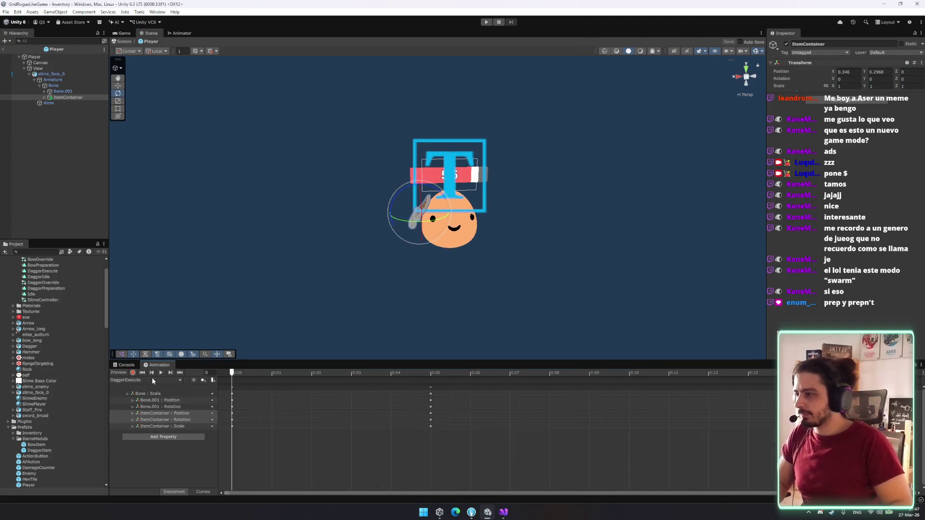
mouse_move(238, 371)
left_mouse_down()
mouse_move(352, 375)
mouse_move(233, 374)
left_mouse_up()
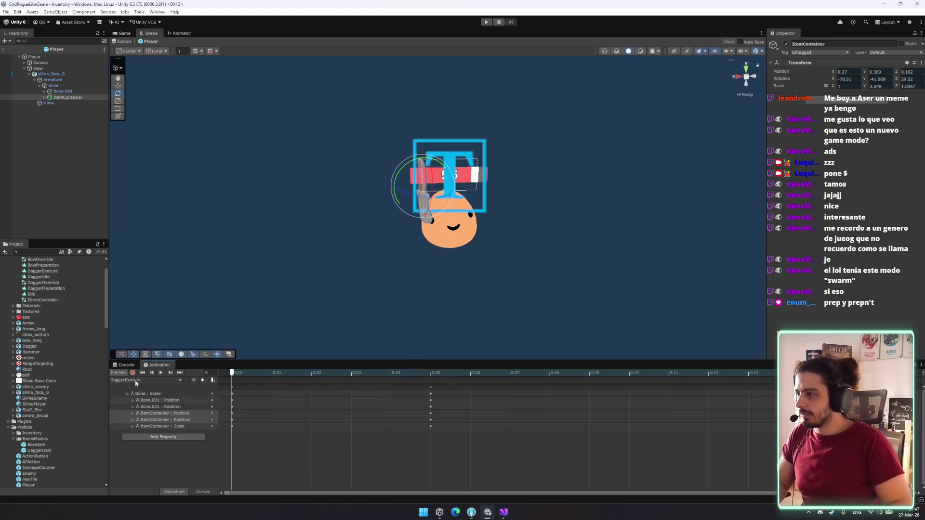
left_click(153, 380)
left_click(140, 421)
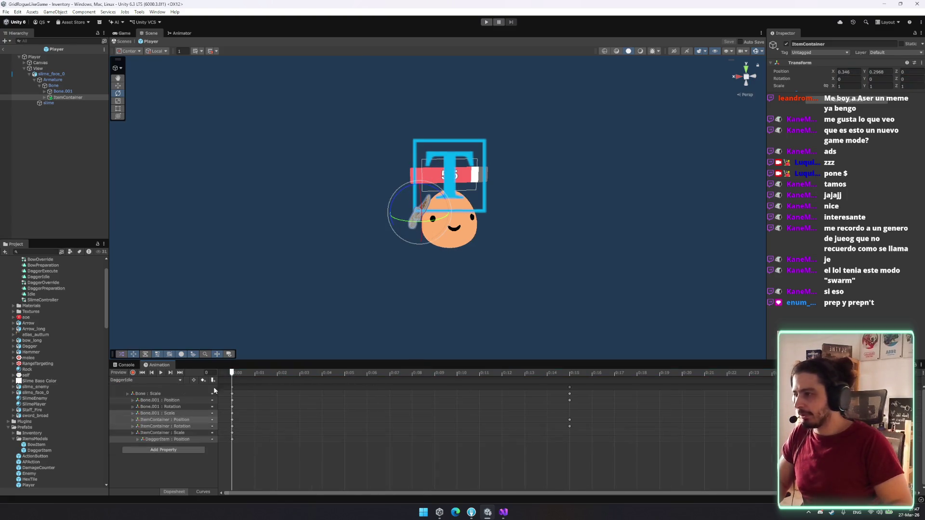
scroll(627, 404, "down", 2)
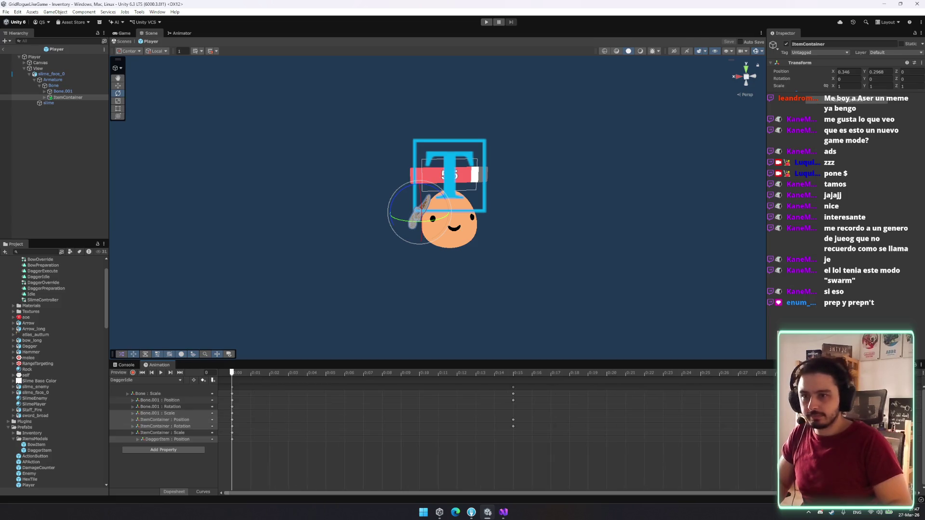
left_click(136, 381)
left_click(144, 427)
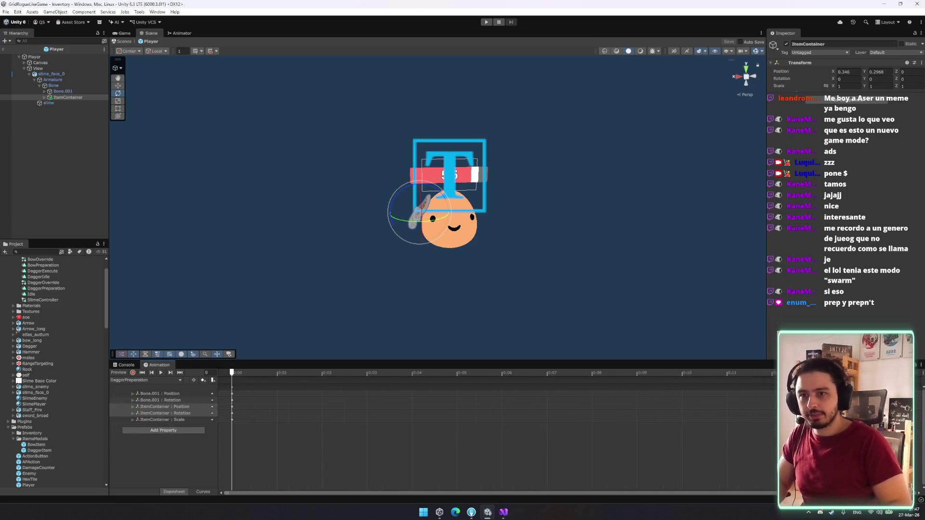
key("ctrl+a")
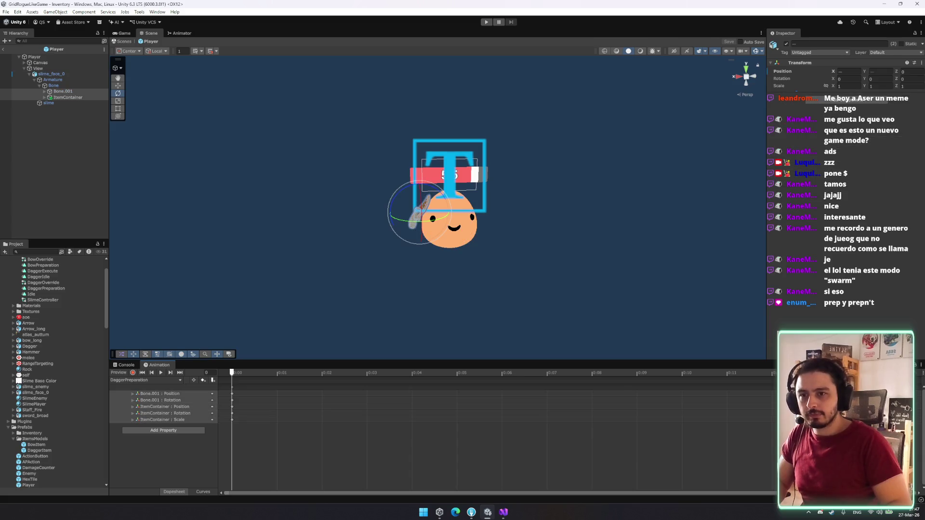
left_click(144, 380)
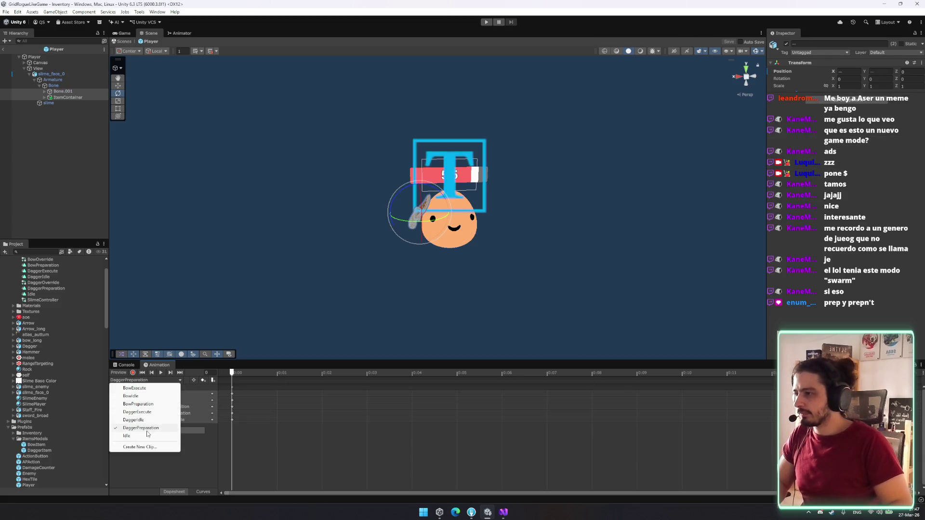
left_click(139, 412)
scroll(694, 444, "down", 3)
left_click_drag(733, 446, 679, 370)
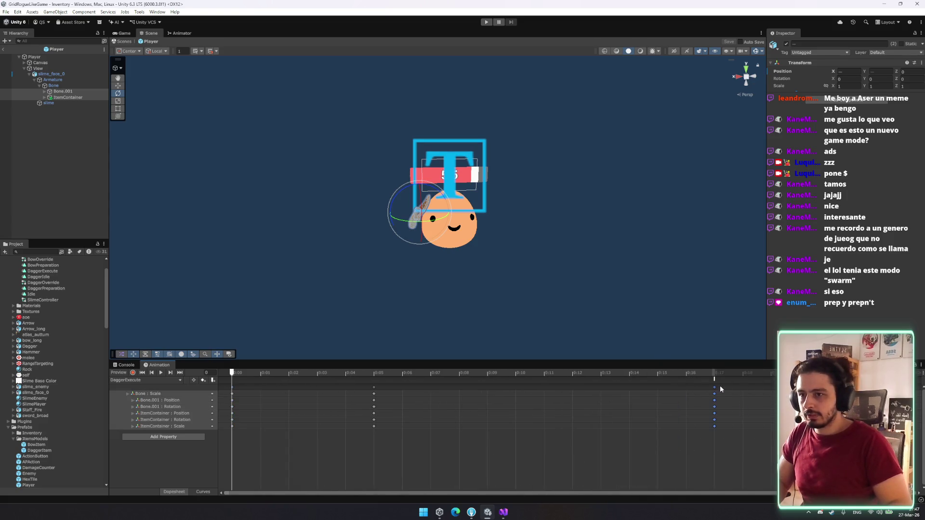
Step: Shift DaggerExecute's end keys earlier and move its animation event to around 0:08
left_click_drag(434, 462, 363, 395)
key("Delete")
mouse_move(716, 379)
left_mouse_down()
mouse_move(466, 380)
mouse_move(466, 398)
left_mouse_up()
left_click(716, 390)
key("space")
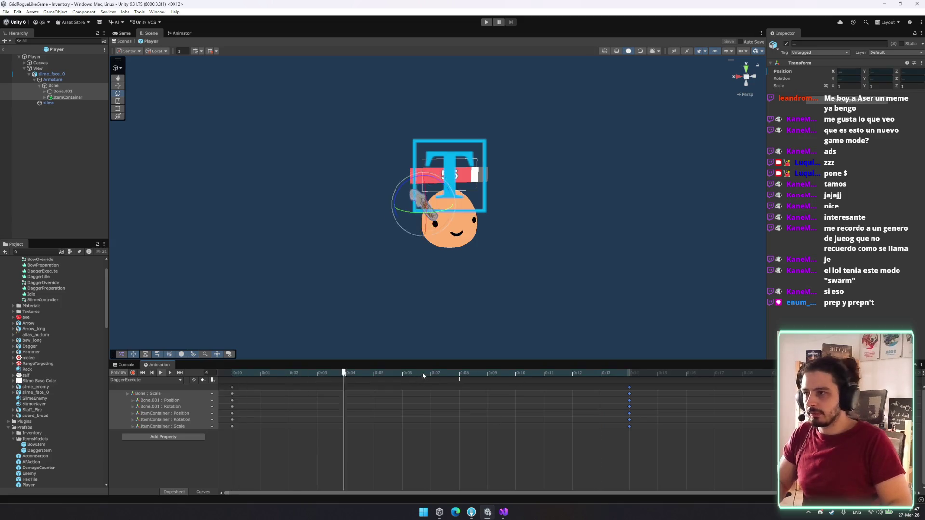
mouse_move(289, 374)
left_mouse_down()
mouse_move(412, 377)
mouse_move(321, 377)
left_mouse_up()
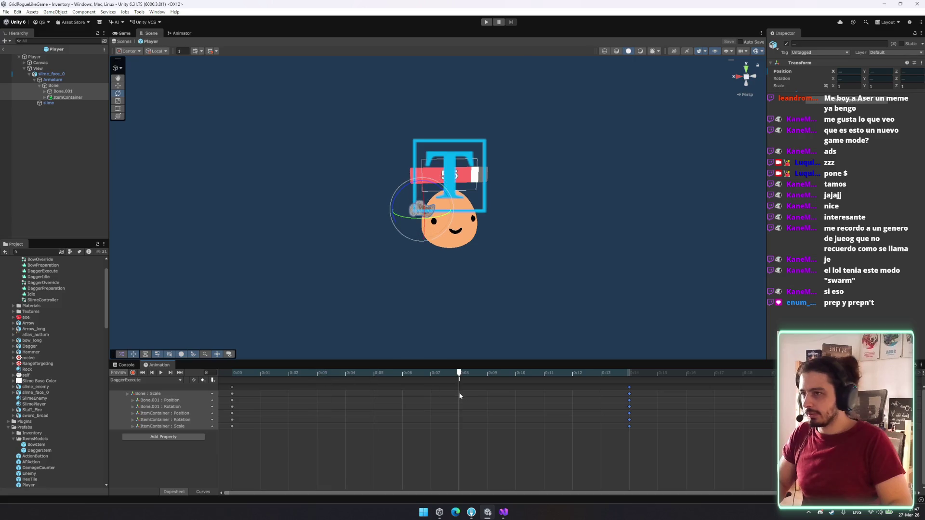
Step: With recording on, key the ItemContainer's position and rotation at 0:06 to swing the dagger
left_click(135, 373)
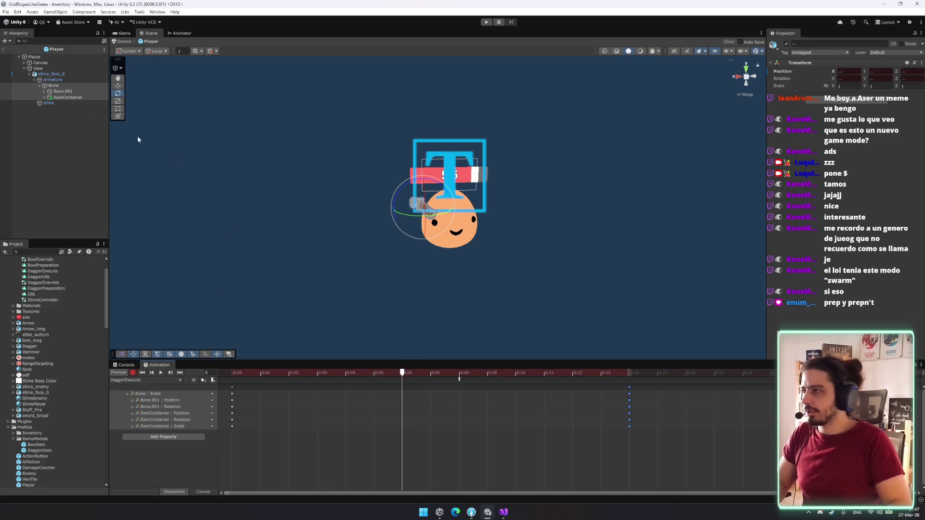
left_click(67, 98)
mouse_move(489, 216)
left_mouse_down()
mouse_move(543, 229)
mouse_move(392, 233)
mouse_move(347, 279)
mouse_move(415, 268)
mouse_move(471, 242)
mouse_move(509, 250)
mouse_move(502, 233)
mouse_move(501, 251)
mouse_move(580, 271)
mouse_move(486, 241)
mouse_move(410, 273)
mouse_move(400, 251)
mouse_move(323, 270)
mouse_move(306, 250)
mouse_move(438, 258)
left_mouse_up()
key("w")
key("e")
key("w")
left_click_drag(403, 374, 232, 374)
left_click(142, 372)
left_click(161, 374)
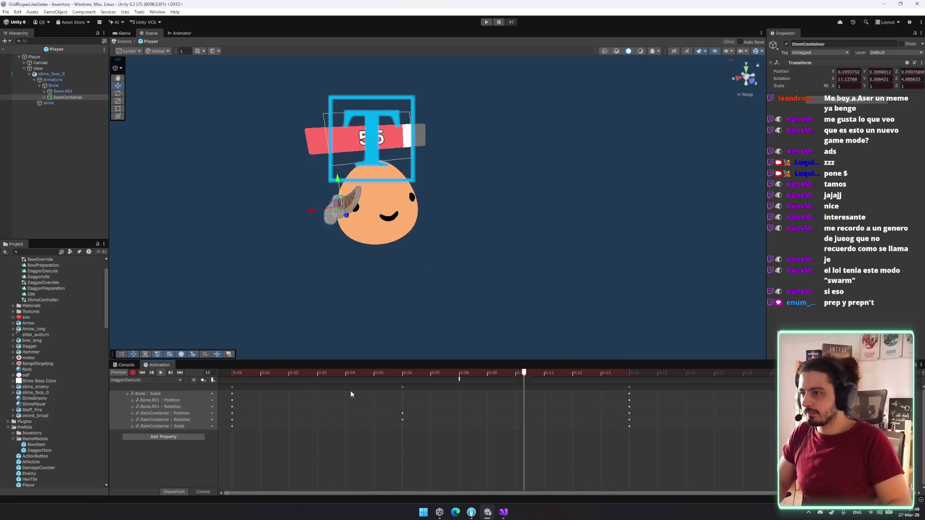
Step: Copy the ItemContainer position and rotation keys to 0:08 and play the preview
left_click(234, 389)
left_click(403, 387)
key("ctrl+c")
left_click(467, 374)
key("ctrl+v")
left_click(390, 373)
left_click(161, 373)
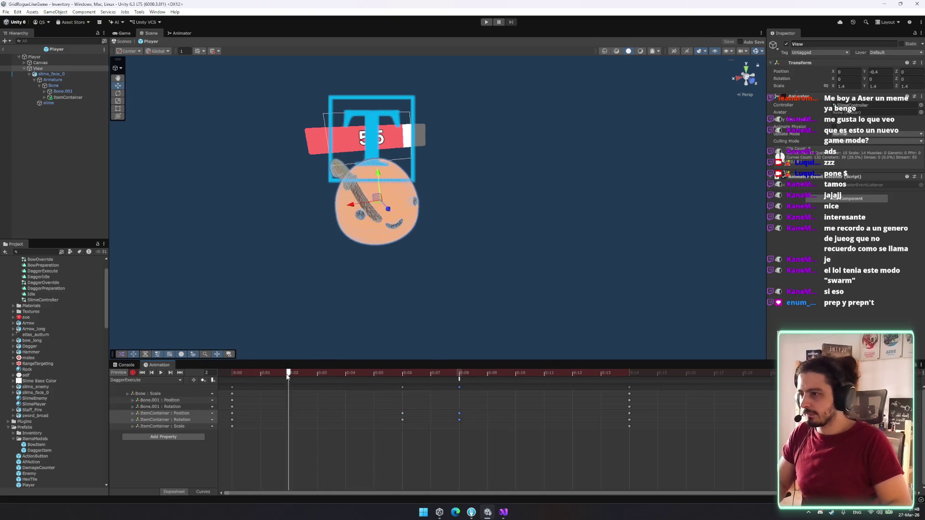
Step: Review the keys from 0:06 to 0:14 around frame 8, then inspect the DaggerOverride controller
left_click_drag(632, 458, 399, 384)
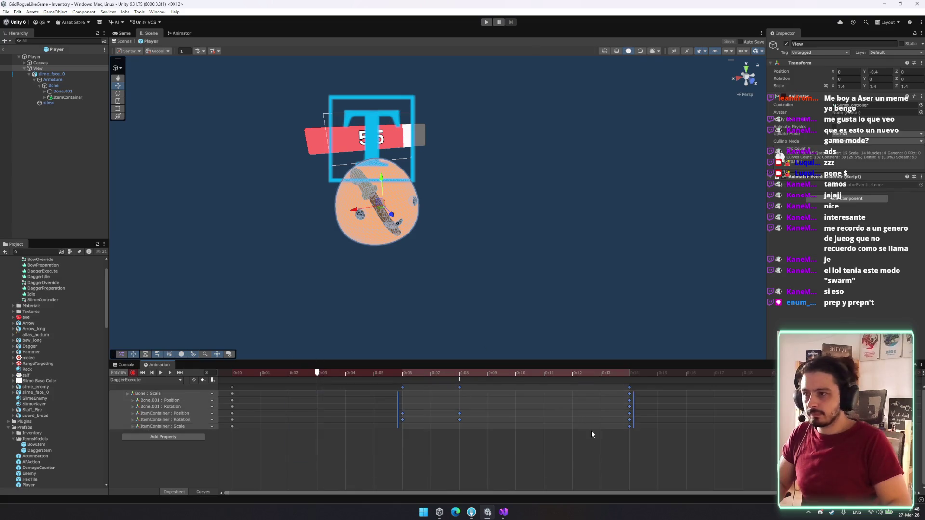
left_click(629, 413)
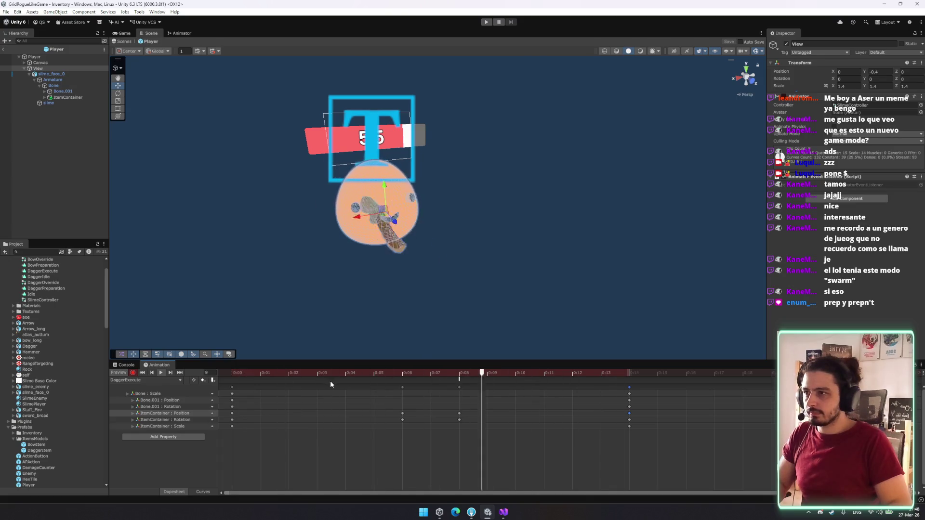
mouse_move(434, 406)
left_mouse_down()
mouse_move(492, 406)
mouse_move(445, 414)
left_mouse_up()
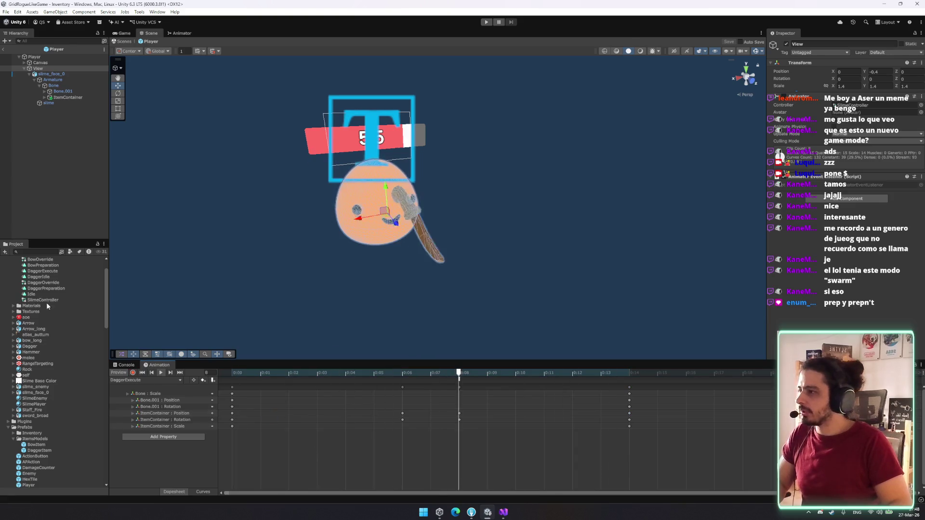
left_click(48, 283)
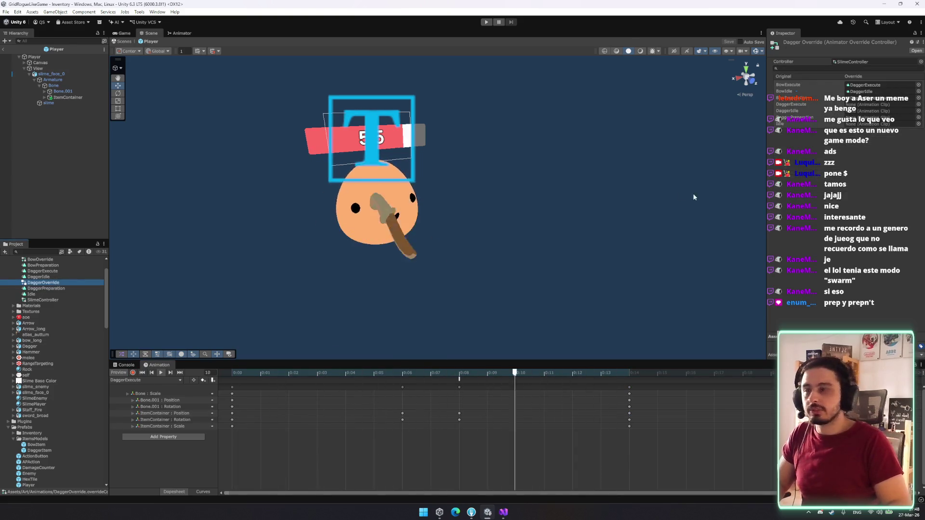
Step: Exit the Player prefab, set Dagger Visual's Item Prefab to DaggerItem, and enter Play mode
left_click(123, 41)
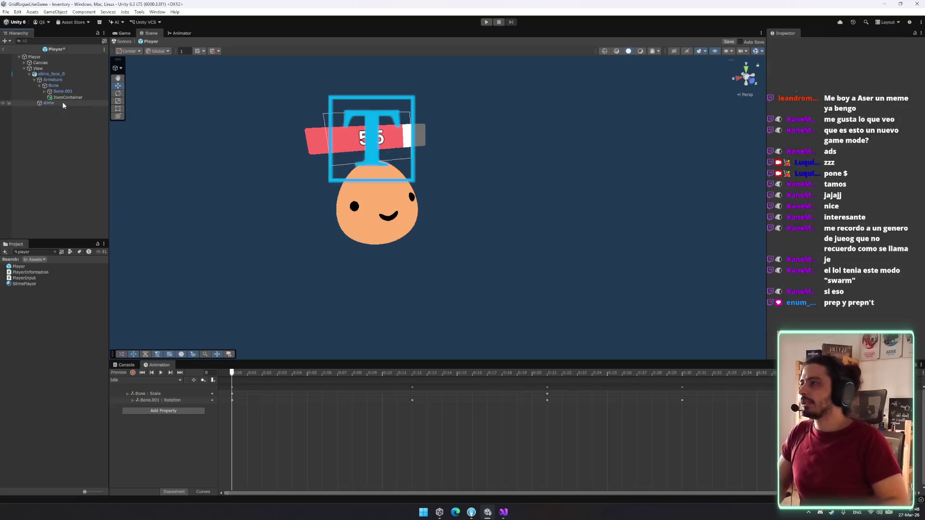
left_click(4, 48)
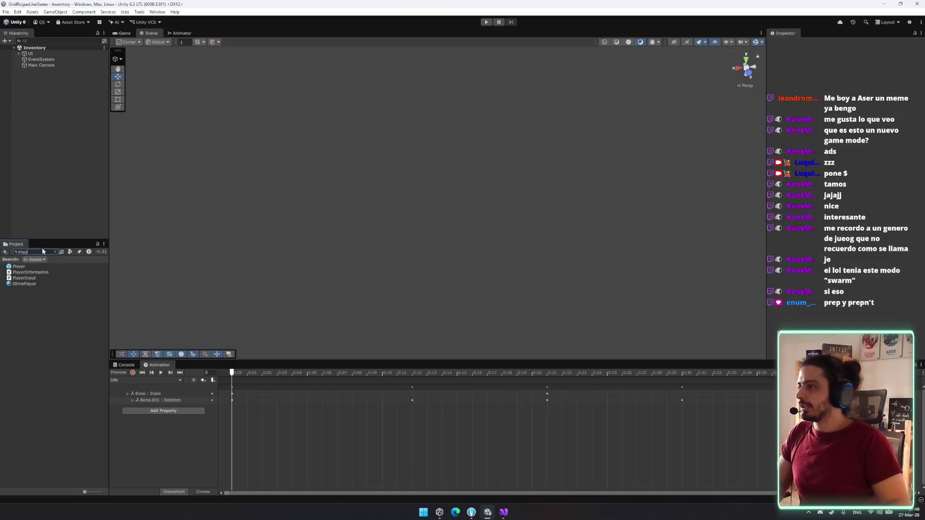
left_click(38, 296)
left_click(36, 329)
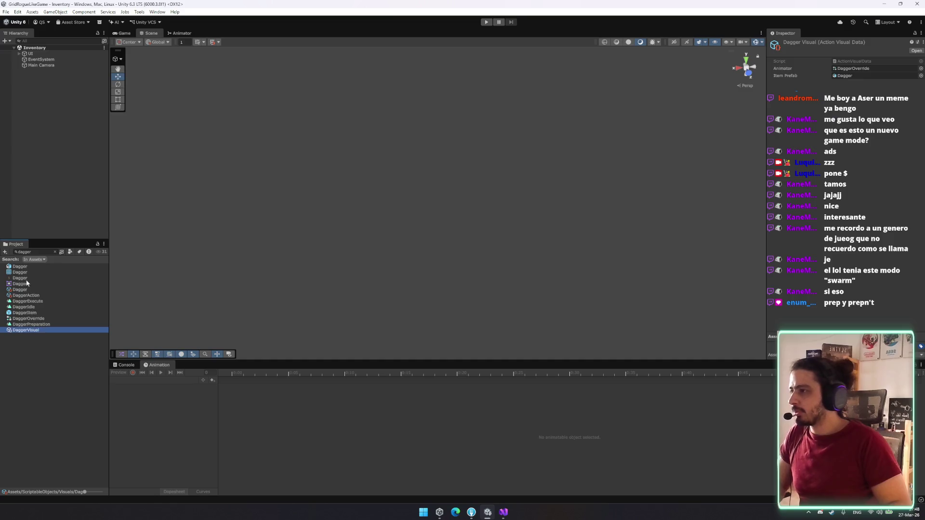
left_click_drag(24, 314, 661, 197)
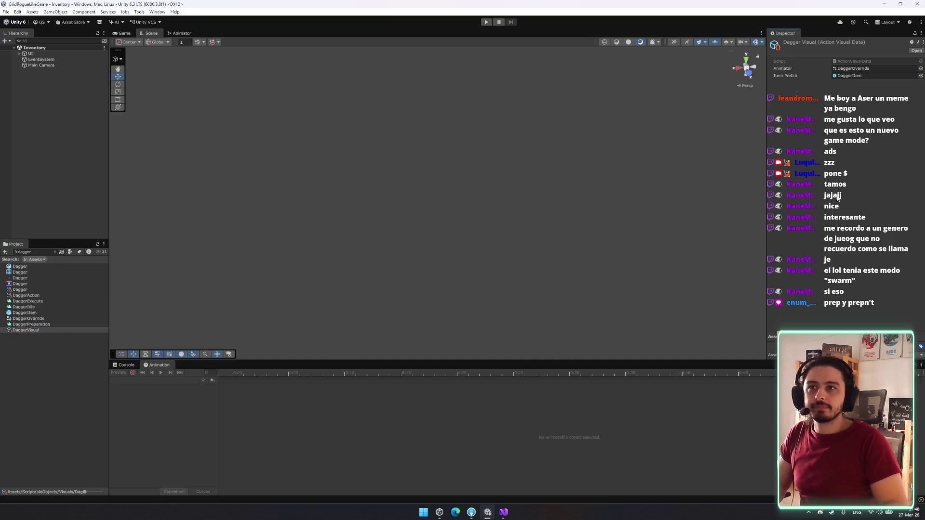
left_click(485, 22)
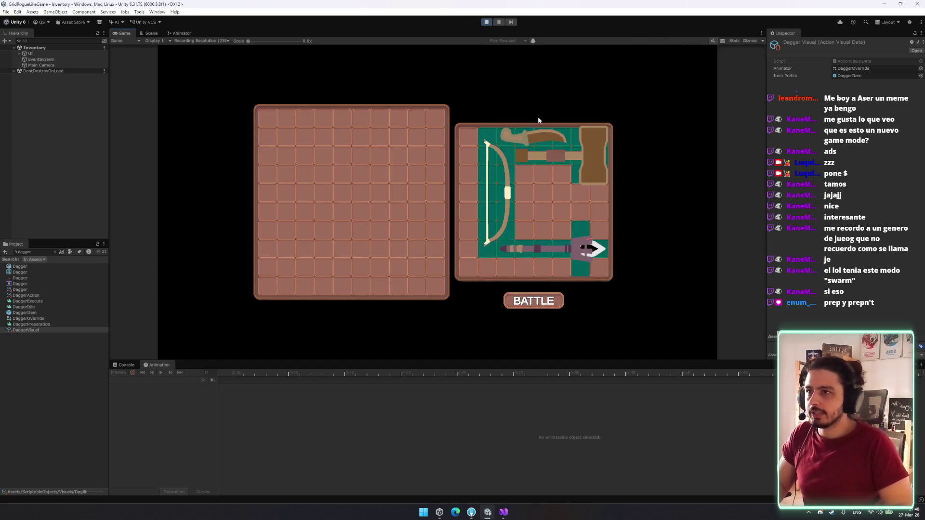
Step: Equip the dagger in an inventory slot, start the battle, move, and attack with the dagger
mouse_move(539, 143)
left_mouse_down()
mouse_move(549, 186)
mouse_move(526, 202)
left_mouse_up()
left_click(533, 299)
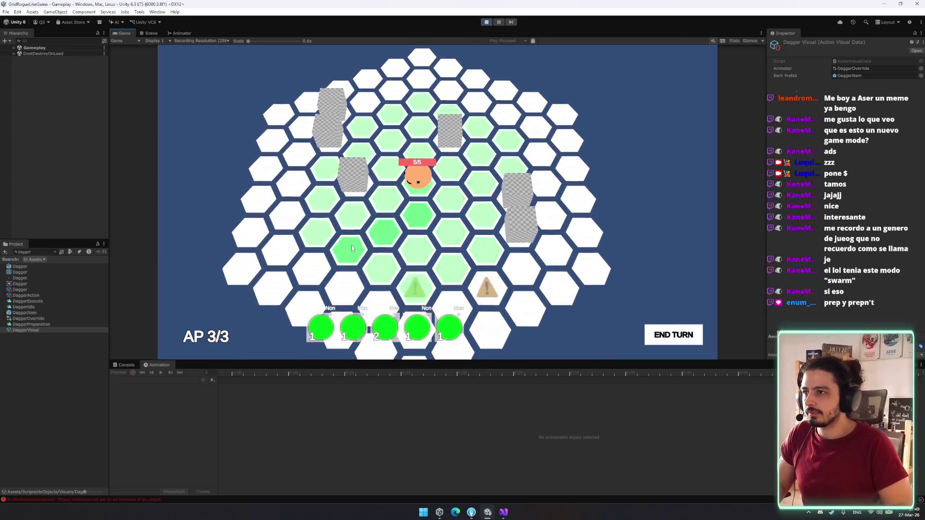
left_click(491, 273)
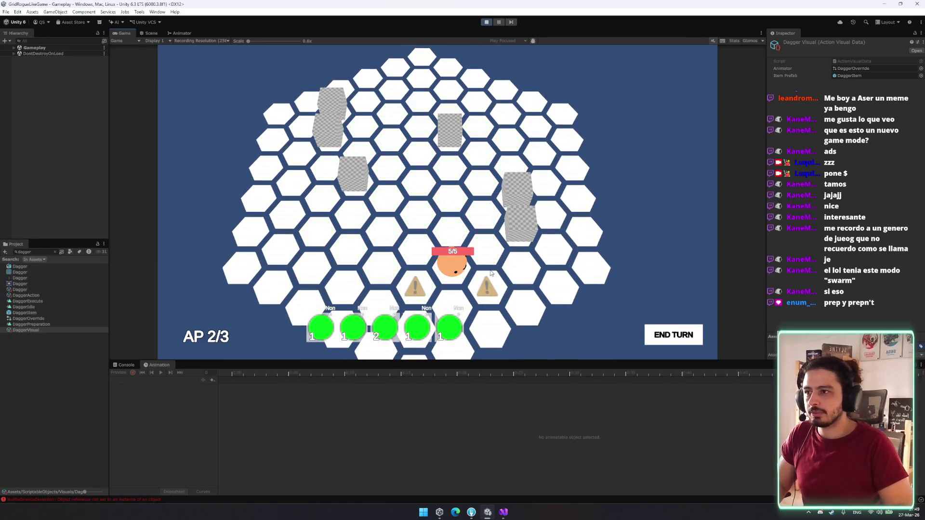
key("1")
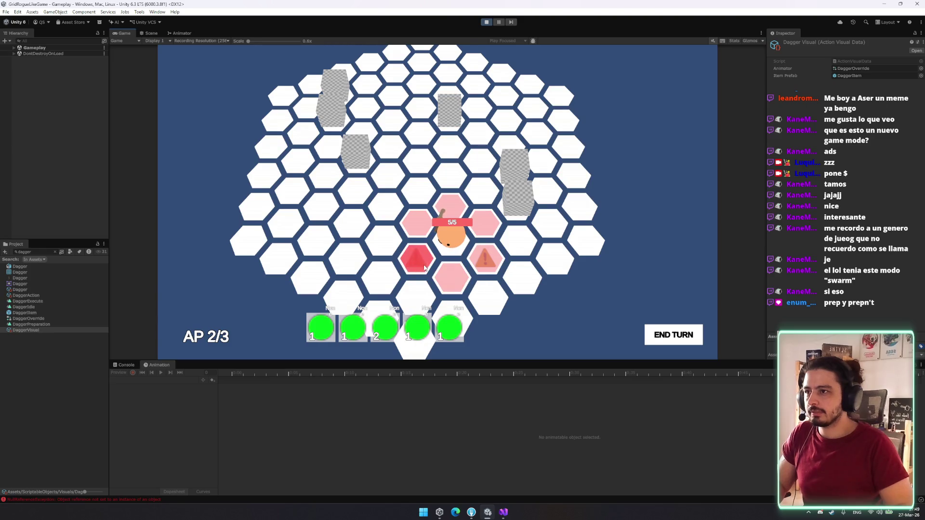
left_click(454, 285)
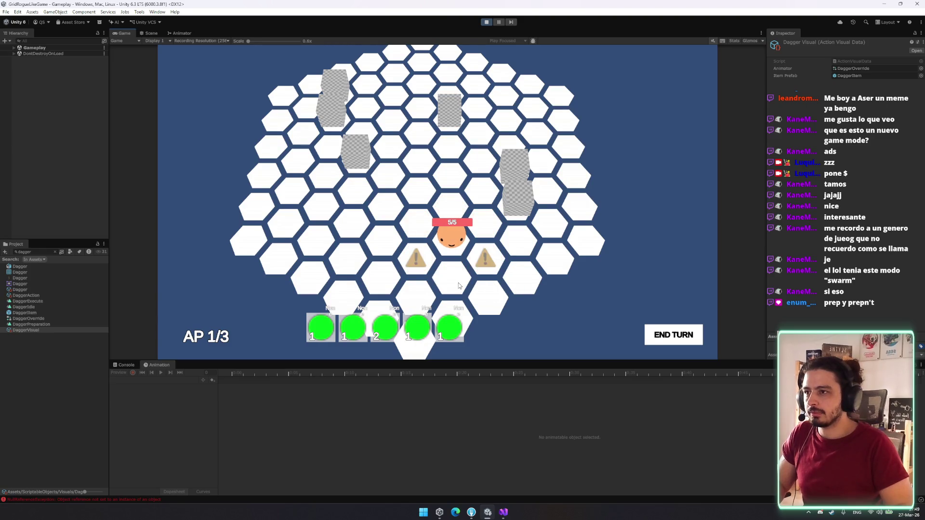
Step: Review the NullReferenceException errors in the Console, then stop Play mode
left_click(125, 365)
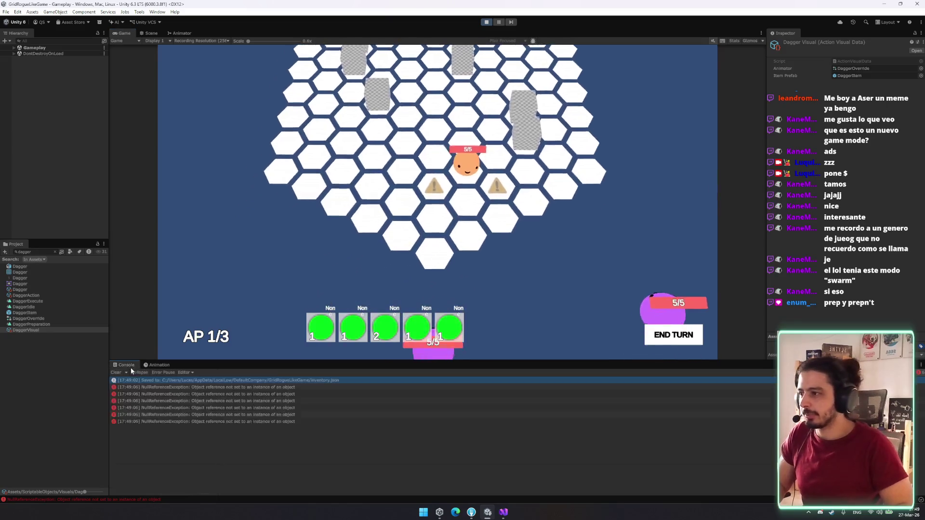
left_click(202, 387)
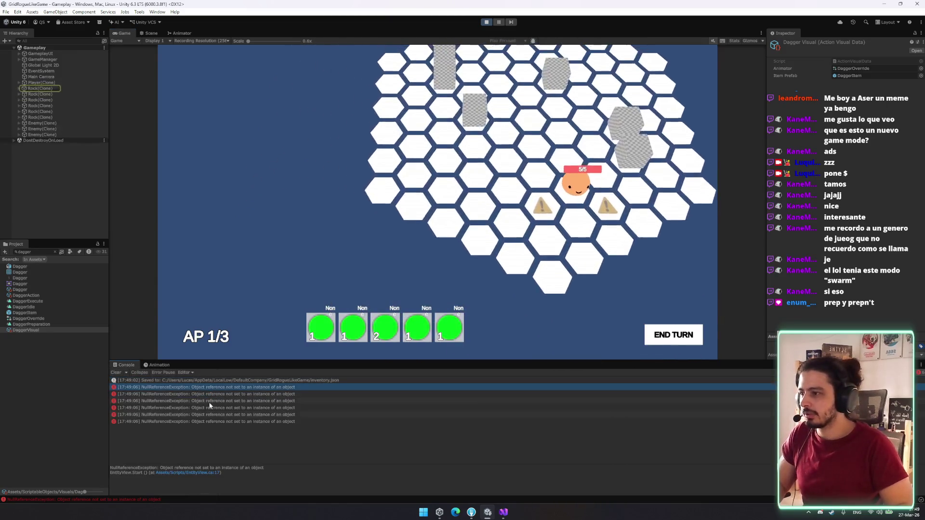
key("Down")
key("Down")
key("Down")
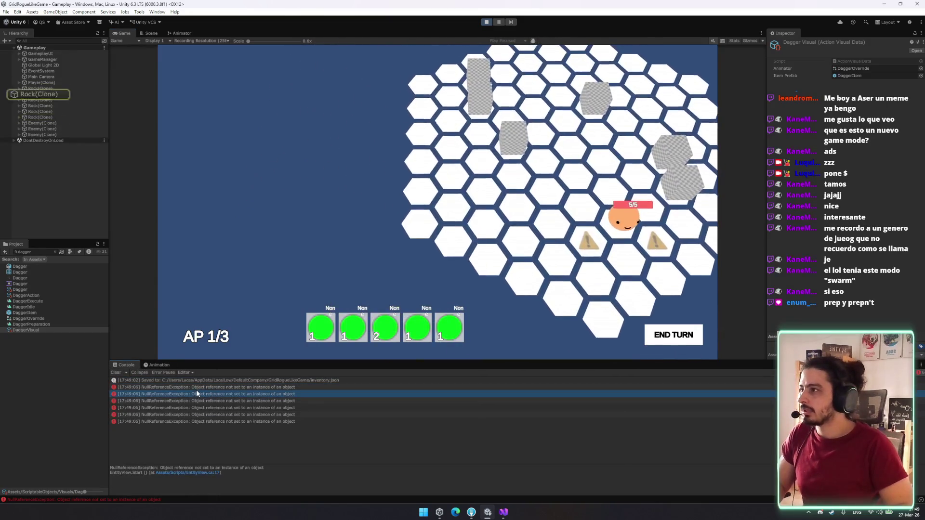
key("Up")
key("Up")
key("Up")
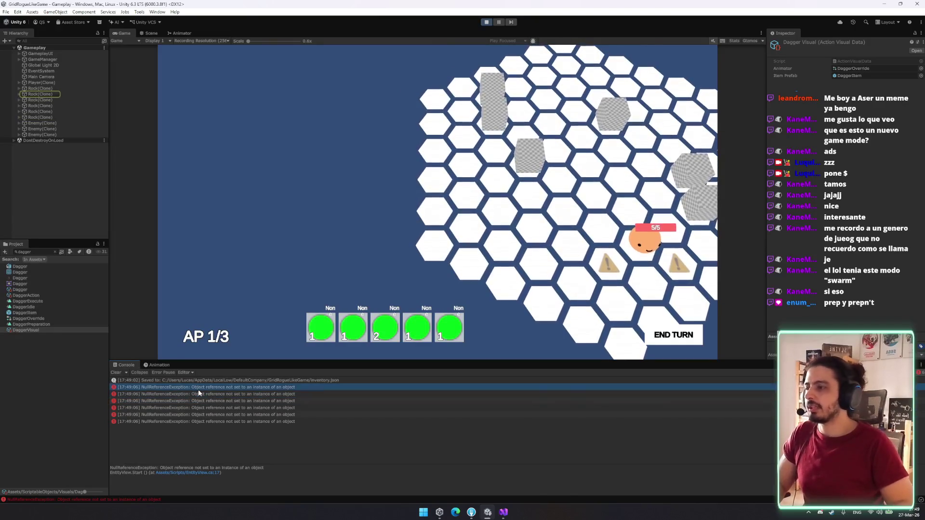
left_click_drag(225, 345, 593, 268)
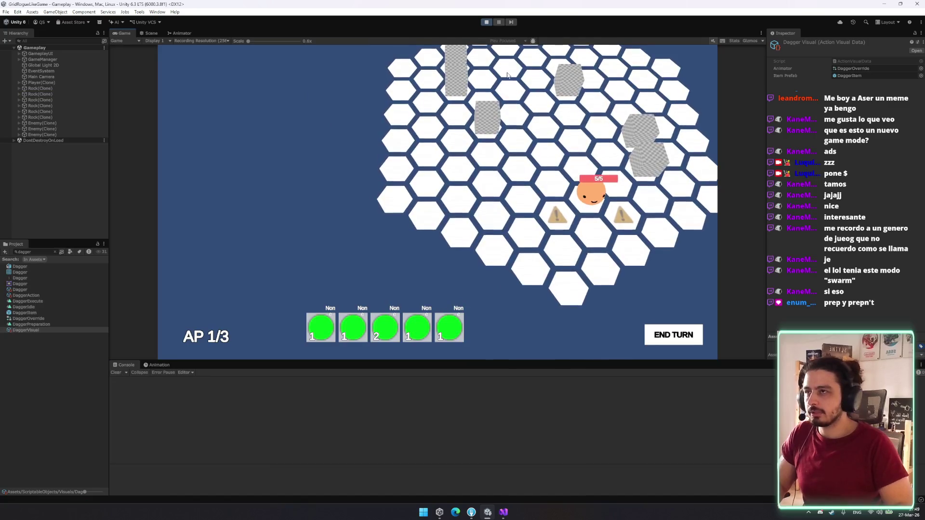
left_click(486, 22)
left_click(506, 513)
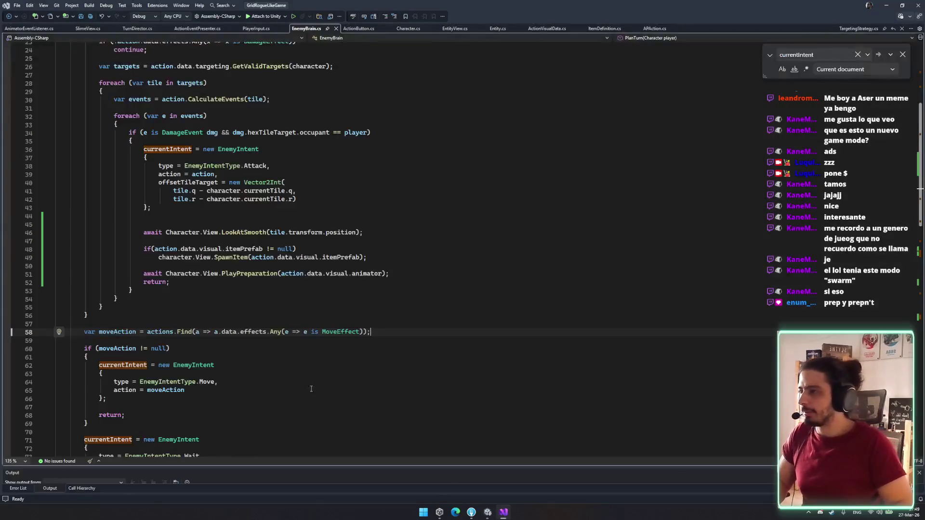
Step: Look through the open scripts (AnimatorEventListener, EnemyBrain, ActionButton) to reach EntityView.cs
left_click(29, 28)
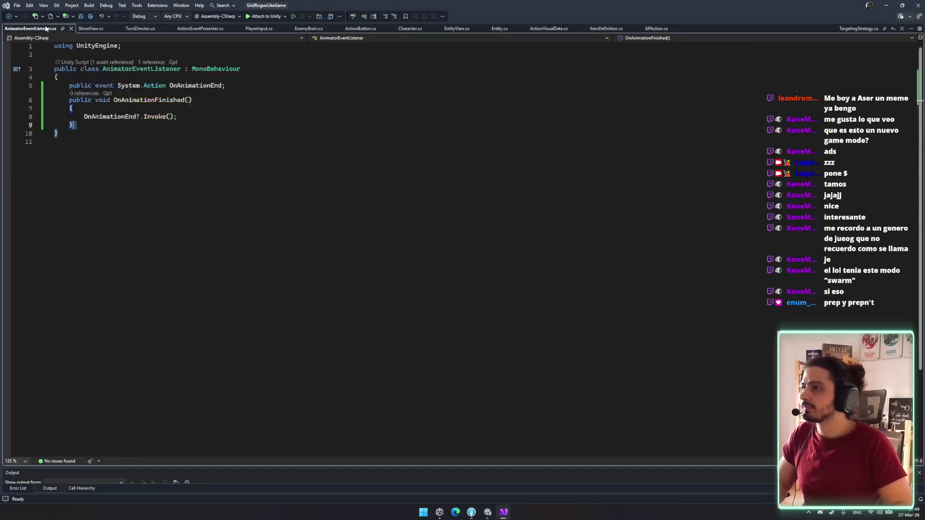
left_click(256, 29)
left_click(307, 29)
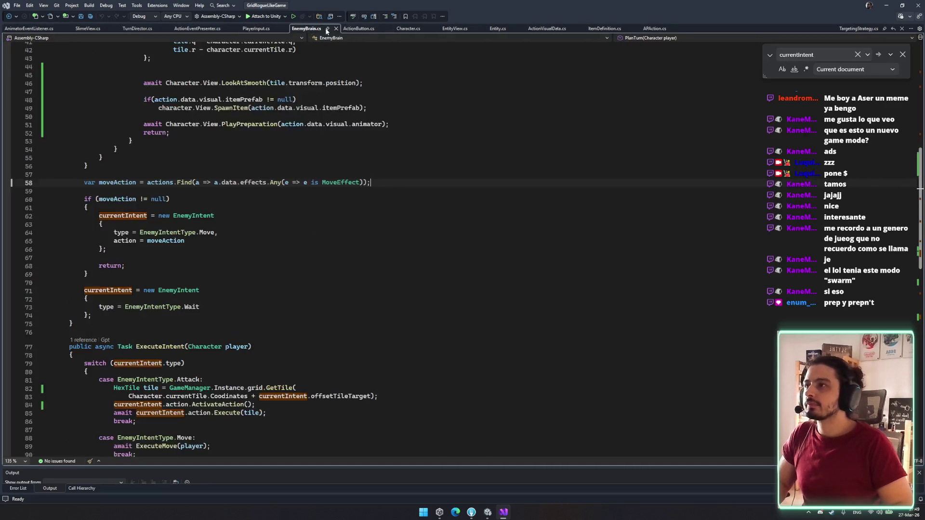
left_click(359, 29)
scroll(399, 87, "up", 5)
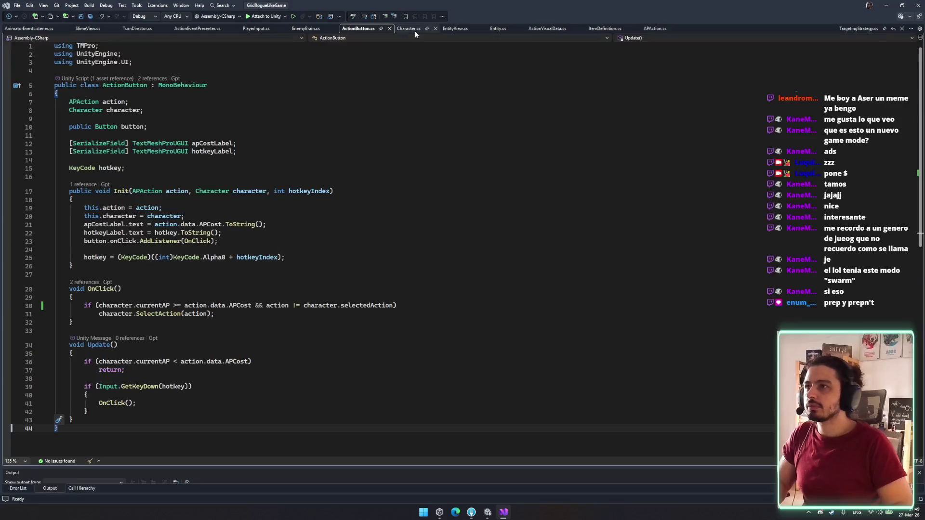
left_click(455, 28)
Step: Locate the SetTrigger("prep") call in PlayExecution and place the cursor on the prep name
left_click(187, 336)
scroll(201, 267, "up", 4)
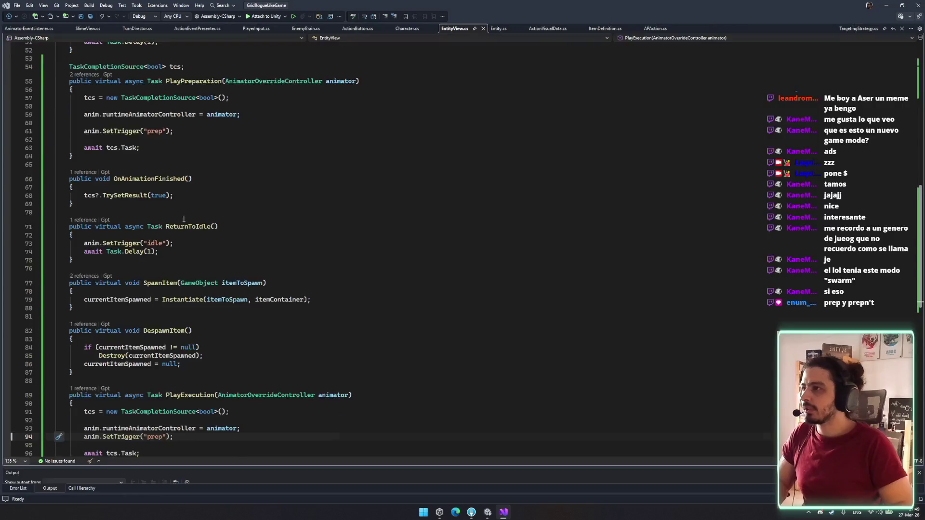
scroll(183, 219, "up", 4)
scroll(183, 219, "down", 6)
left_click(164, 387)
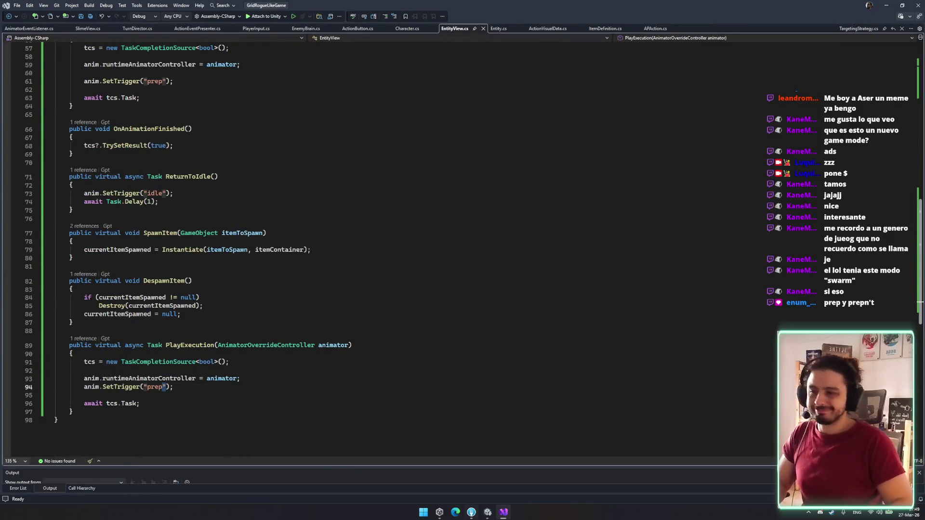
left_click(487, 513)
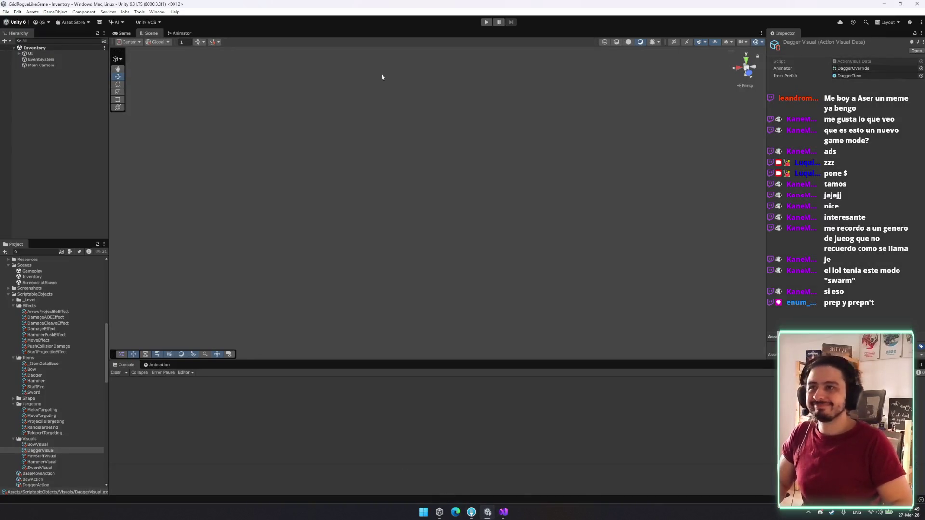
Step: Open the SlimeController animator and copy the execute trigger parameter's name
scroll(39, 289, "up", 10)
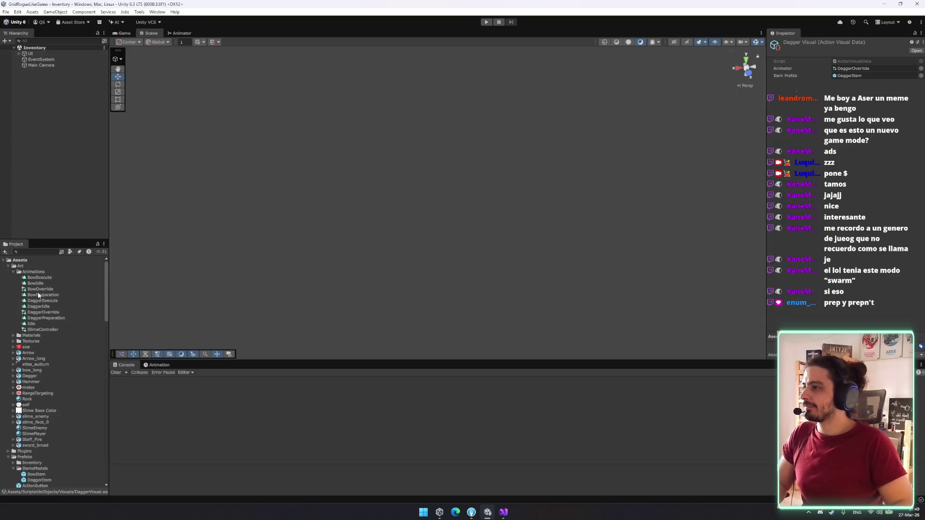
double_click(43, 329)
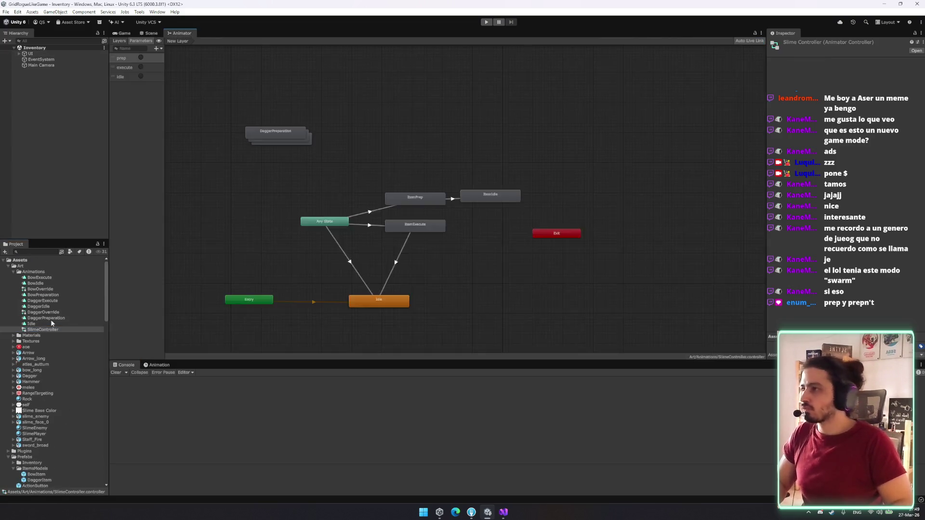
left_click(126, 68)
left_click(122, 58)
left_click(127, 68)
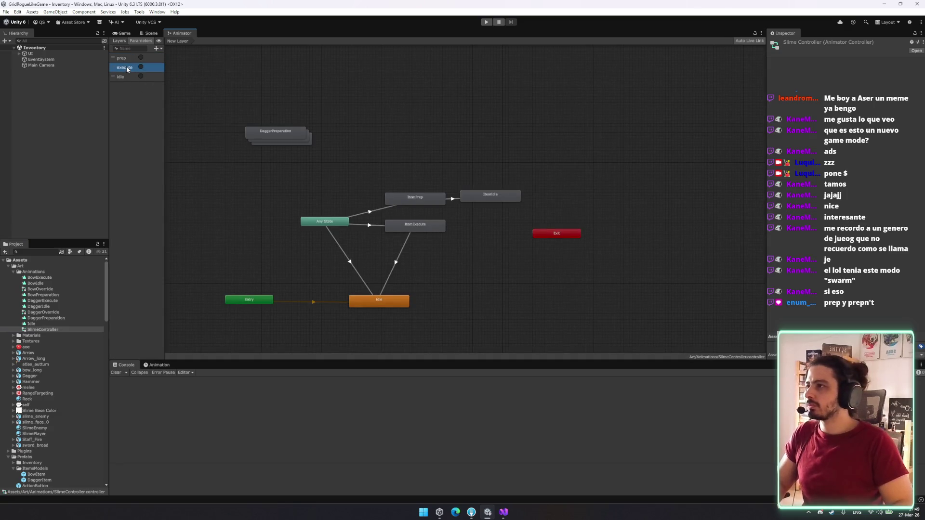
left_click(256, 199)
left_click(507, 512)
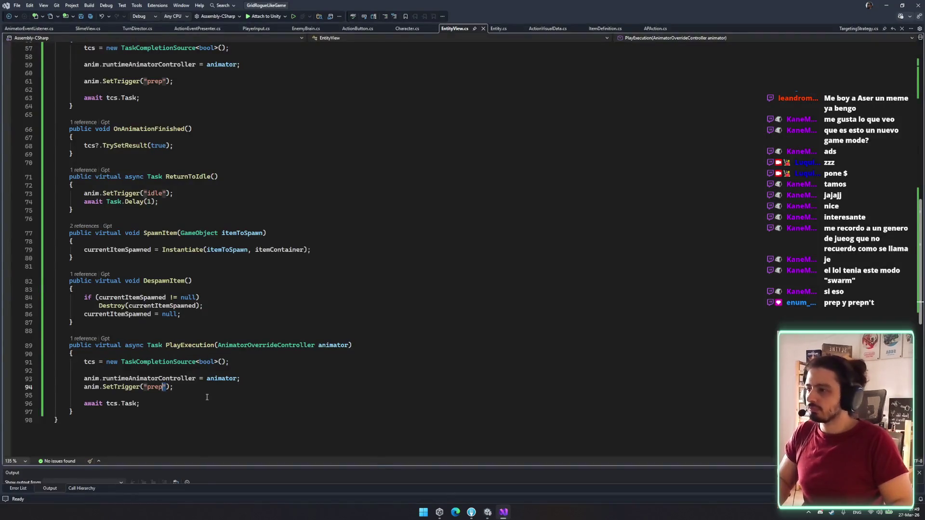
Step: Change PlayExecution's trigger from "prep" to "execute", save EntityView.cs, and enter Play mode
type("execute")
key("ctrl+s")
key("Down")
left_click(487, 513)
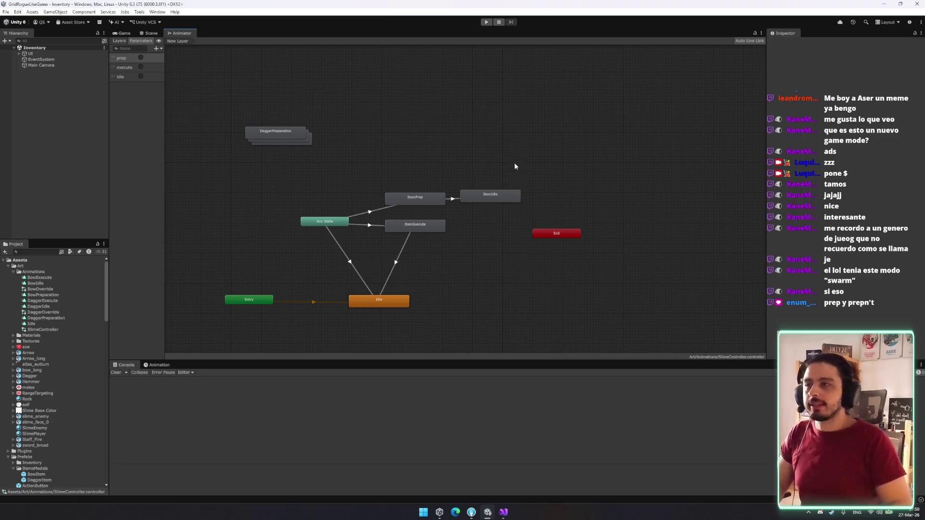
key("ctrl+p")
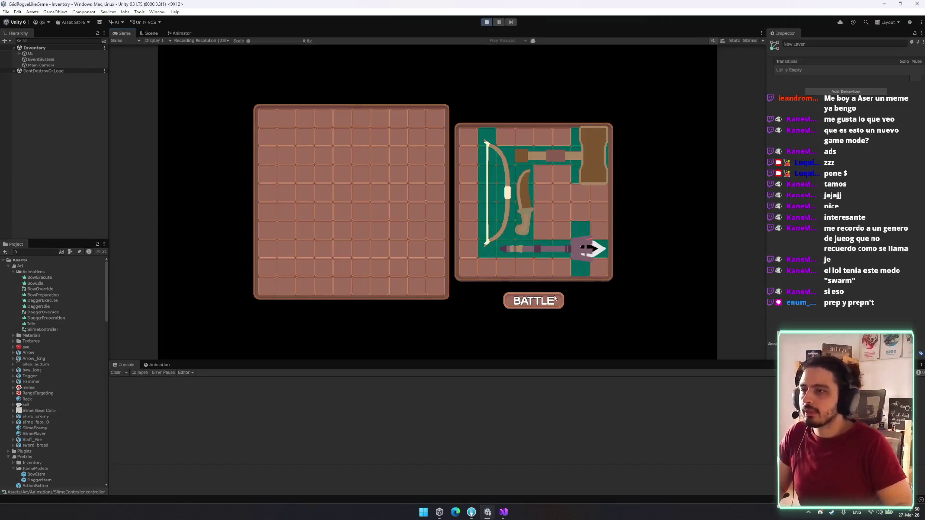
Step: Start the battle, cancel targeting, attack around the player, move down-right, and end the turn
left_click(526, 302)
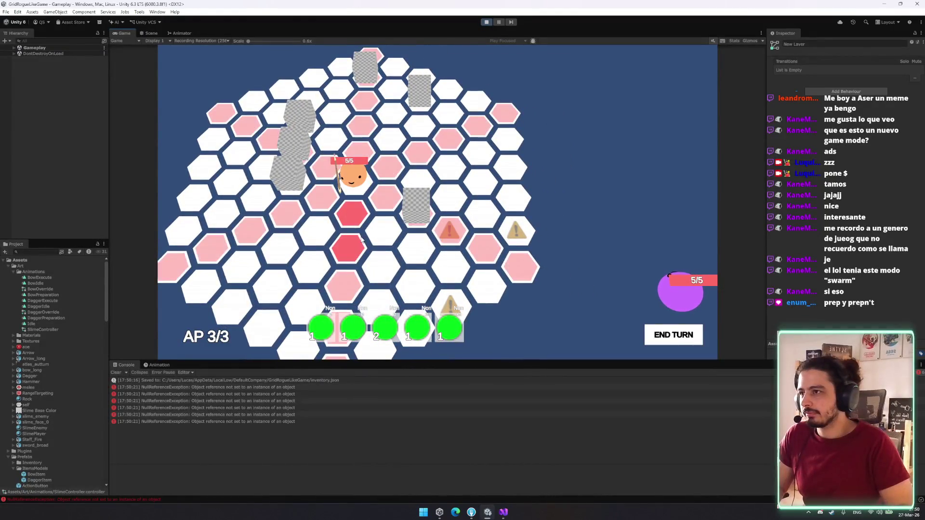
right_click(343, 231)
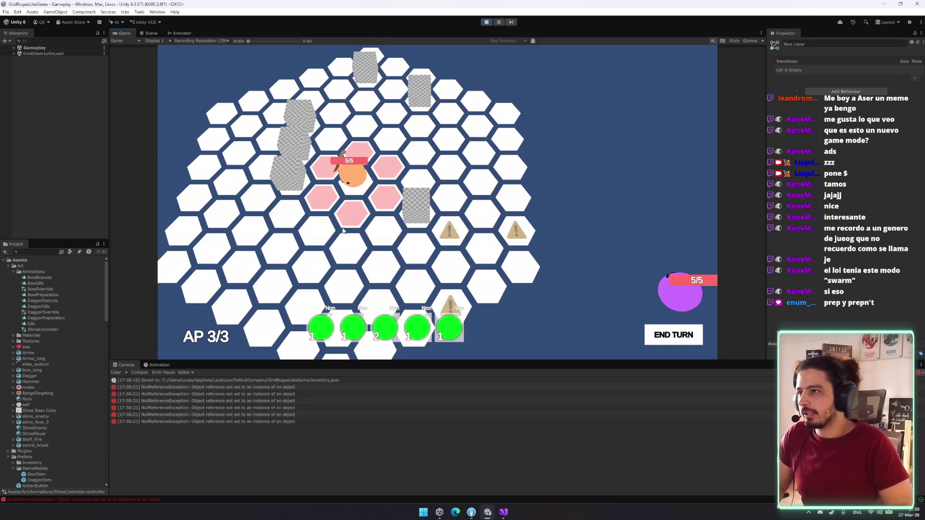
left_click(352, 217)
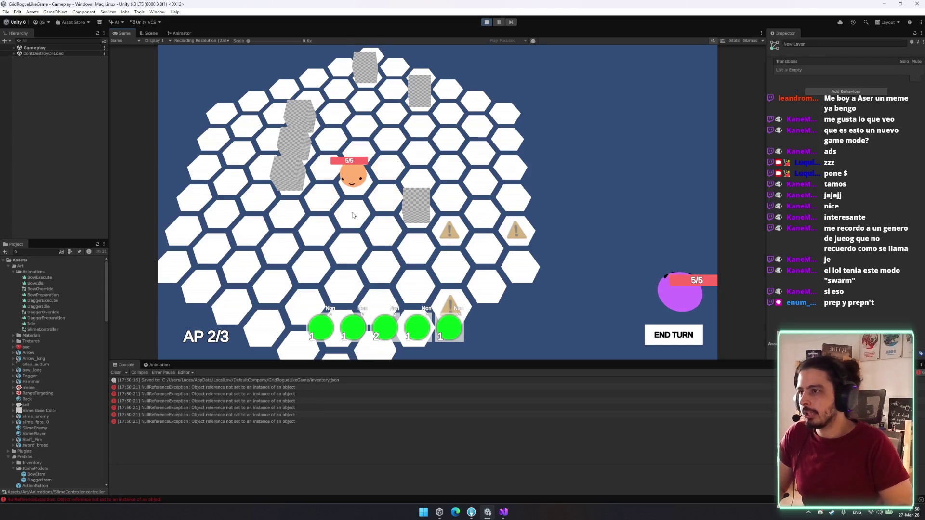
left_click(417, 248)
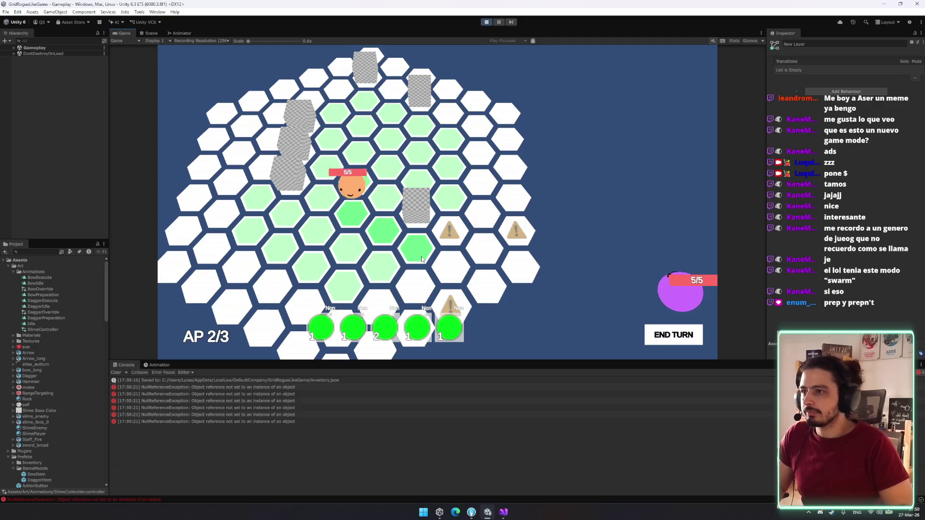
left_click(691, 343)
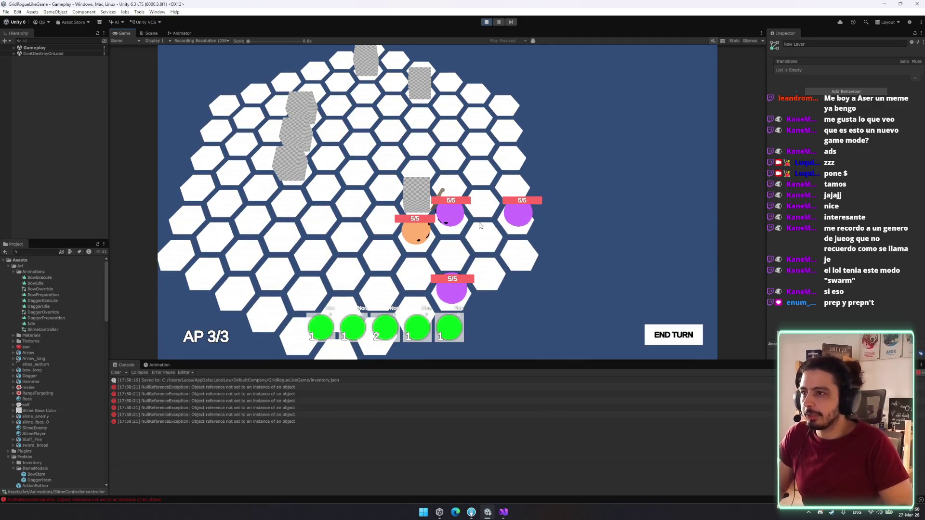
Step: Stab the adjacent purple enemy three times with the dagger, leaving it at 2/5 HP
key("1")
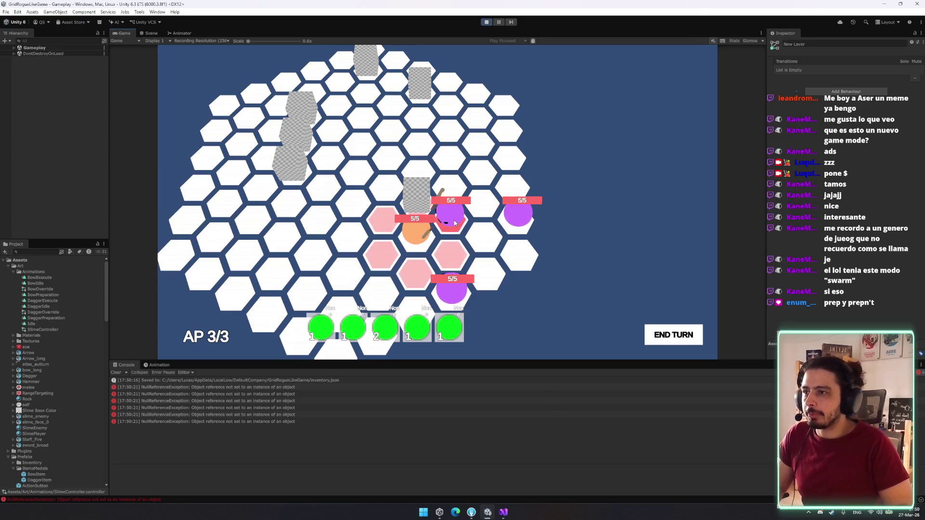
left_click(454, 223)
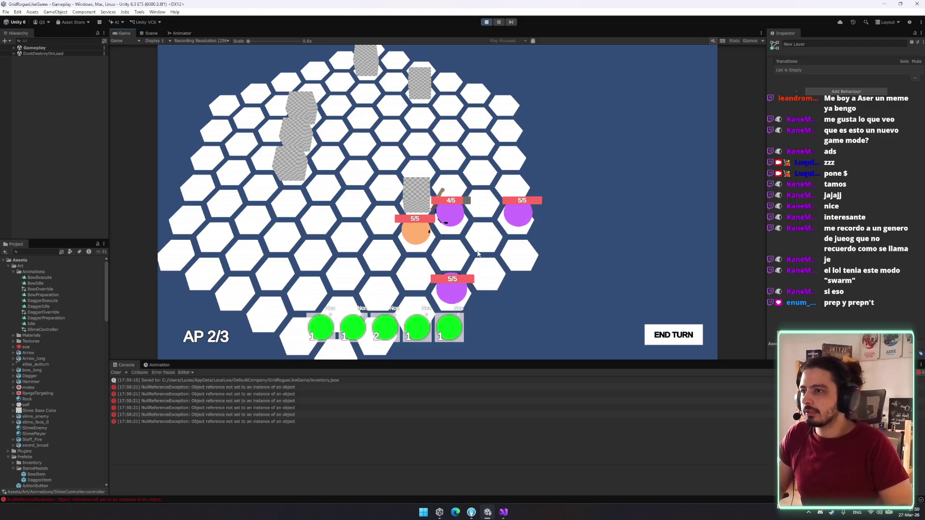
key("1")
left_click(453, 222)
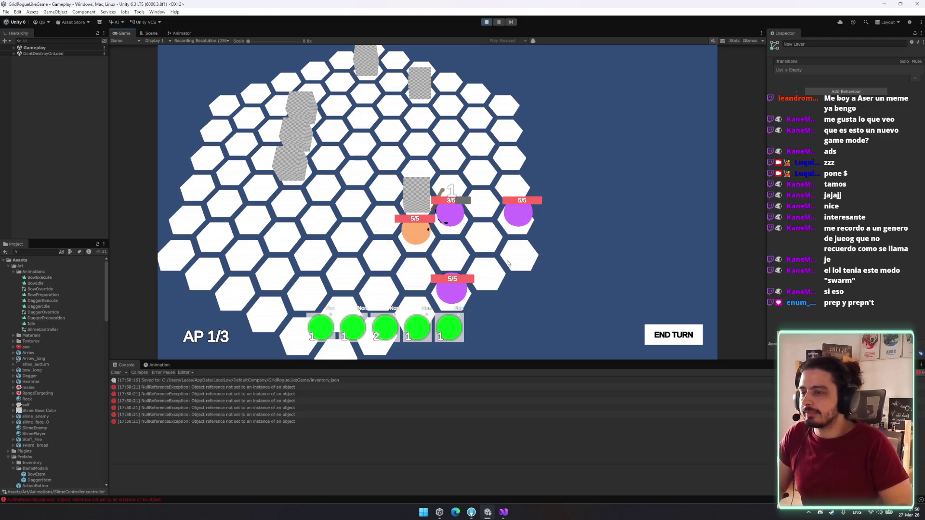
left_click(449, 323)
left_click(452, 227)
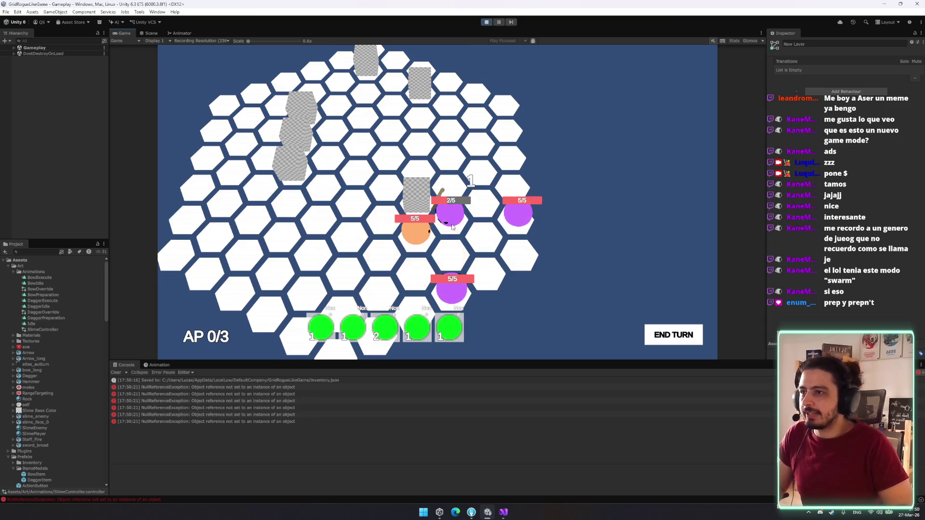
Step: End the turn, move to a new hex, fire a bow shot along the enemy line, and end the turn
key("d")
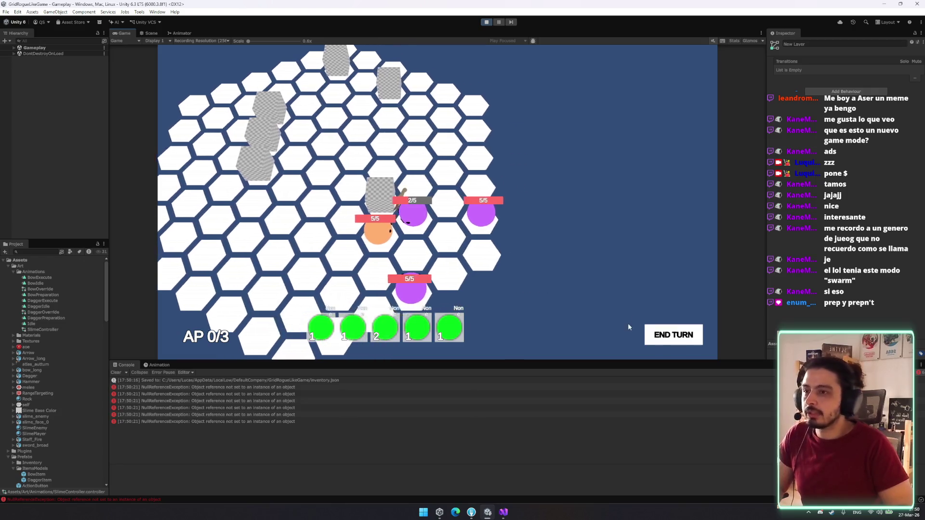
left_click(673, 335)
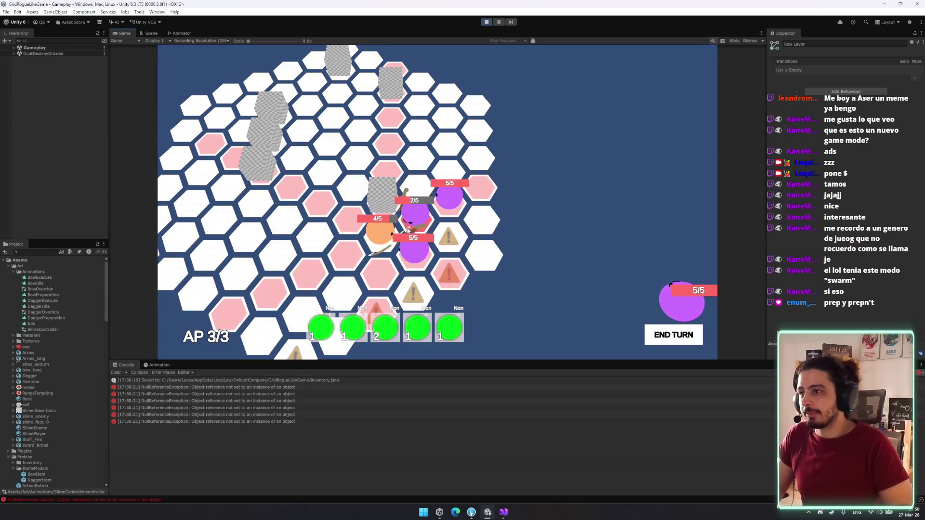
left_click(305, 277)
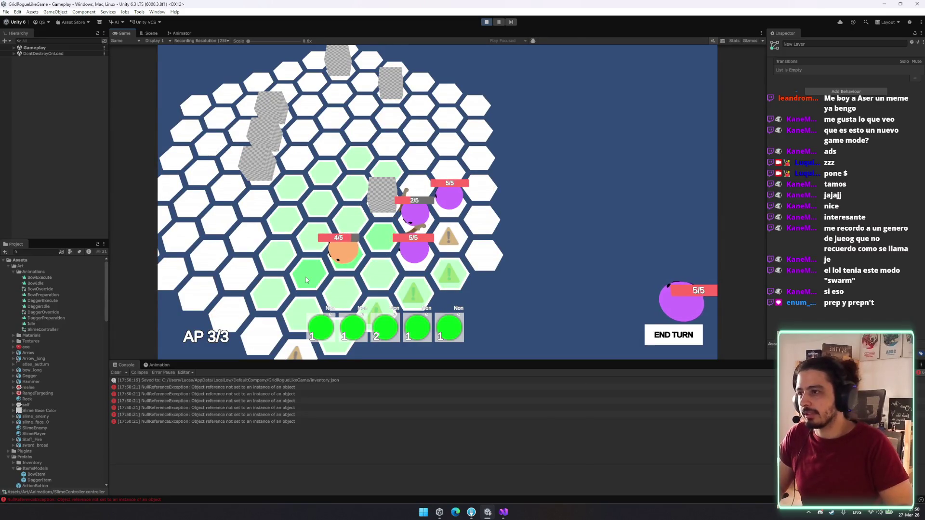
left_click(463, 212)
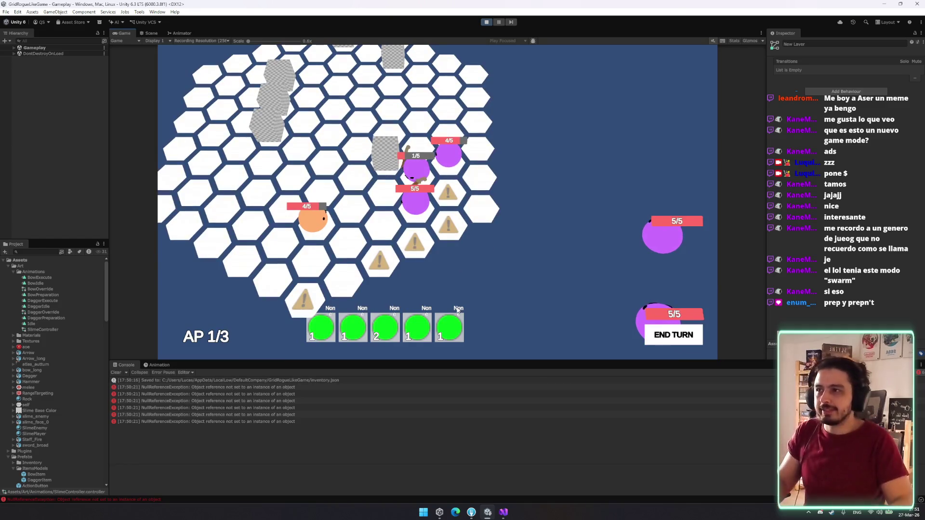
key("space")
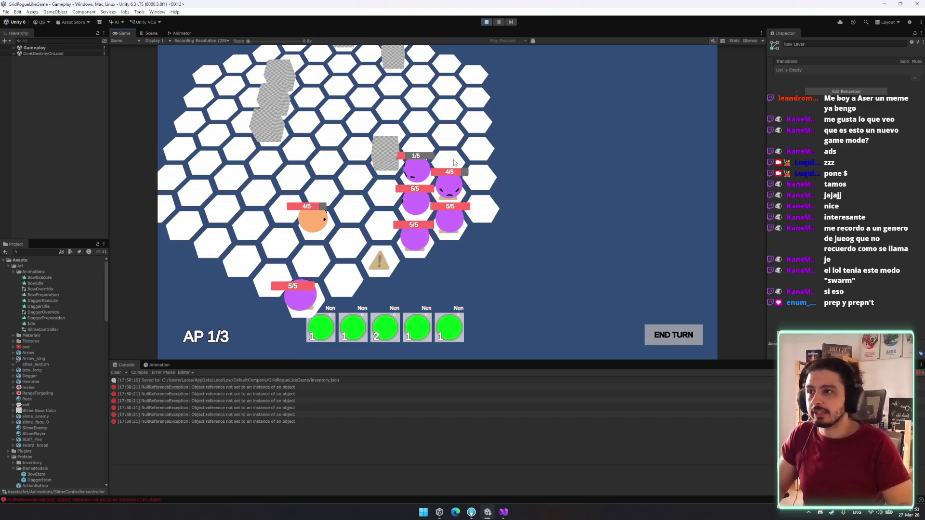
Step: Move and end the turn, then move down-left, throw the hammer at a purple enemy, and end the turn
left_click(399, 231)
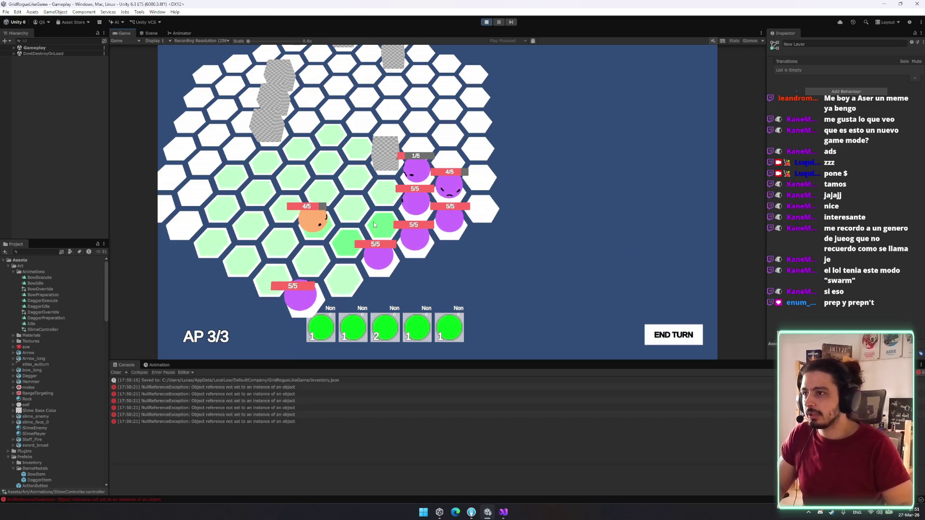
left_click(667, 343)
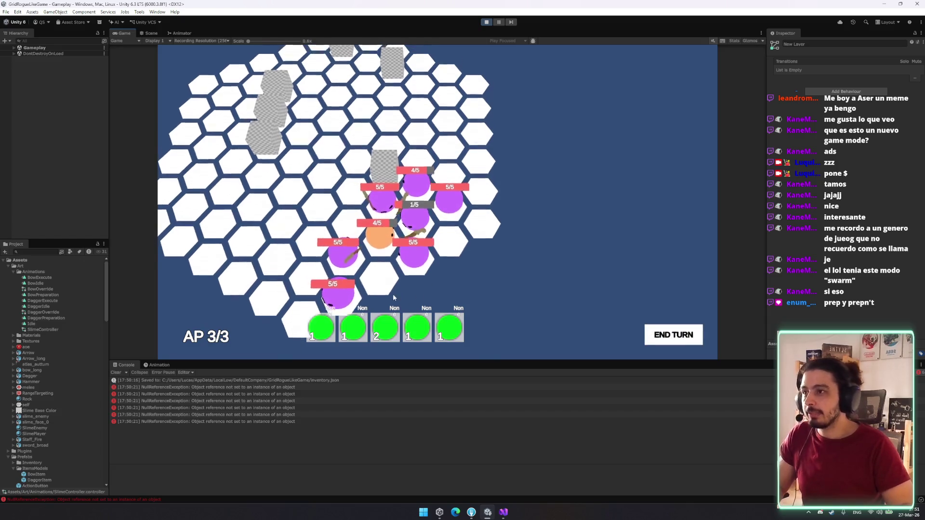
left_click(303, 259)
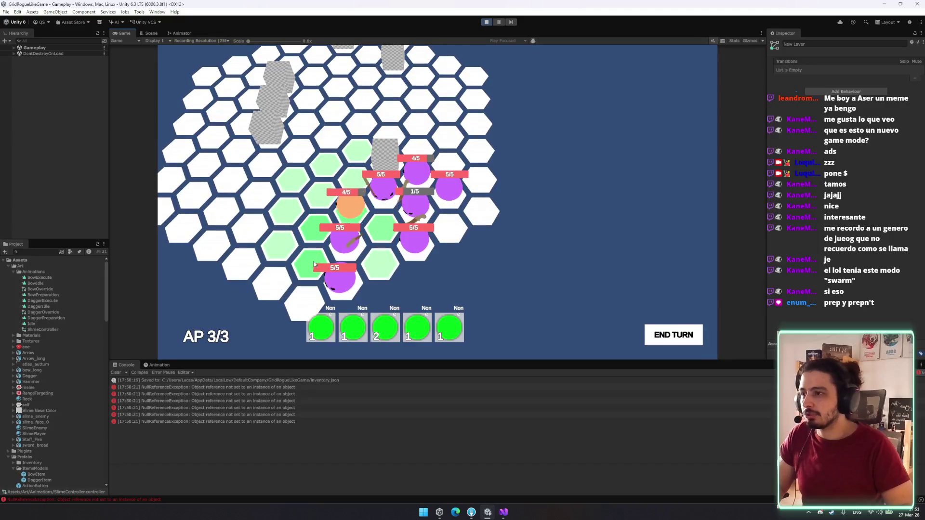
left_click(352, 237)
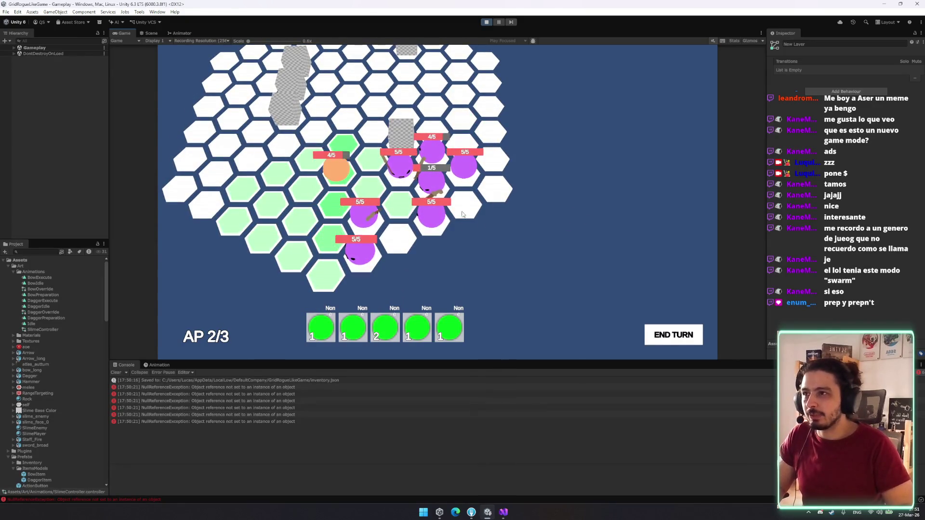
left_click(667, 340)
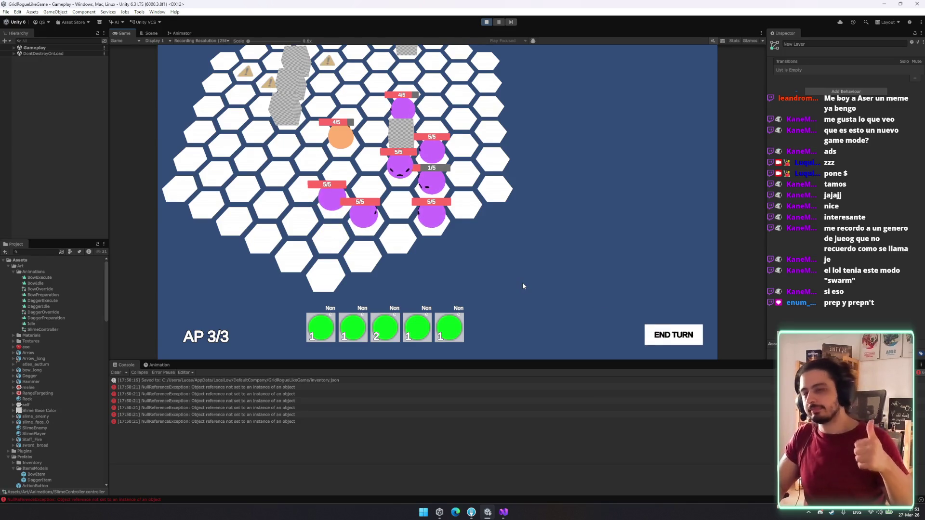
Step: Stop Play mode and open the Spirit Island Wikipedia image preview in the browser
left_click(487, 22)
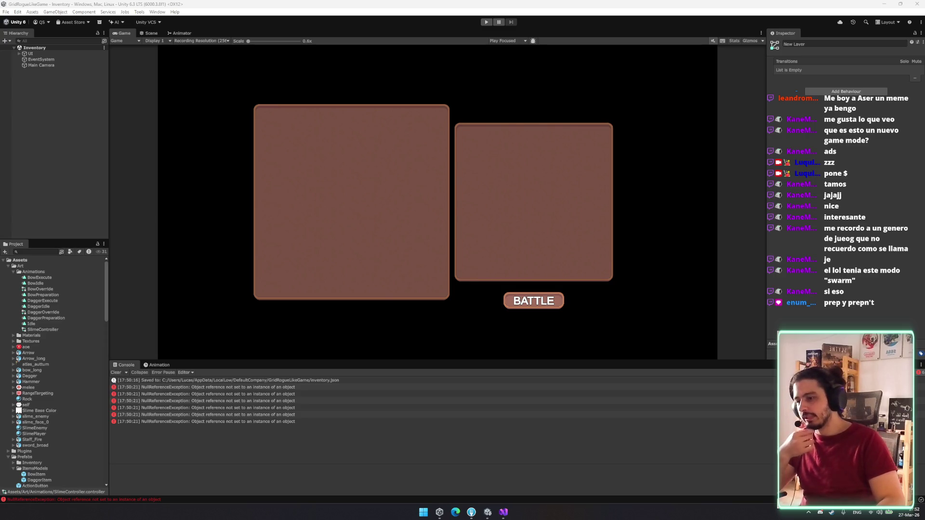
key("alt+Tab")
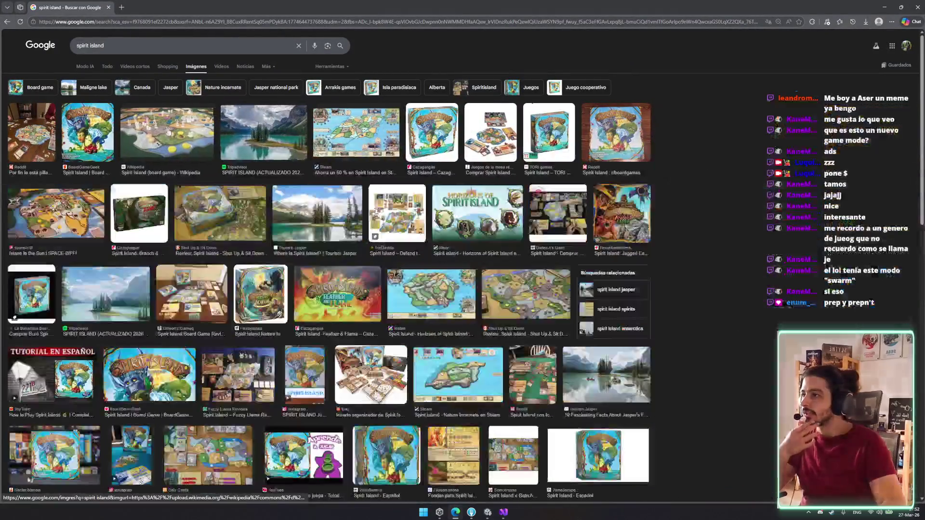
left_click(168, 132)
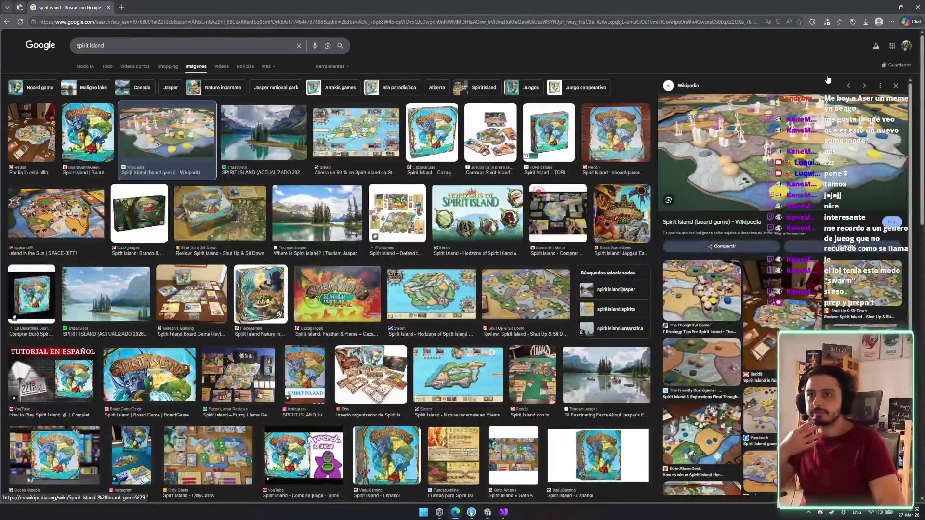